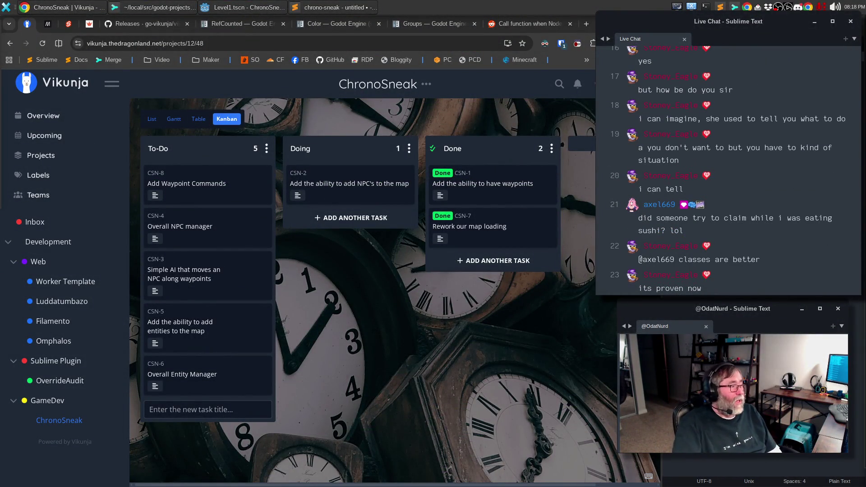
# Bring the Godot editor showing waypoint.gd to the front, leaving the Vikunja board.
pyautogui.click(246, 7)
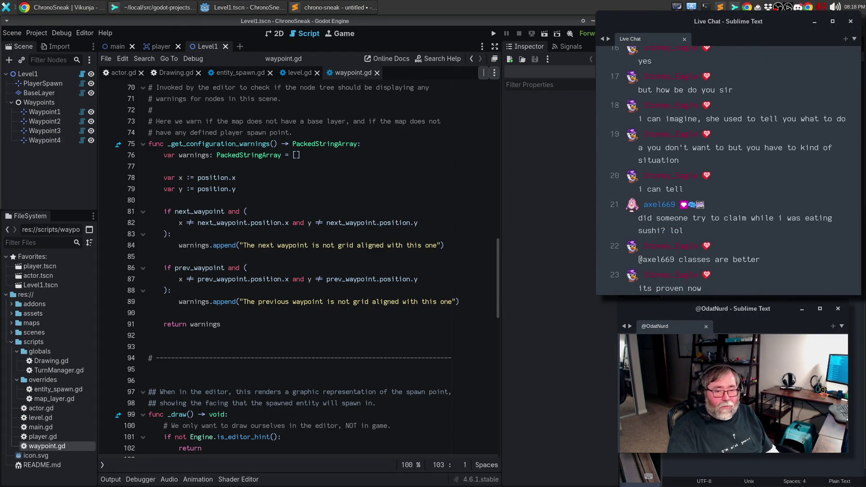
# Put the caret at the end of line 86 in waypoint.gd, then view the Level1 map in 2D.
pyautogui.click(388, 266)
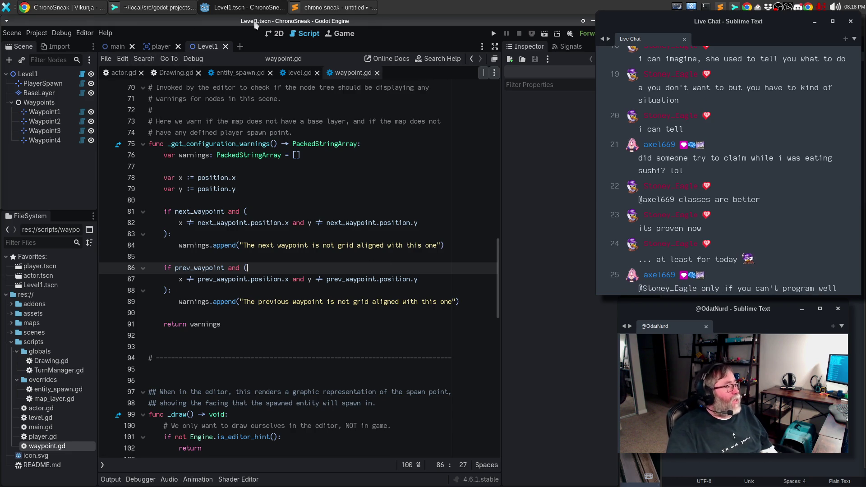
pyautogui.click(276, 34)
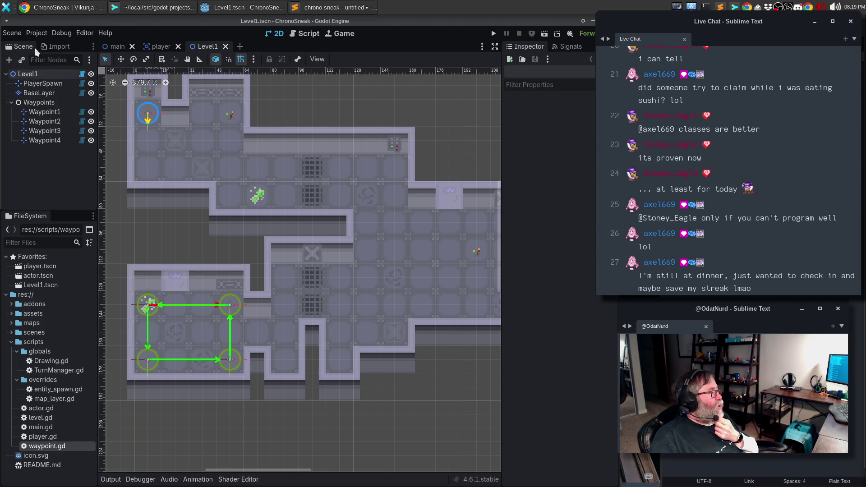
# Create a new scene inherited from res://scenes/actor.tscn.
pyautogui.click(10, 33)
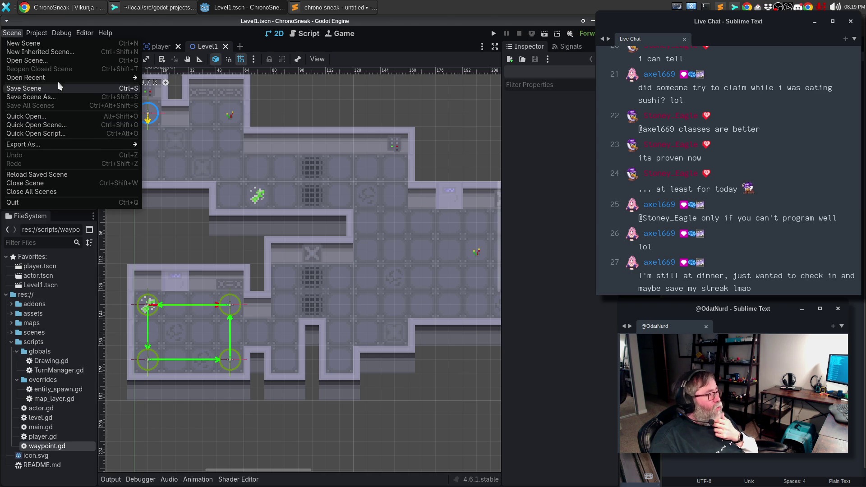
pyautogui.click(151, 9)
pyautogui.click(218, 10)
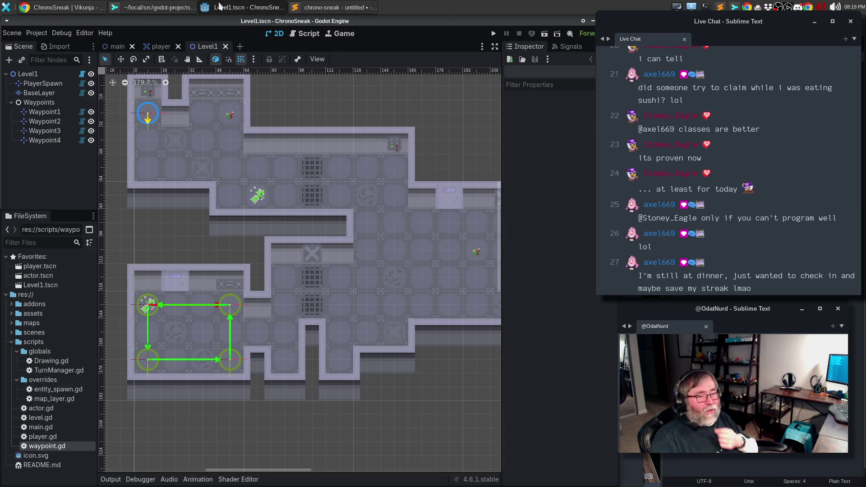
pyautogui.click(13, 33)
pyautogui.click(40, 52)
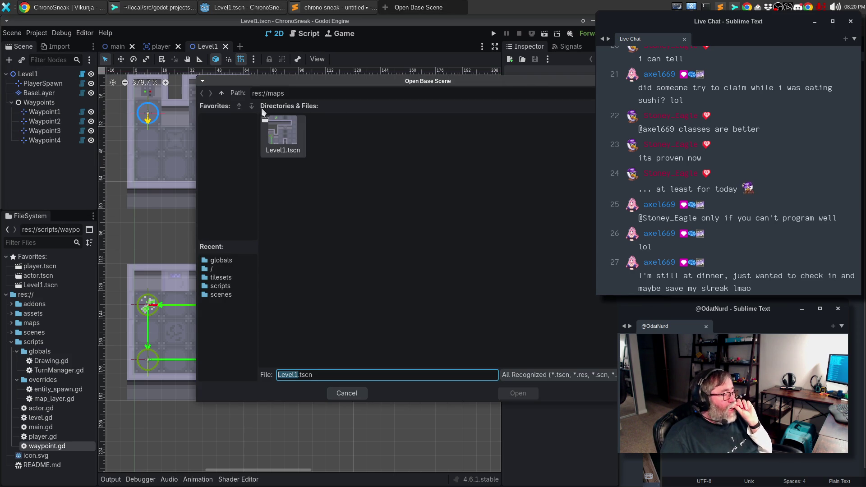
pyautogui.click(222, 93)
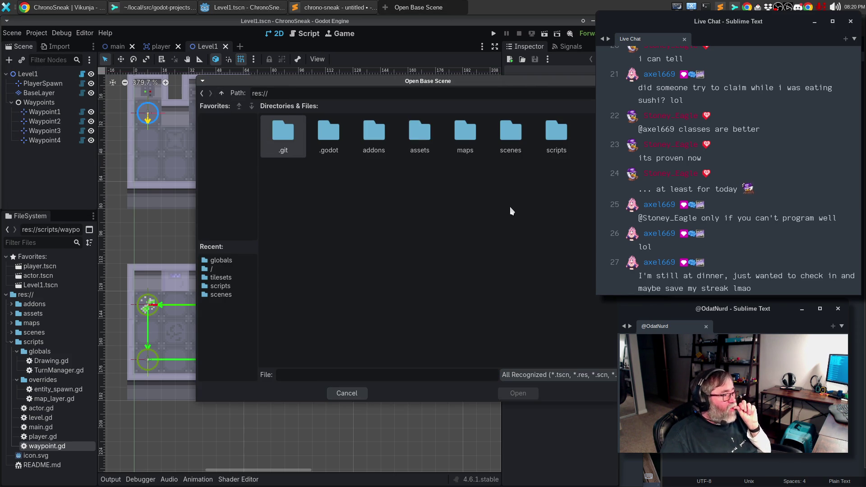
pyautogui.doubleClick(510, 133)
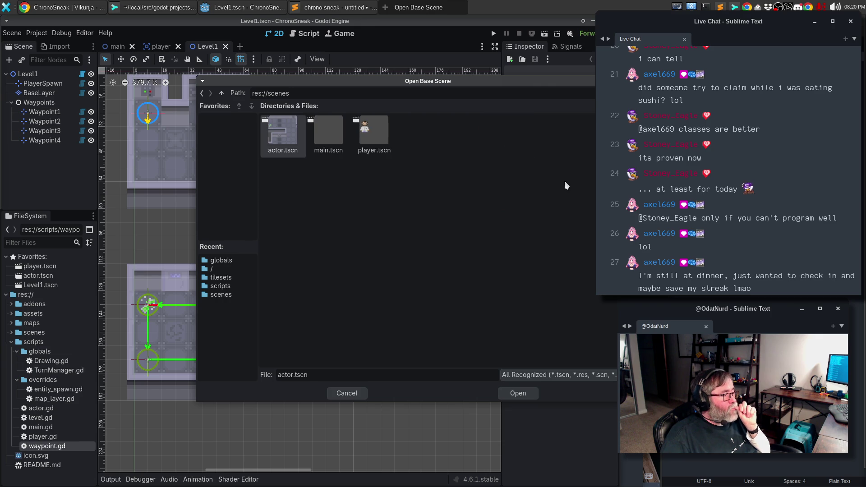
pyautogui.doubleClick(282, 138)
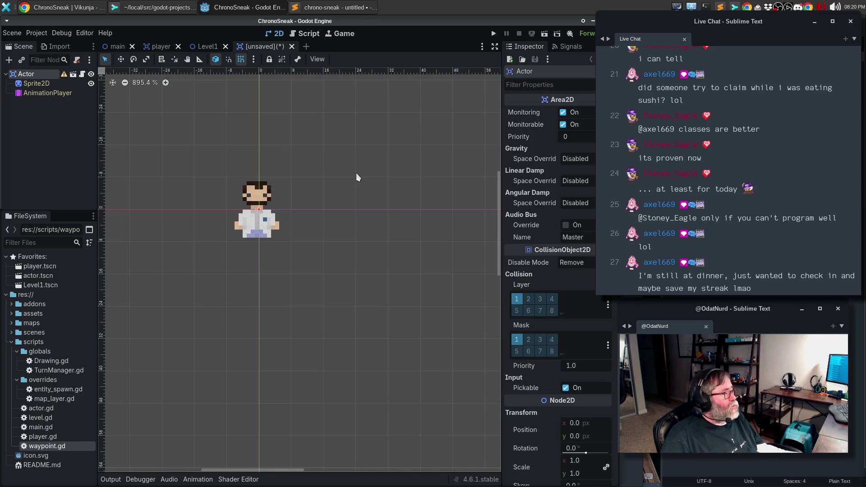
# Save the new inherited scene as guard.tscn.
pyautogui.hotkey('ctrl', 's')
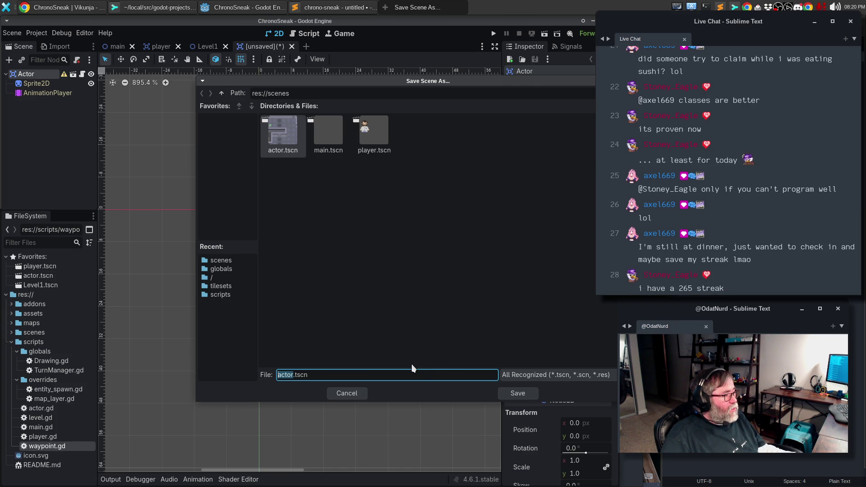
pyautogui.write('guard')
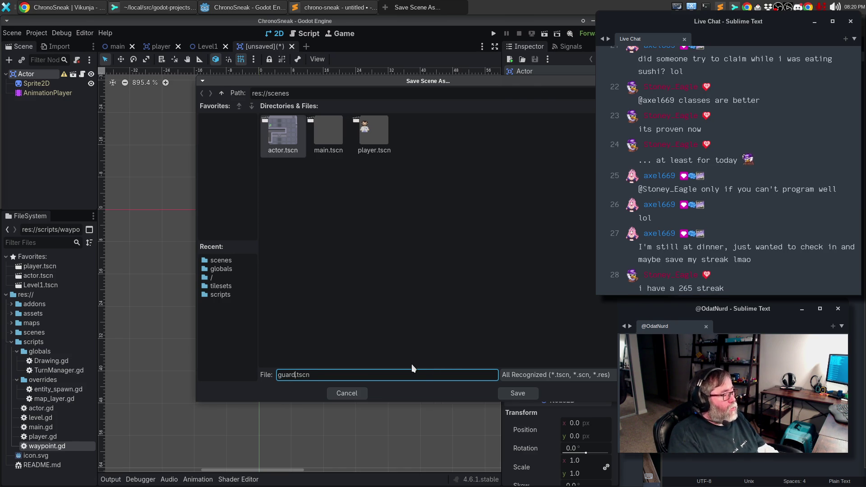
pyautogui.press('Return')
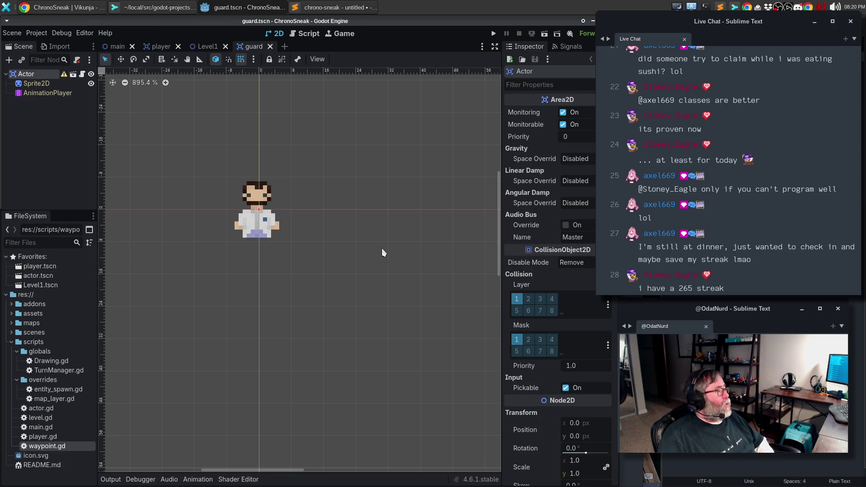
pyautogui.click(152, 45)
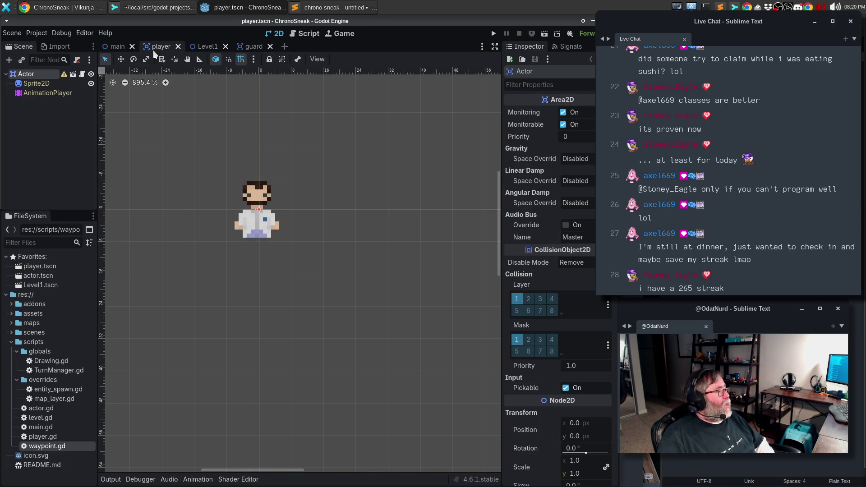
pyautogui.click(243, 47)
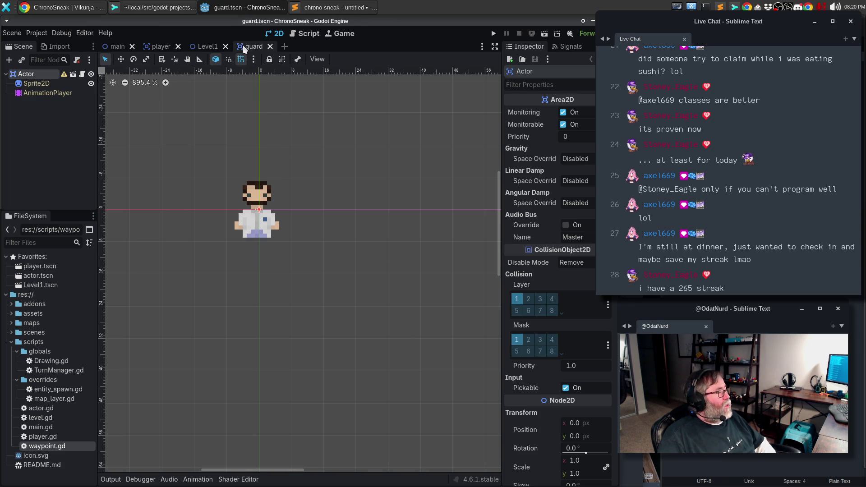
pyautogui.click(161, 47)
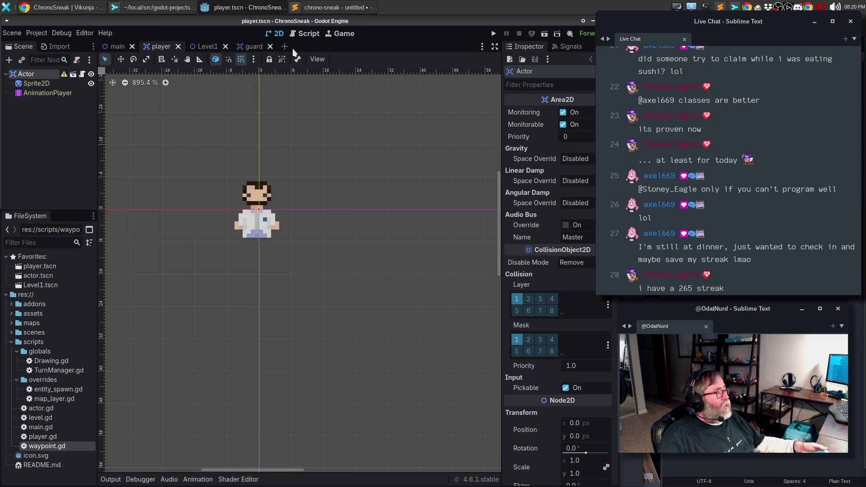
pyautogui.click(242, 47)
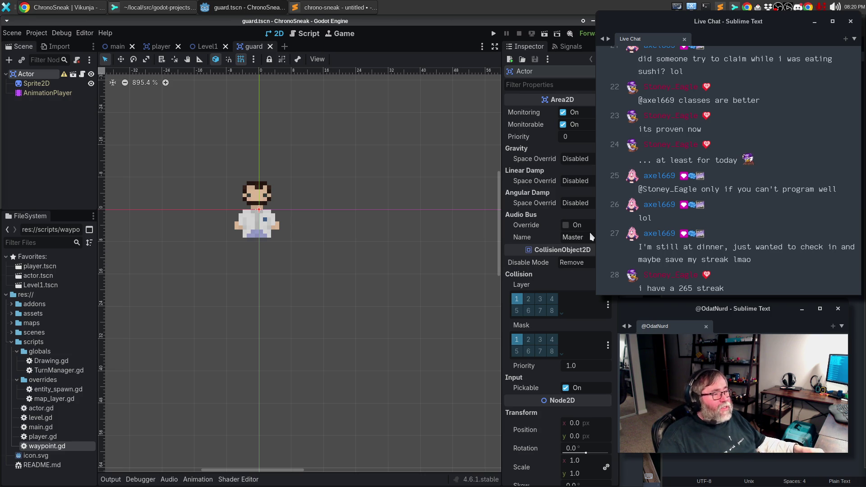
pyautogui.click(30, 85)
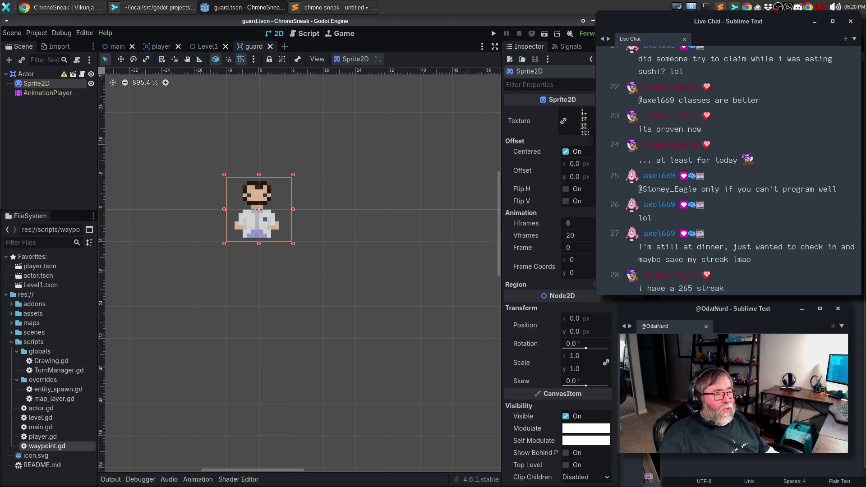
pyautogui.click(584, 127)
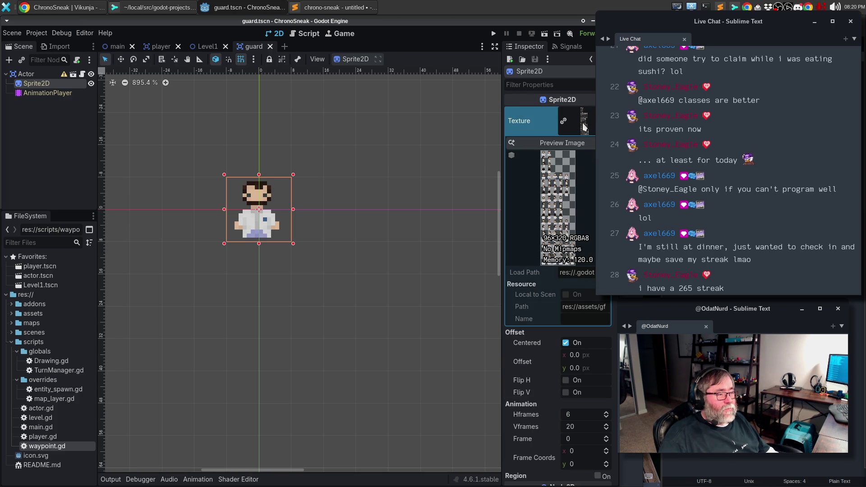
pyautogui.click(554, 148)
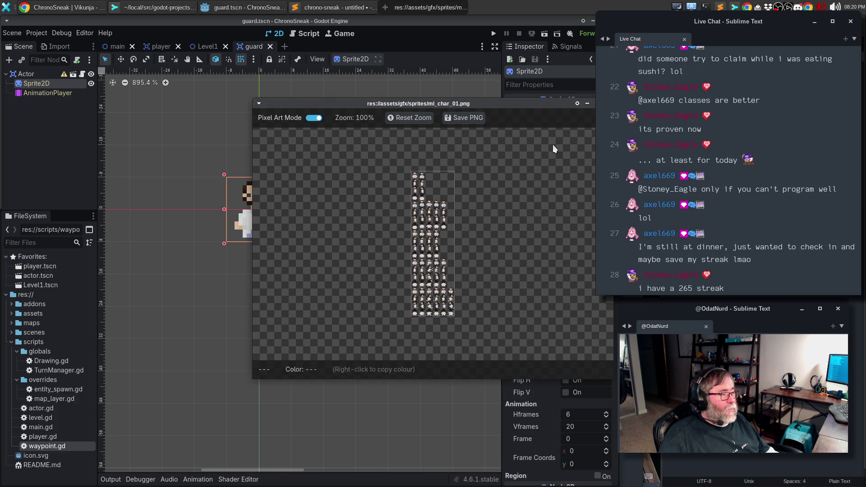
pyautogui.scroll(10, 465, 221)
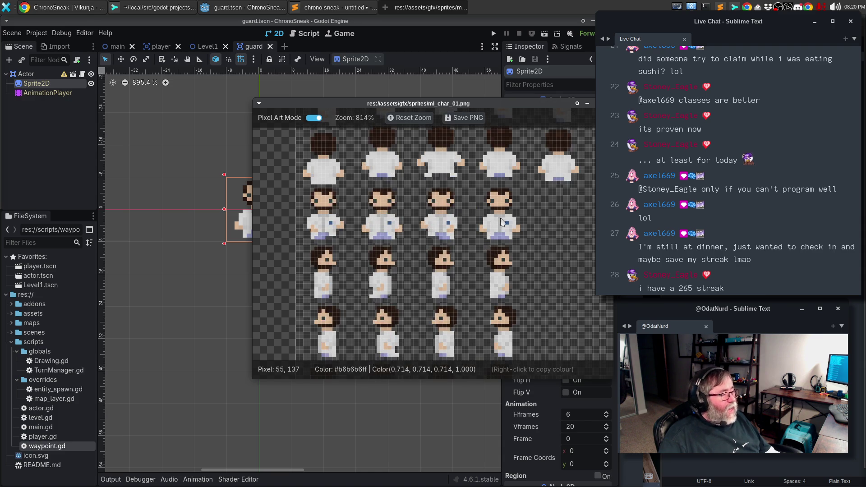
pyautogui.moveTo(495, 225); pyautogui.dragTo(496, 372)
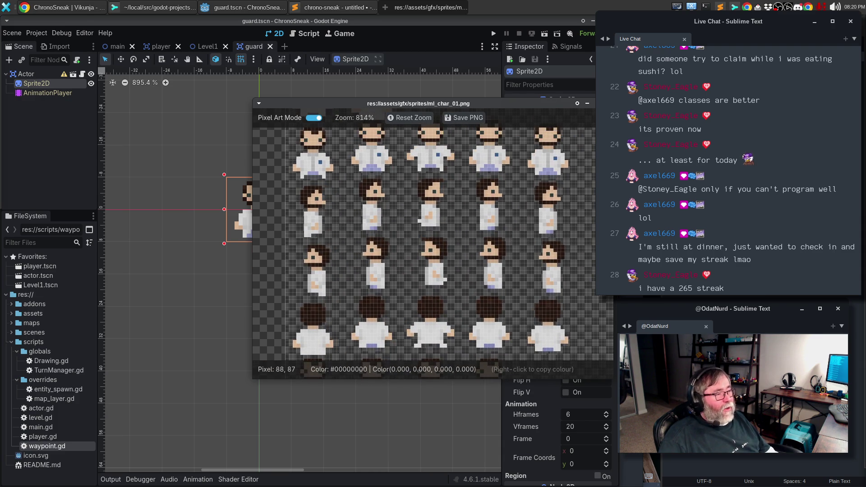
pyautogui.press('Escape')
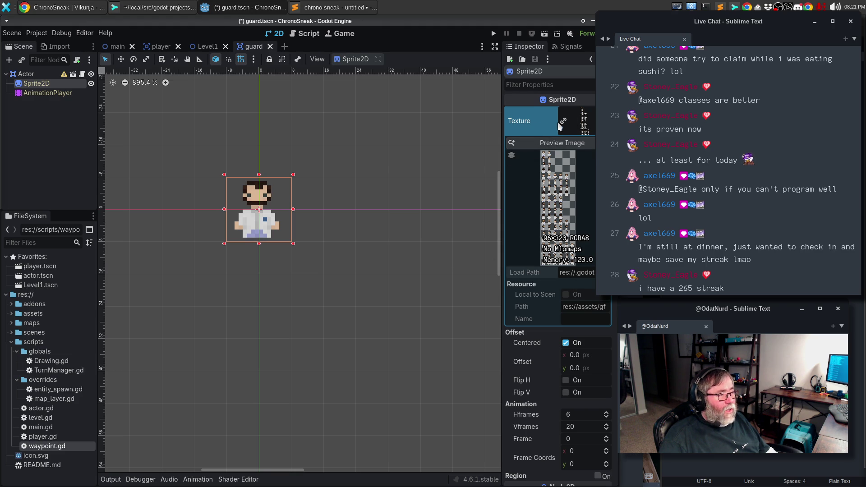
pyautogui.click(584, 126)
pyautogui.click(585, 128)
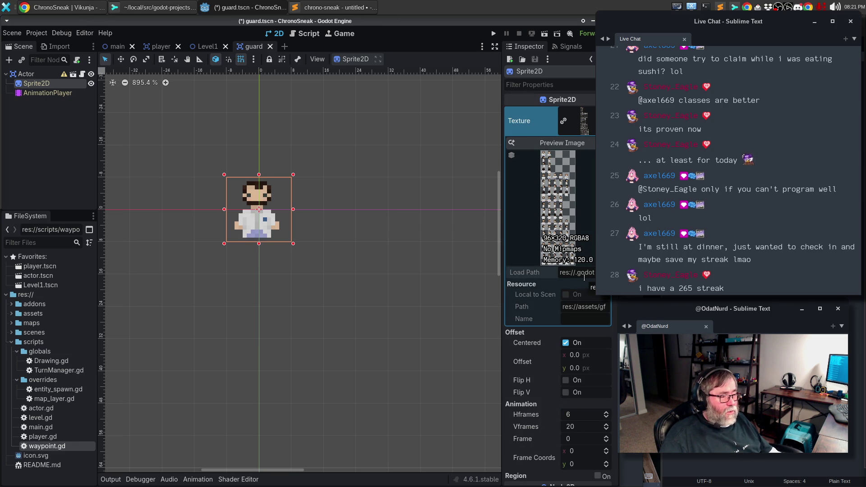
pyautogui.click(389, 254)
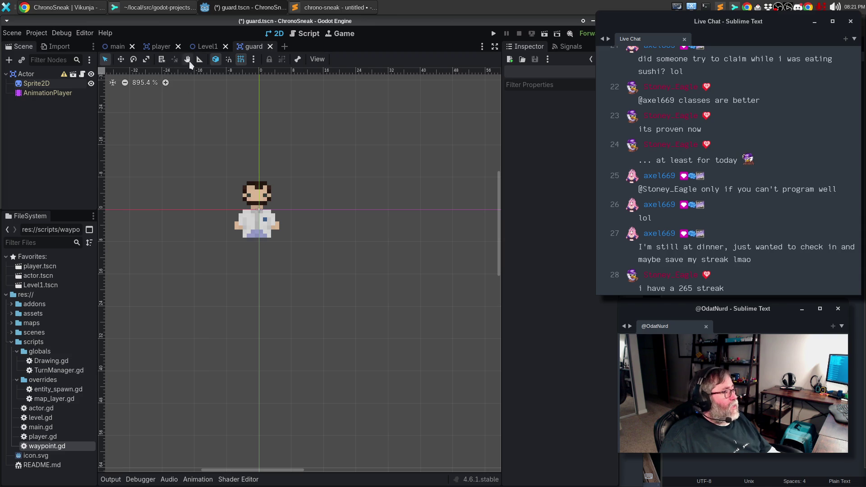
# Open actor.tscn's actor.gd script and bring the _ready and set_texture functions into view.
pyautogui.click(217, 60)
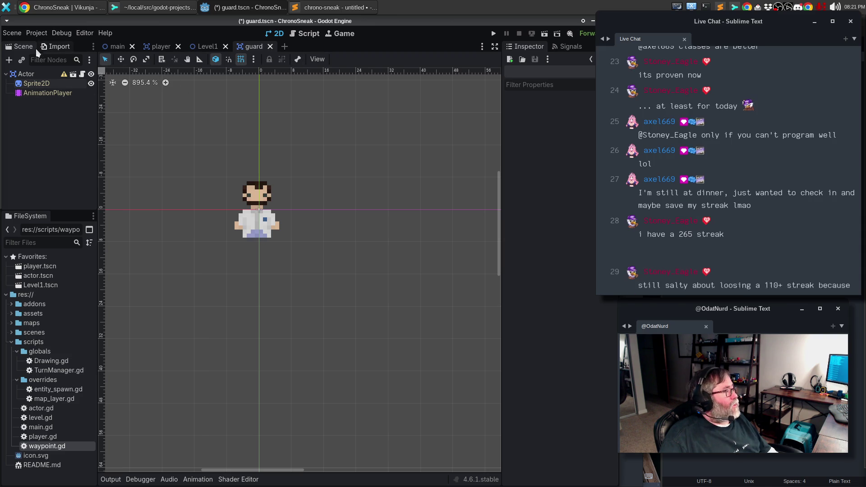
pyautogui.doubleClick(45, 275)
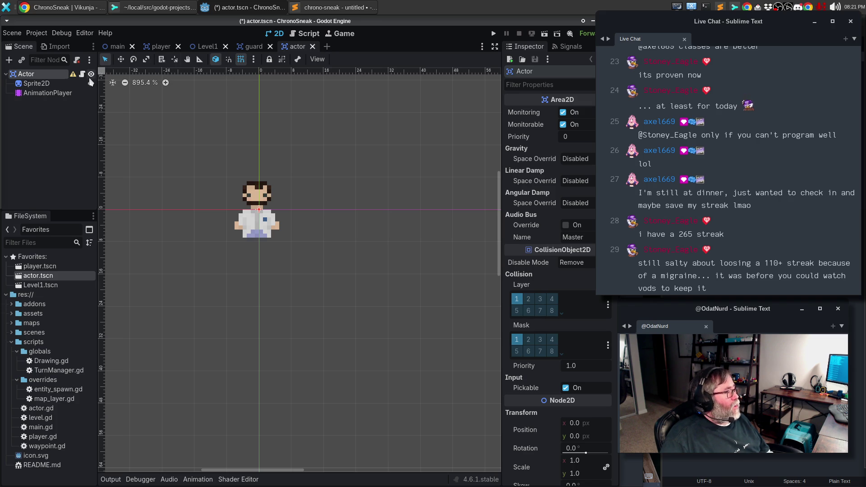
pyautogui.moveTo(75, 78)
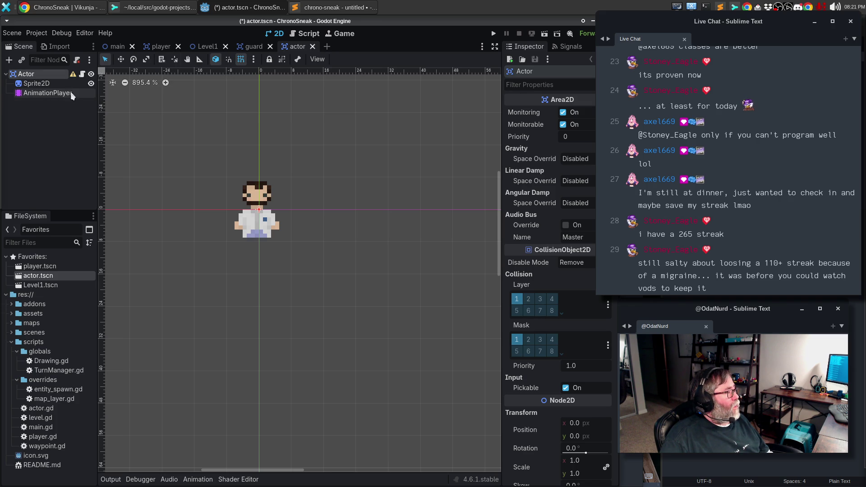
pyautogui.click(81, 77)
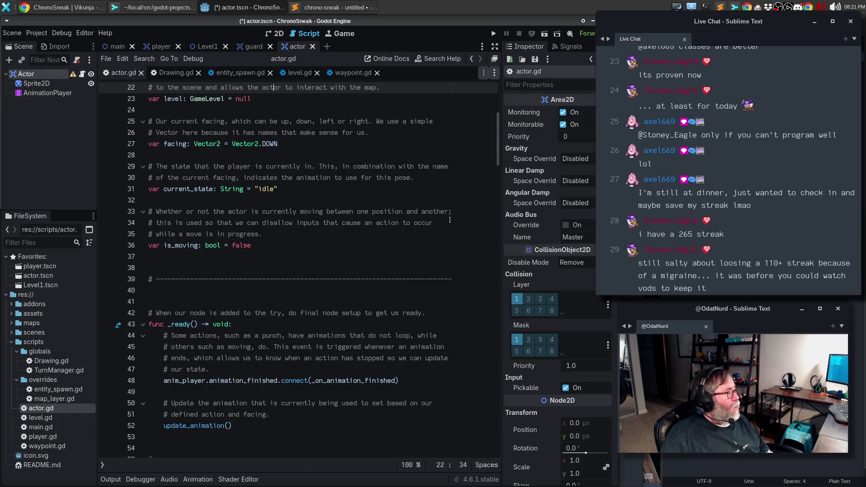
pyautogui.scroll(6, 449, 219)
pyautogui.scroll(1, 450, 220)
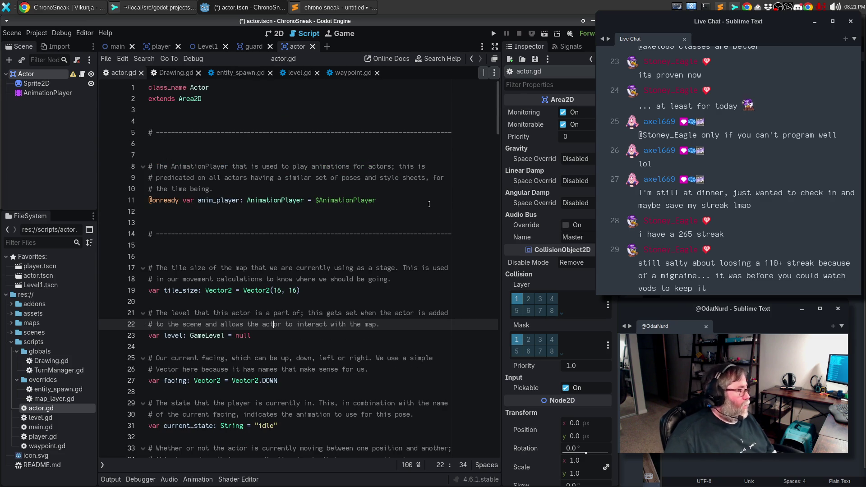
pyautogui.scroll(-5, 445, 217)
pyautogui.scroll(-6, 422, 200)
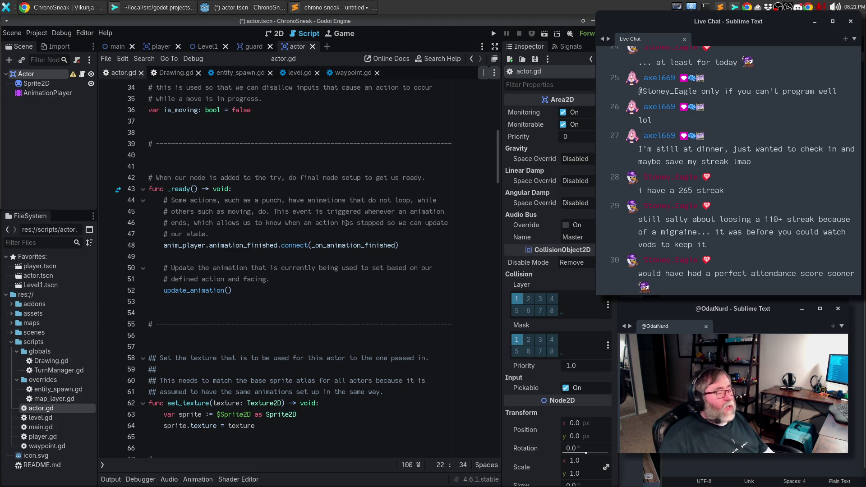
pyautogui.click(236, 311)
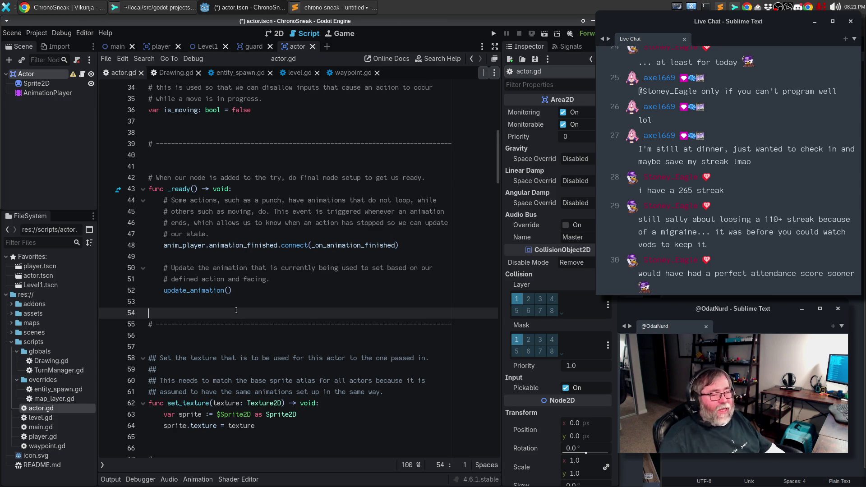
pyautogui.click(201, 302)
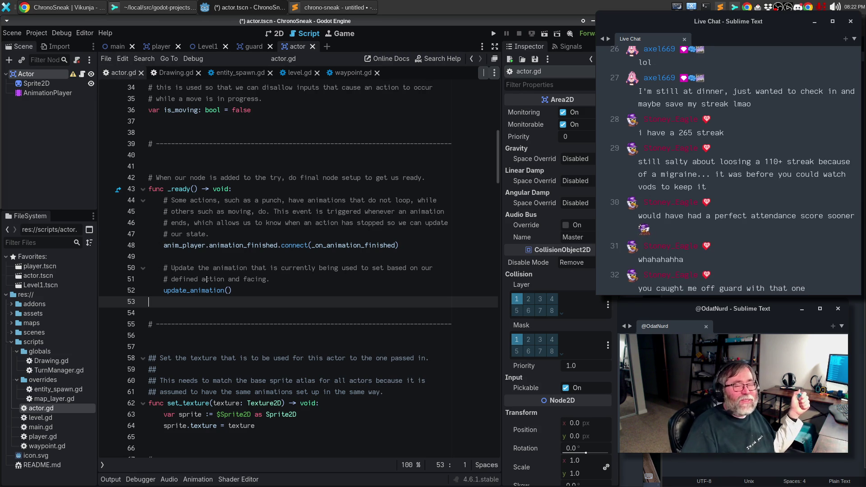
pyautogui.click(307, 200)
pyautogui.scroll(8, 298, 170)
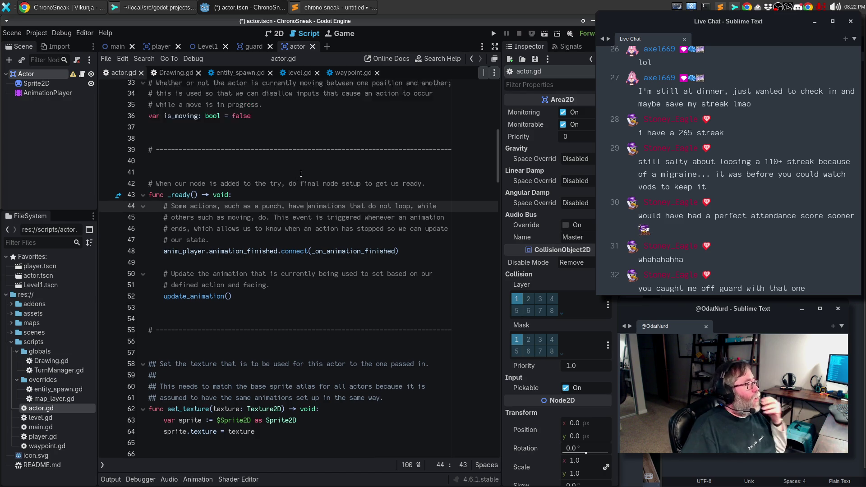
pyautogui.scroll(3, 298, 169)
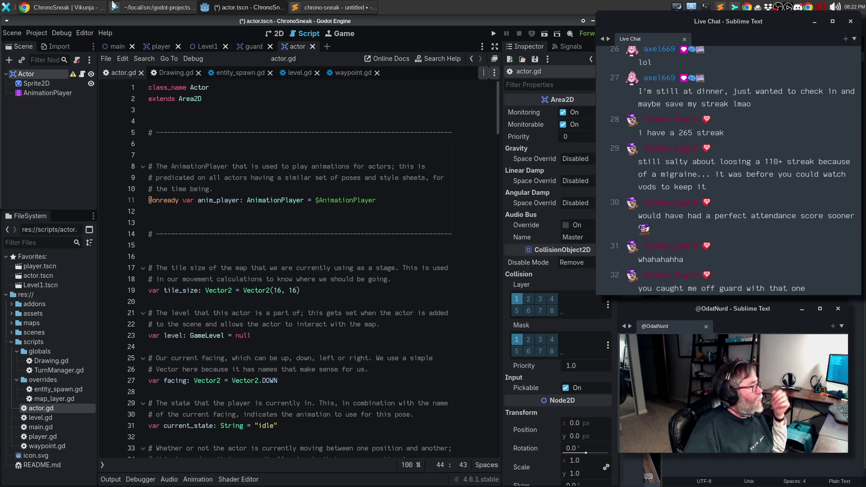
pyautogui.click(43, 85)
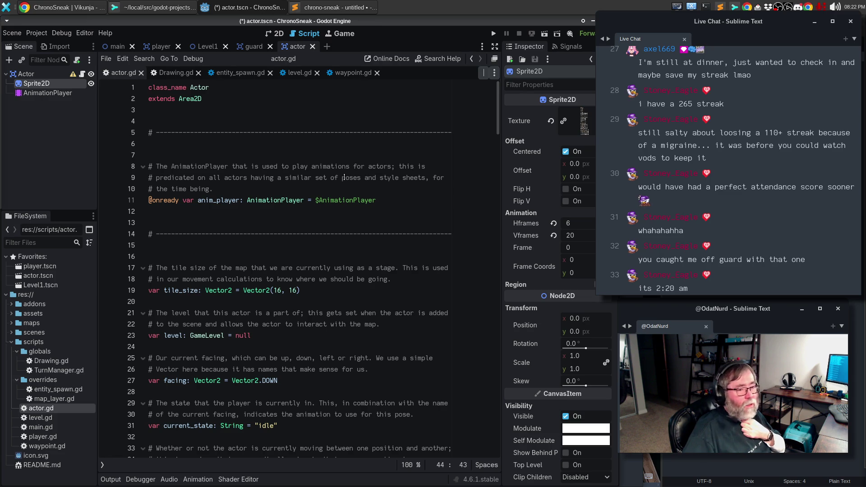
pyautogui.click(32, 76)
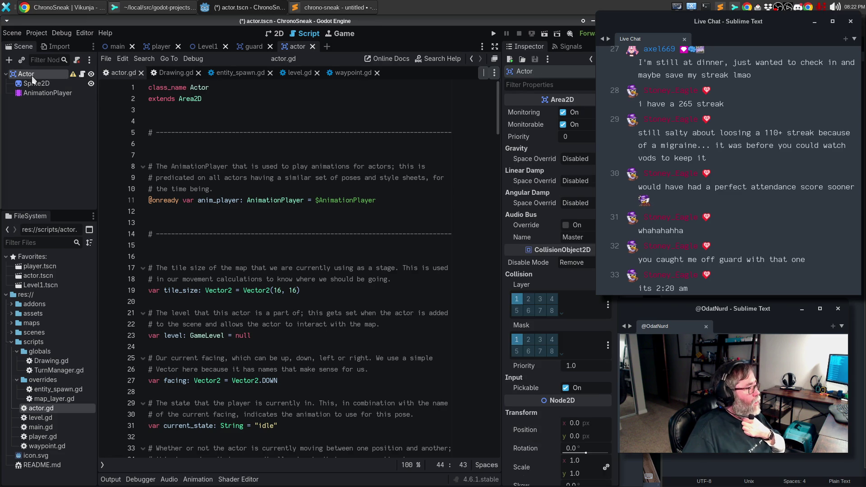
pyautogui.click(35, 83)
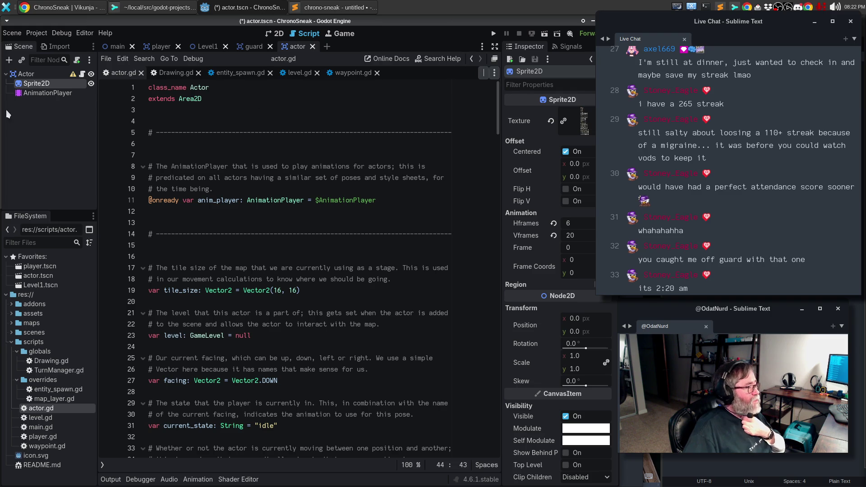
pyautogui.click(27, 74)
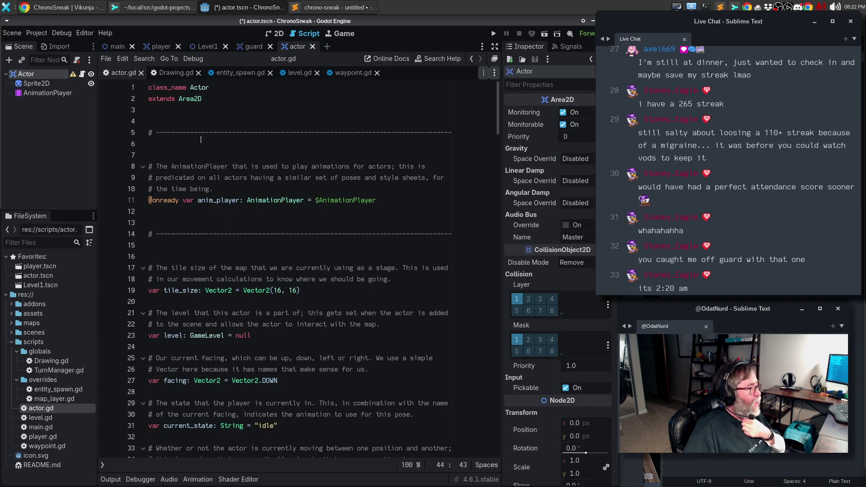
pyautogui.click(189, 132)
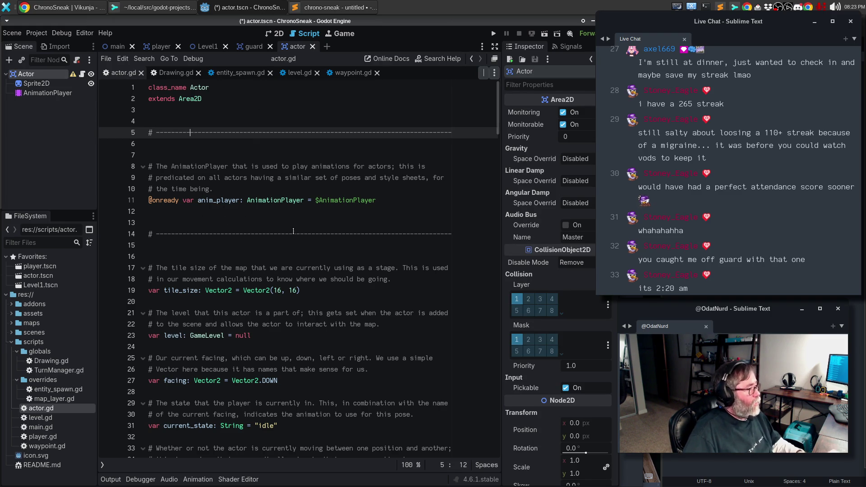
# Duplicate the dashed separator line and open blank lines between the two separators.
pyautogui.hotkey('ctrl', 'shift', 'd')
pyautogui.press('Up')
pyautogui.press('End')
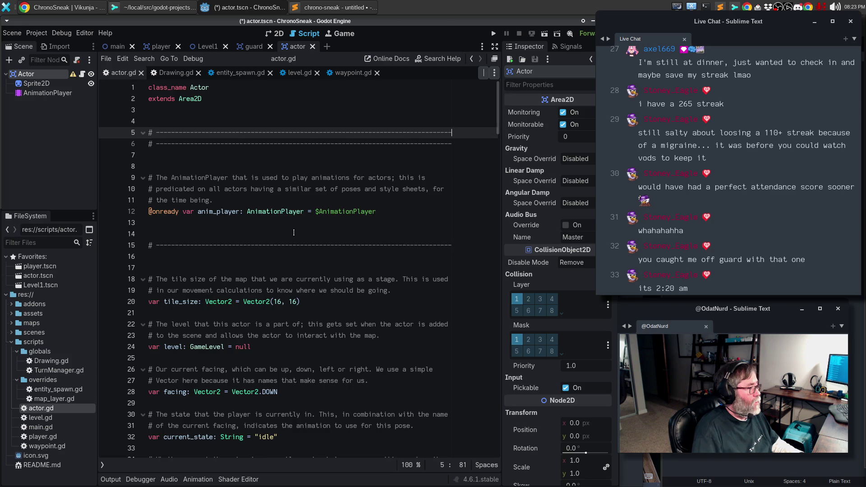
pyautogui.press('Return')
pyautogui.press('Return')
pyautogui.press('Return')
pyautogui.press('Return')
pyautogui.press('Up')
pyautogui.press('Up')
pyautogui.press('Up')
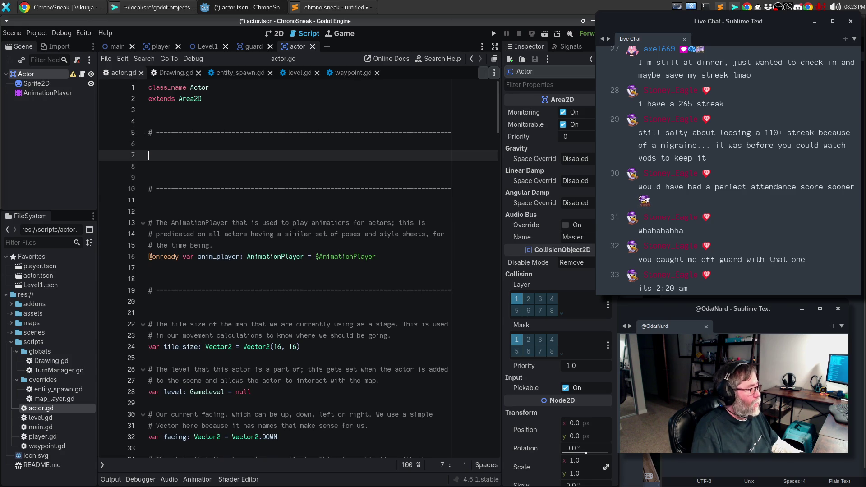
pyautogui.press('Down')
pyautogui.press('Return')
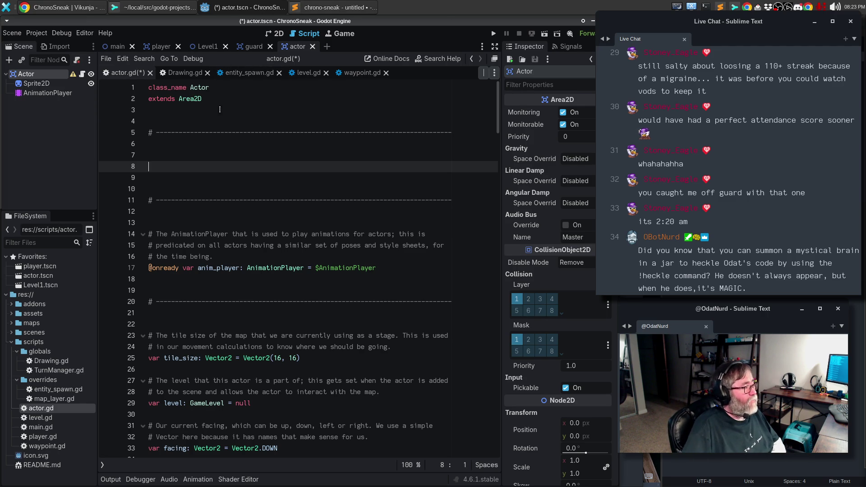
# Declare the exported variable sprite of type Texture2D in the new section.
pyautogui.write('export ')
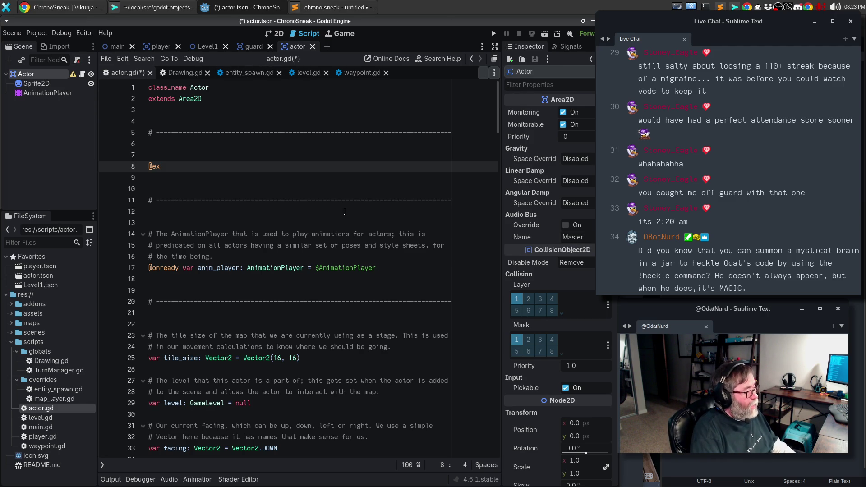
pyautogui.write('var ')
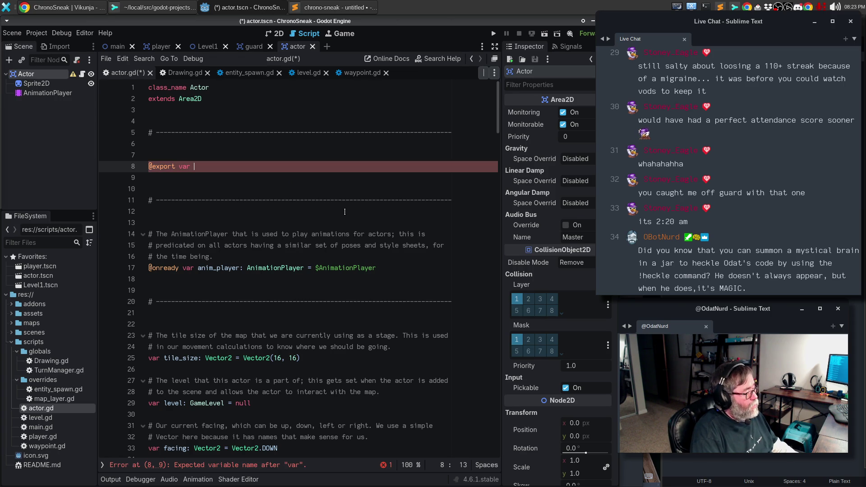
pyautogui.write('sprite"')
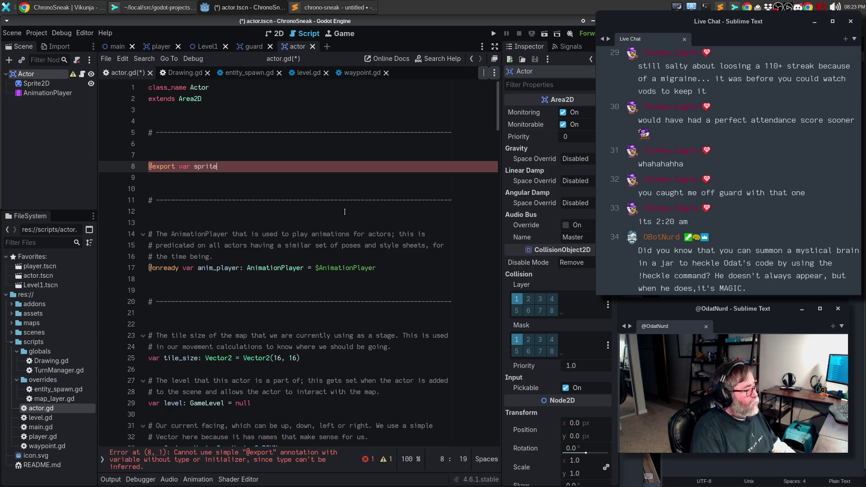
pyautogui.press('BackSpace')
pyautogui.write(': Texxt')
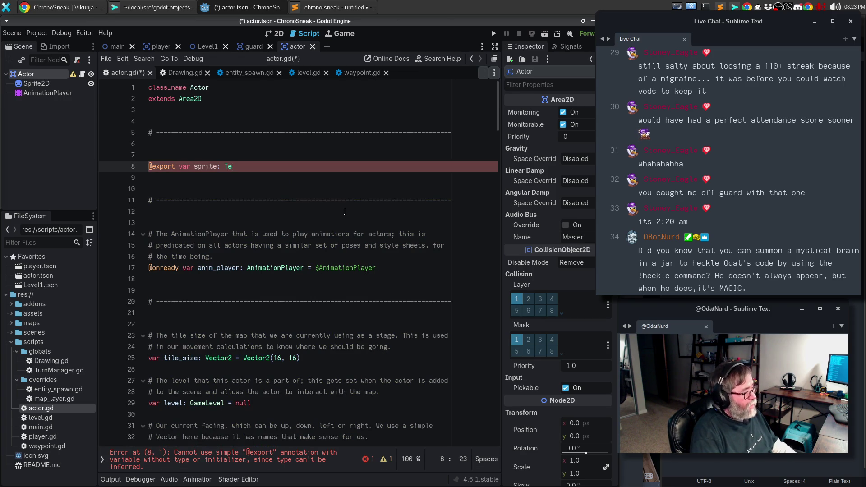
pyautogui.press('BackSpace')
pyautogui.press('BackSpace')
pyautogui.write('ture2D')
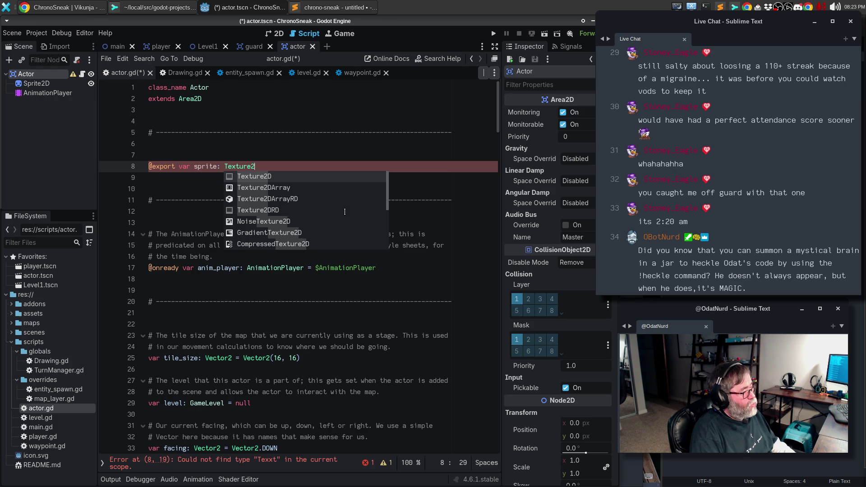
pyautogui.press('Escape')
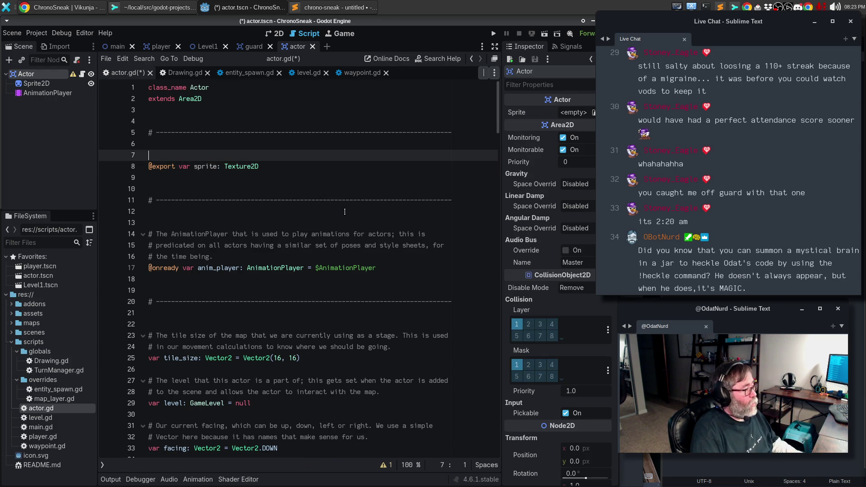
# Add ## doc comments describing sprite as this actor's texture-atlas sprite, then save.
pyautogui.hotkey('ctrl', 'shift', 'Return')
pyautogui.write('## The ')
pyautogui.write('sprite that')
pyautogui.write('represents')
pyautogui.hotkey('ctrl', 'BackSpace')
pyautogui.hotkey('ctrl', 'BackSpace')
pyautogui.hotkey('ctrl', 'BackSpace')
pyautogui.write('t')
pyautogui.write('ure atlas f')
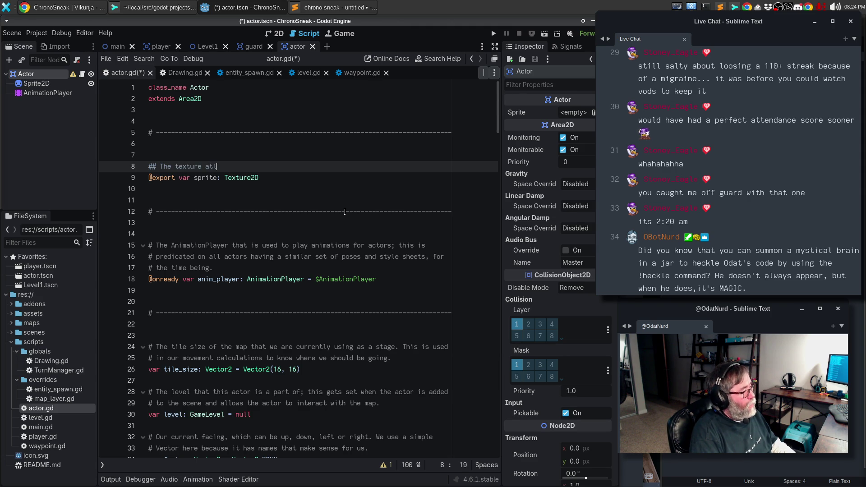
pyautogui.write('or the sprice')
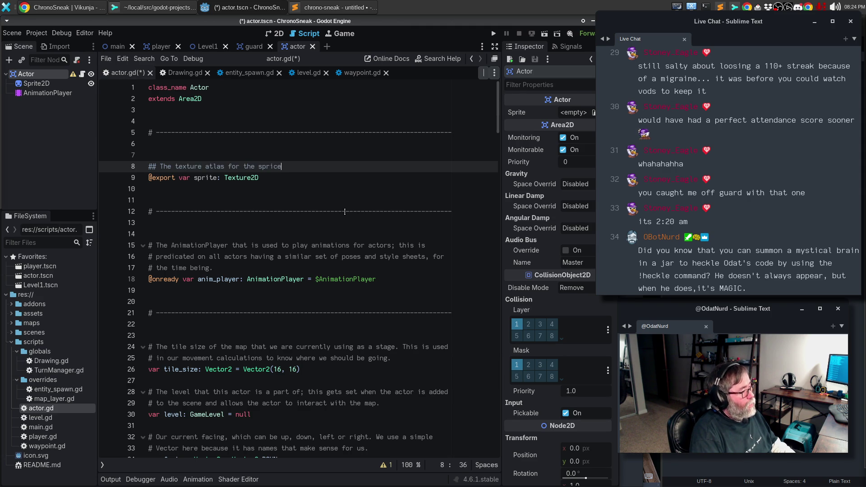
pyautogui.hotkey('ctrl', 'BackSpace')
pyautogui.hotkey('ctrl', 'BackSpace')
pyautogui.write('ite that represents this ')
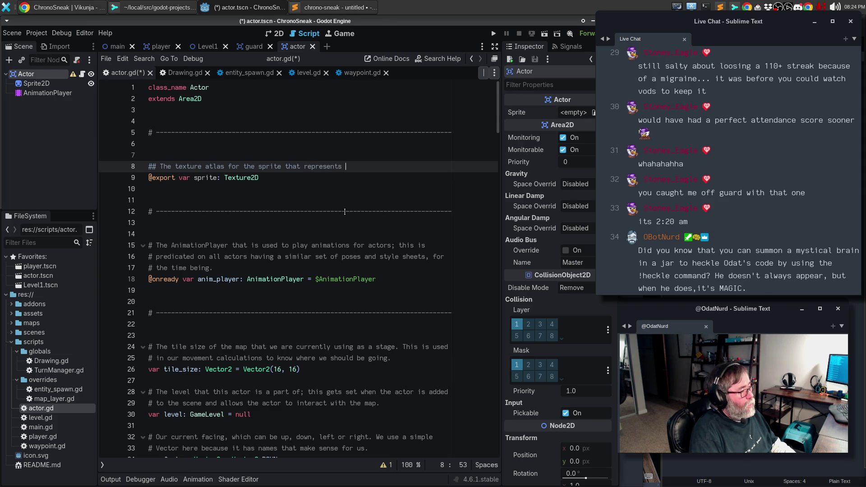
pyautogui.write('actor. This needs ')
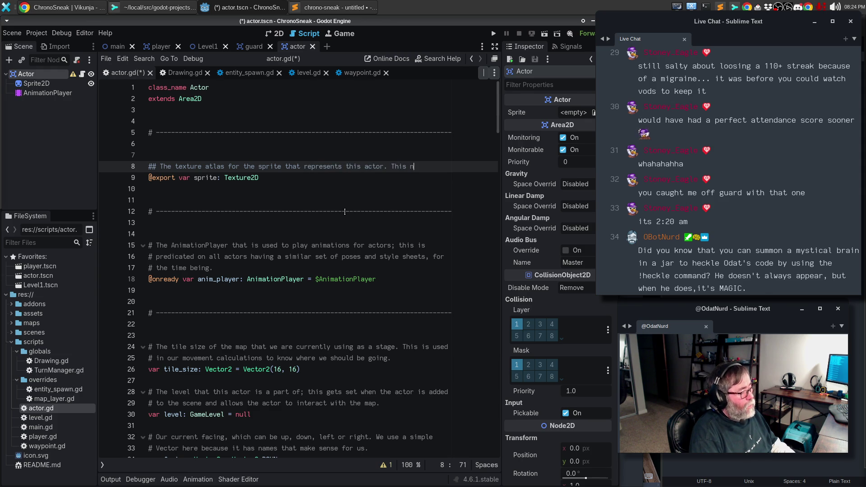
pyautogui.write('to')
pyautogui.press('Return')
pyautogui.write('follow th')
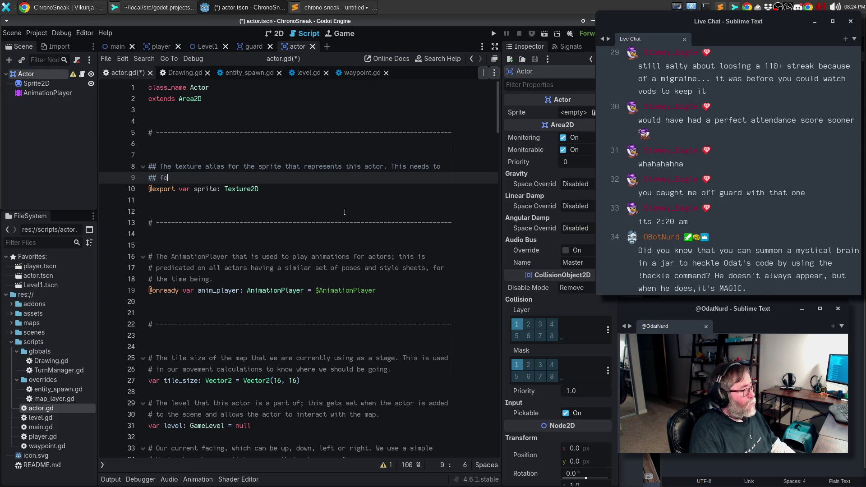
pyautogui.write('e animation conventor')
pyautogui.write('ns of theactu')
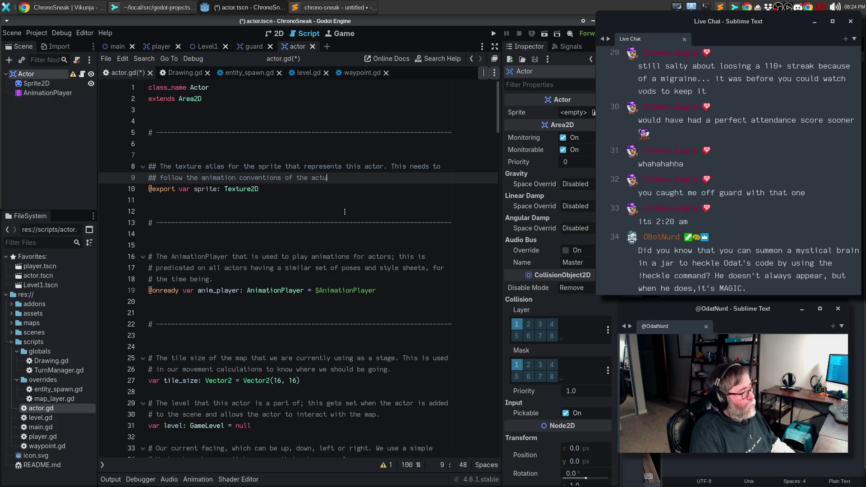
pyautogui.write('or with rega')
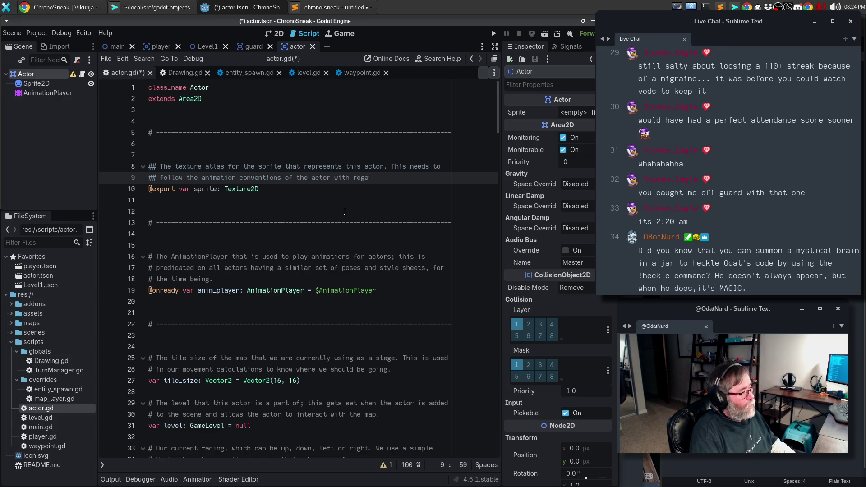
pyautogui.write('to te ')
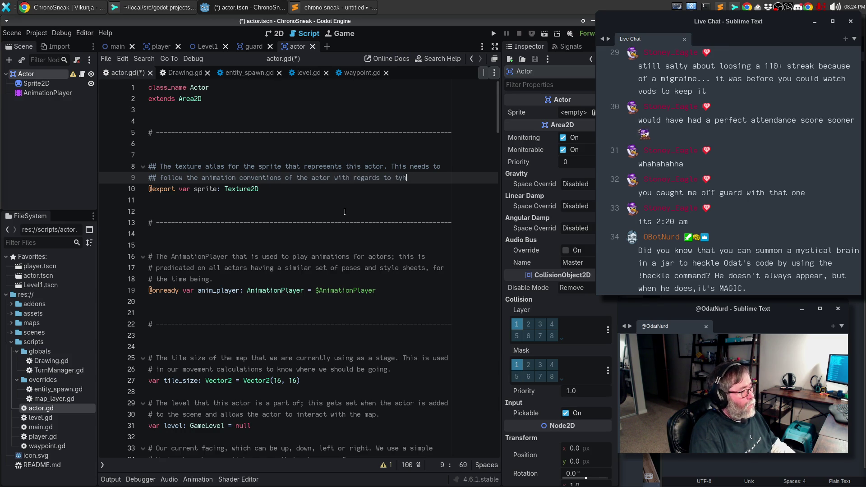
pyautogui.write('yout.')
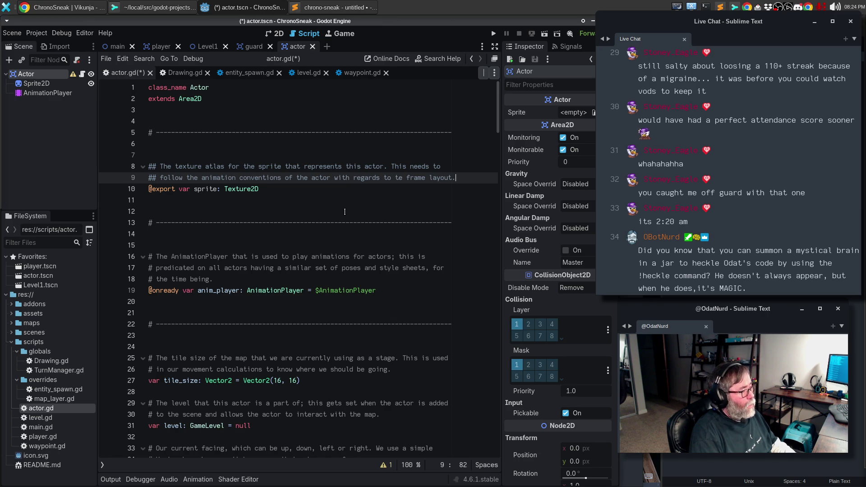
pyautogui.press('BackSpace')
pyautogui.press('Return')
pyautogui.write('## in the te')
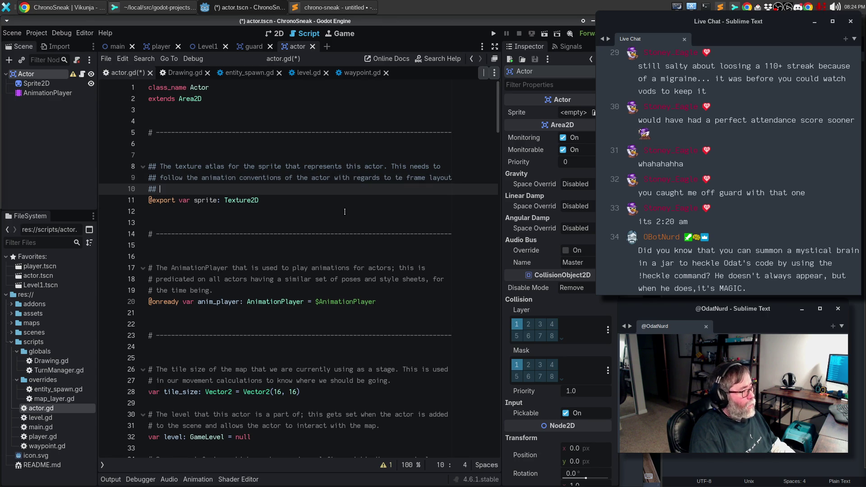
pyautogui.write('xture atlas.')
pyautogui.hotkey('ctrl', 's')
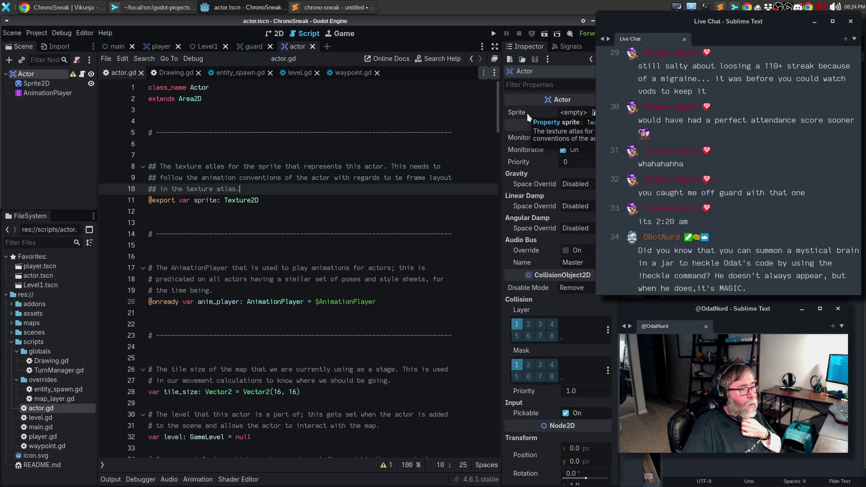
# Insert '$Sprite2D.texture = sprite' as the first line of _ready and save actor.gd.
pyautogui.scroll(-13, 280, 250)
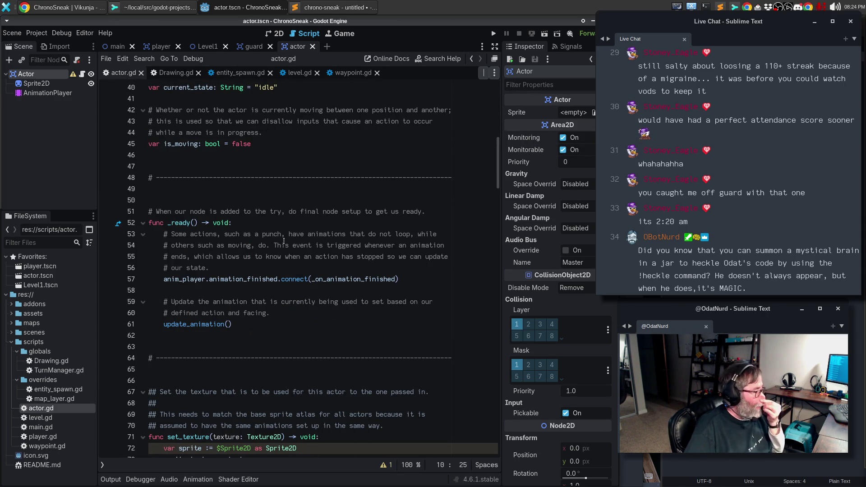
pyautogui.click(265, 222)
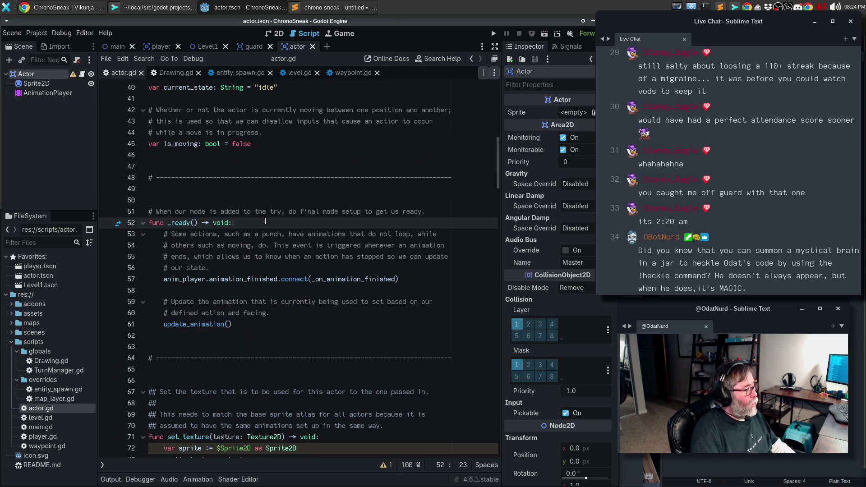
pyautogui.press('Return')
pyautogui.write('#')
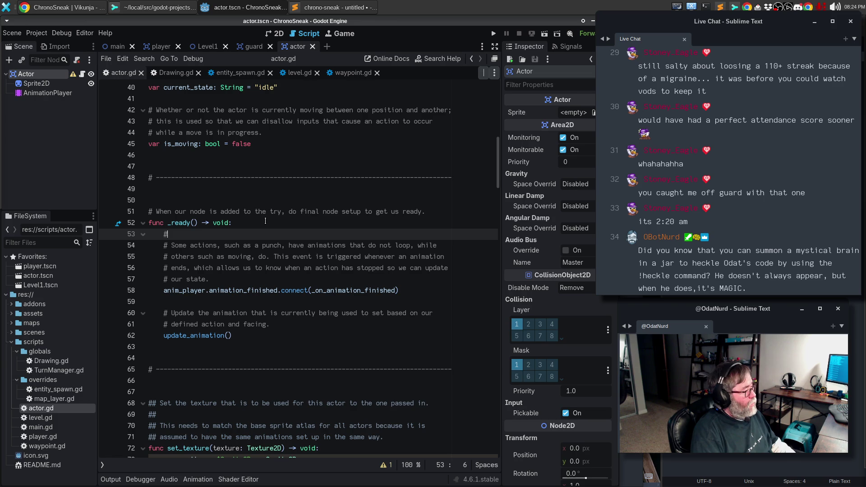
pyautogui.write('Sprite')
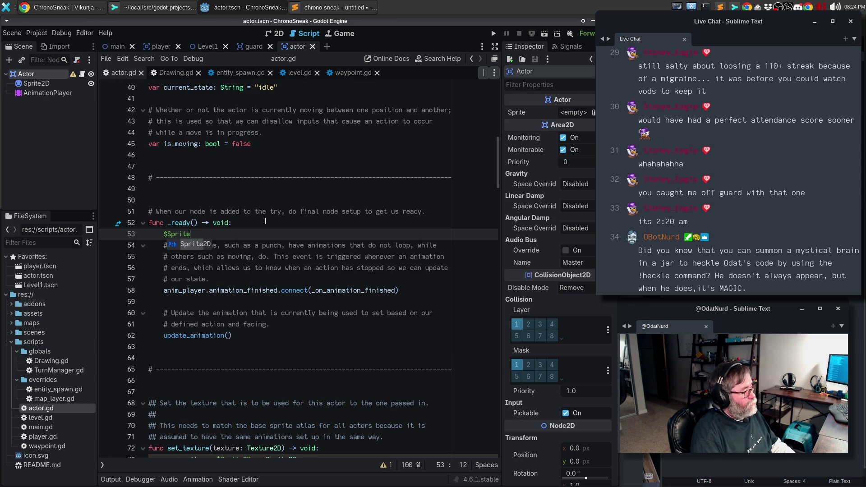
pyautogui.press('Return')
pyautogui.write('tex')
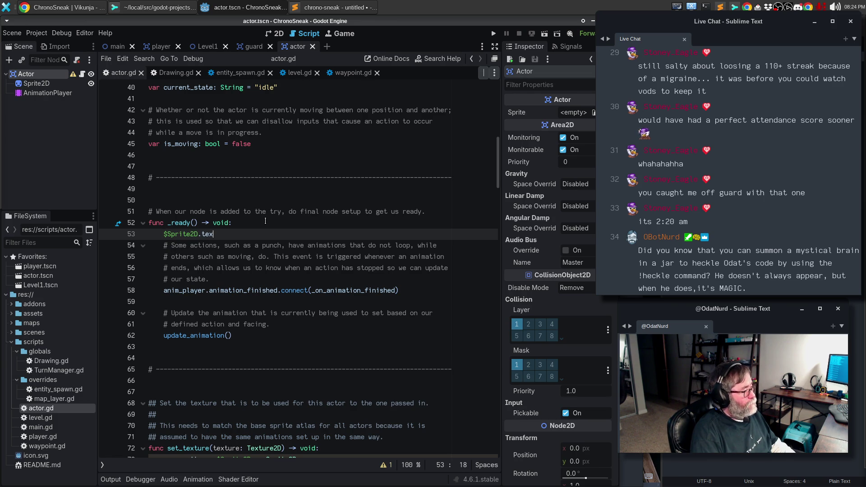
pyautogui.press('Return')
pyautogui.write('= ')
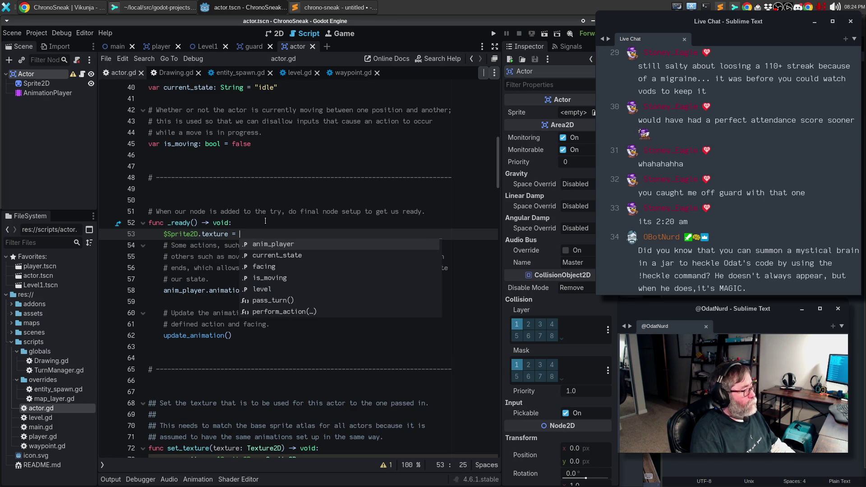
pyautogui.write('sprite')
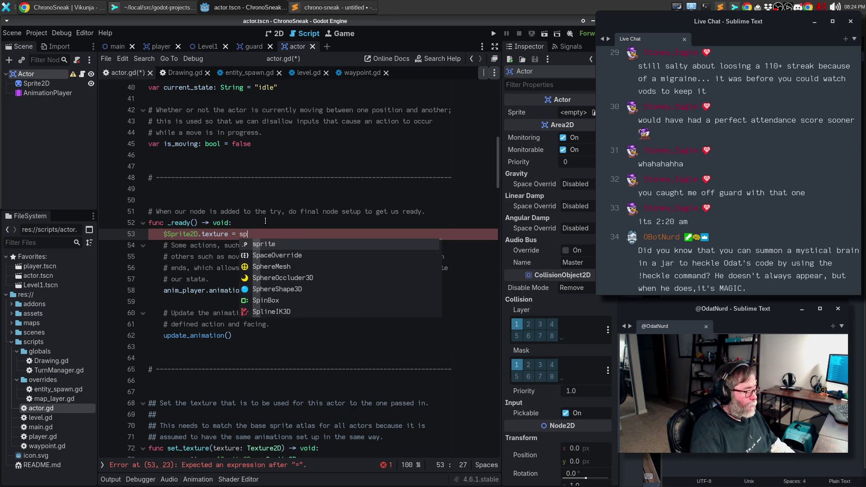
pyautogui.press('Escape')
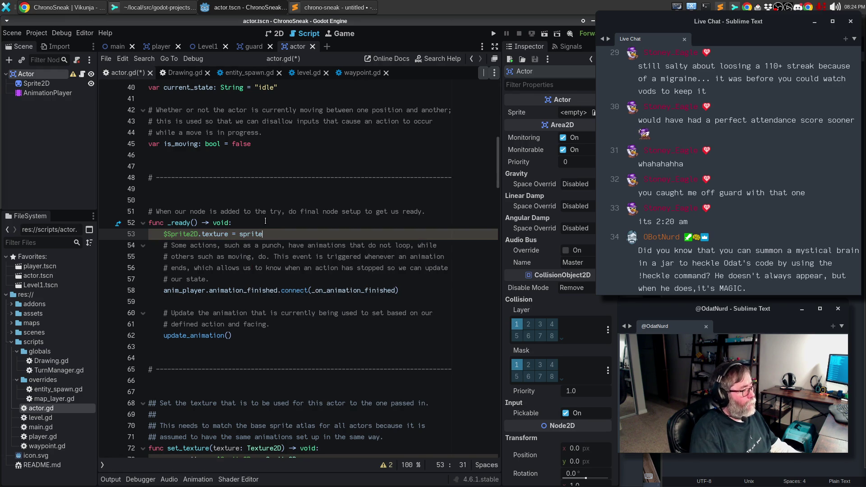
pyautogui.press('Return')
pyautogui.hotkey('ctrl', 's')
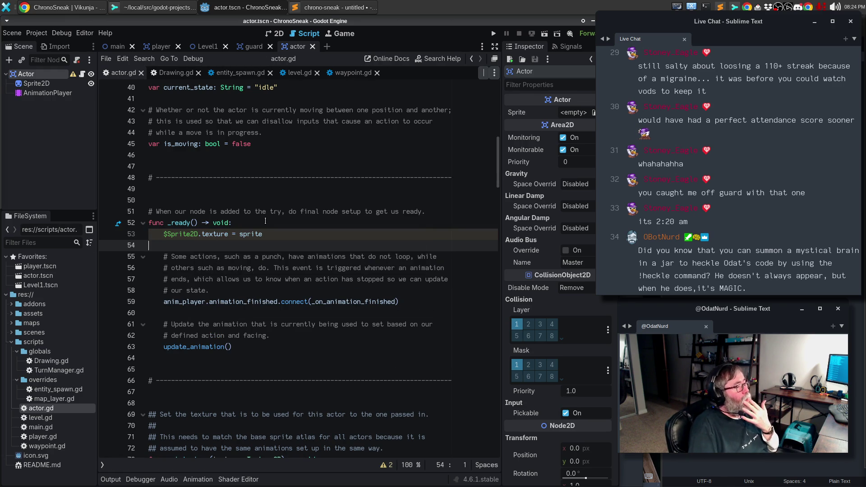
# Clear the Sprite2D node's texture in the actor scene.
pyautogui.click(275, 34)
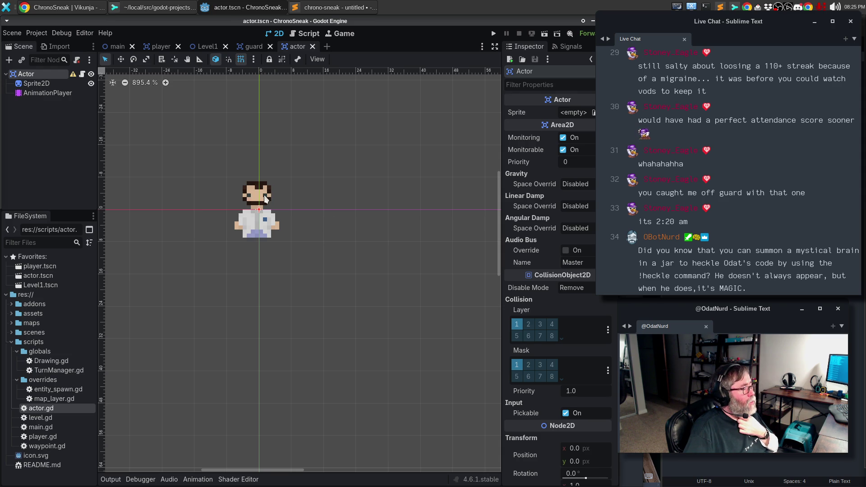
pyautogui.click(60, 86)
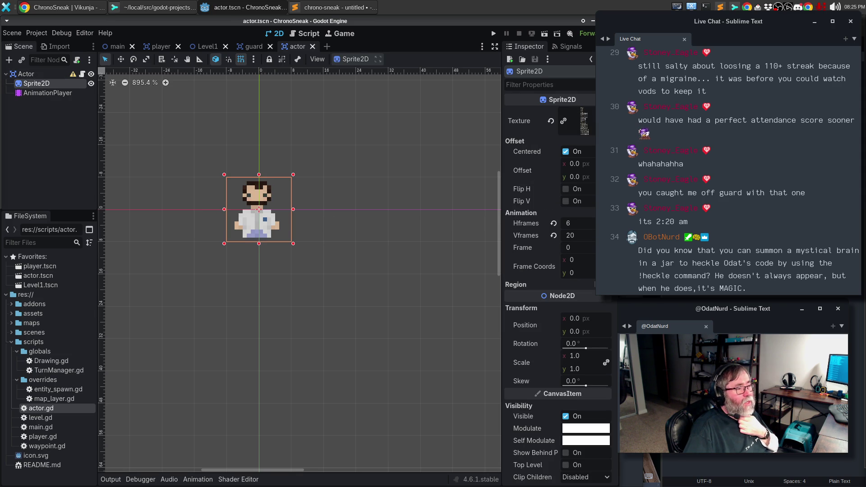
pyautogui.rightClick(584, 121)
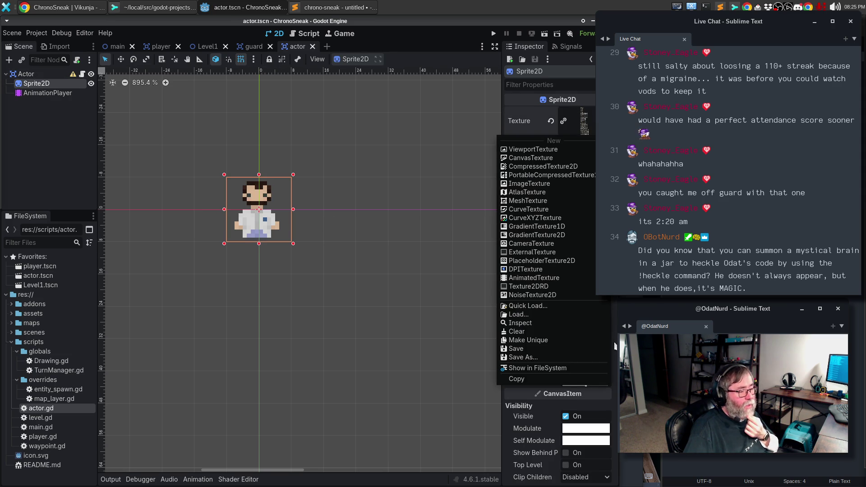
pyautogui.click(574, 331)
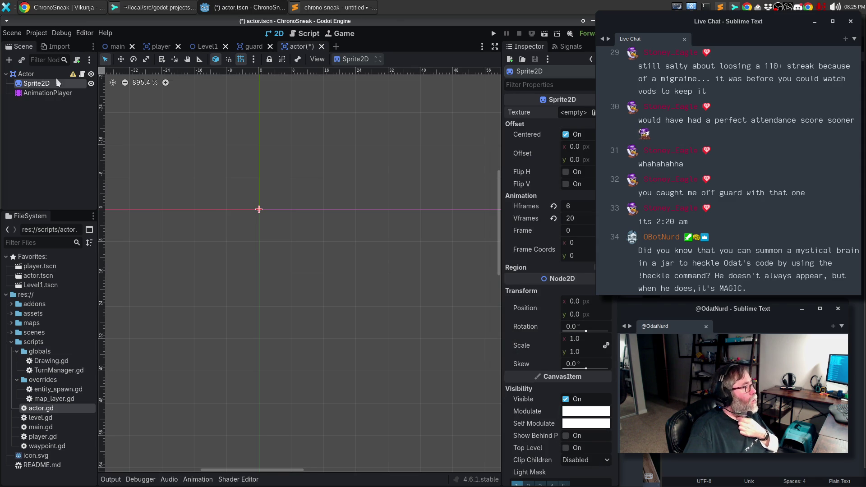
# Quick-load the first character sprite sheet into the Actor's Sprite property and save the scene.
pyautogui.click(28, 74)
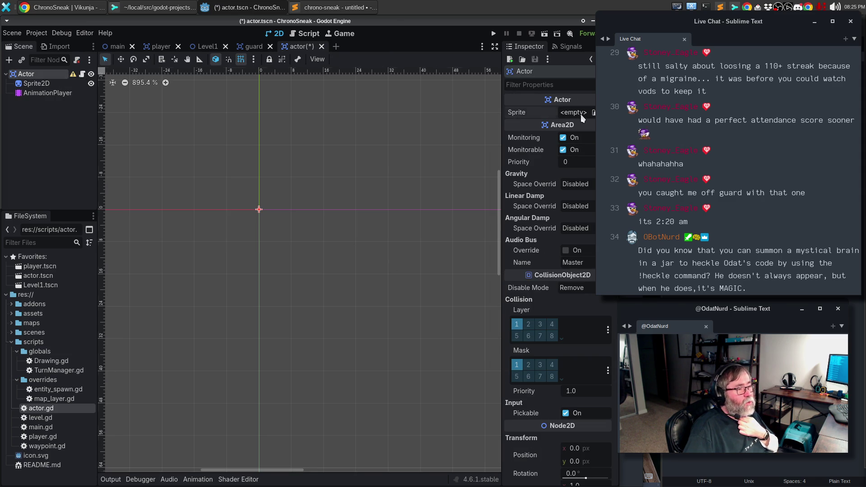
pyautogui.click(581, 115)
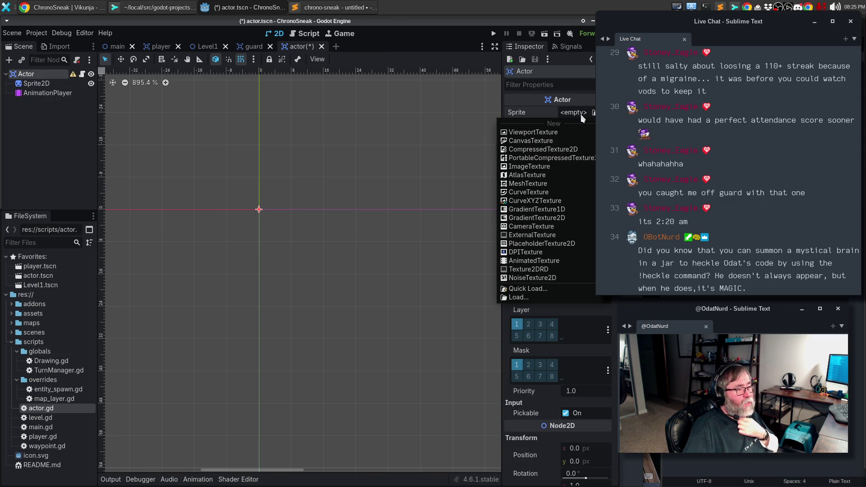
pyautogui.click(543, 290)
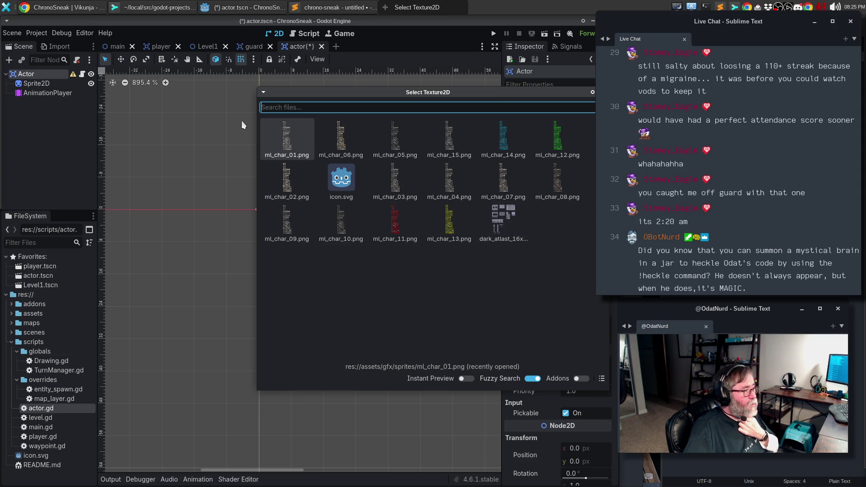
pyautogui.doubleClick(283, 139)
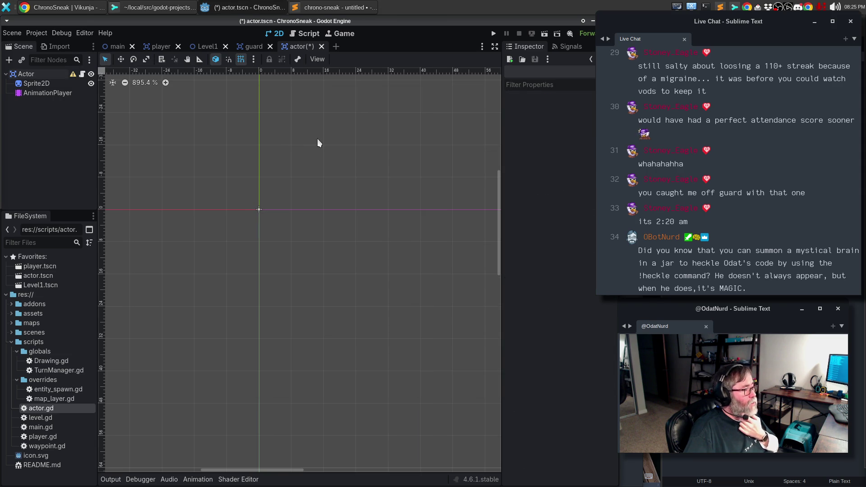
pyautogui.click(46, 83)
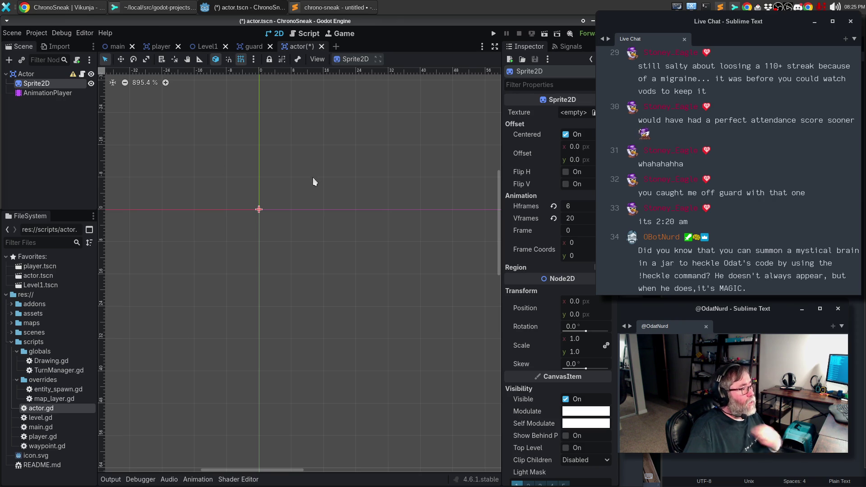
pyautogui.hotkey('ctrl', 's')
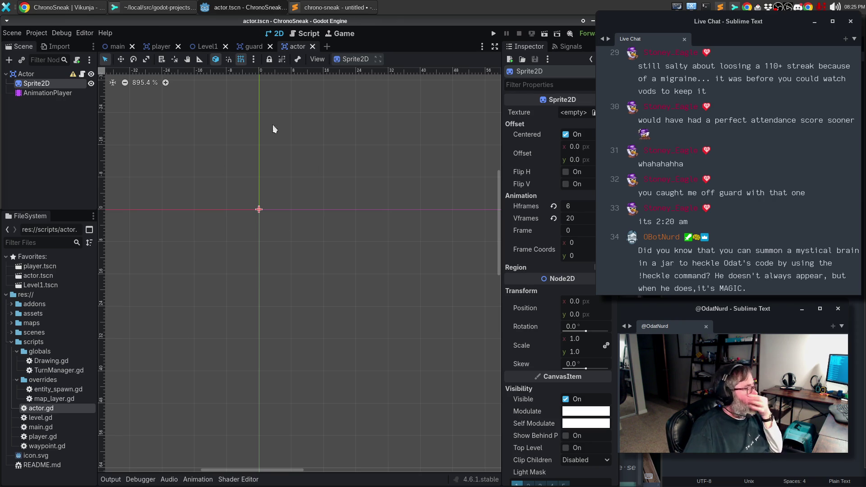
pyautogui.click(24, 73)
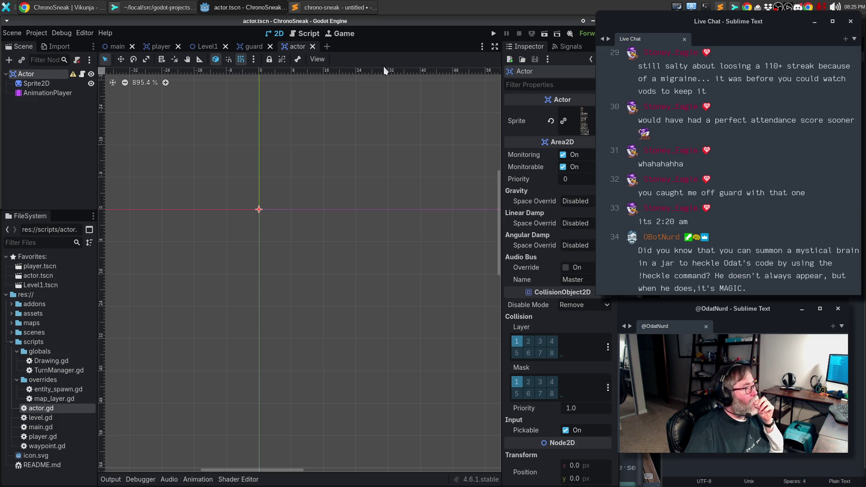
# Add the comment '# Set the sprite to be used for this actor.' above the texture line and save.
pyautogui.click(293, 34)
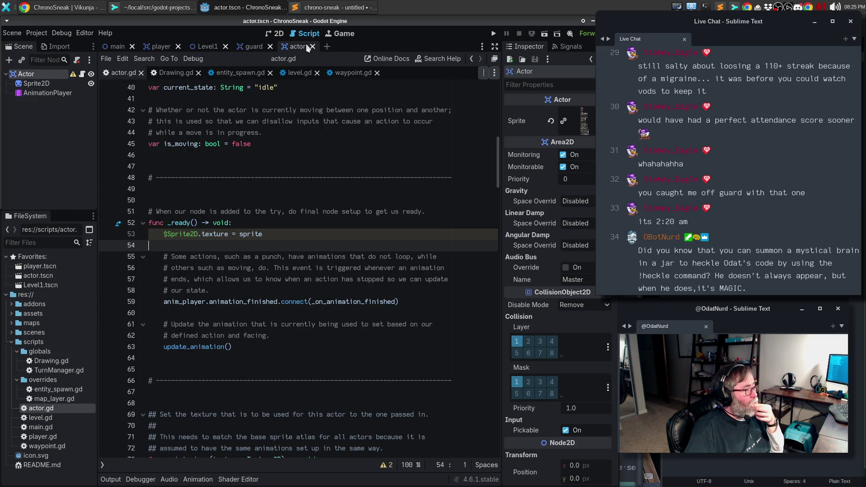
pyautogui.click(298, 222)
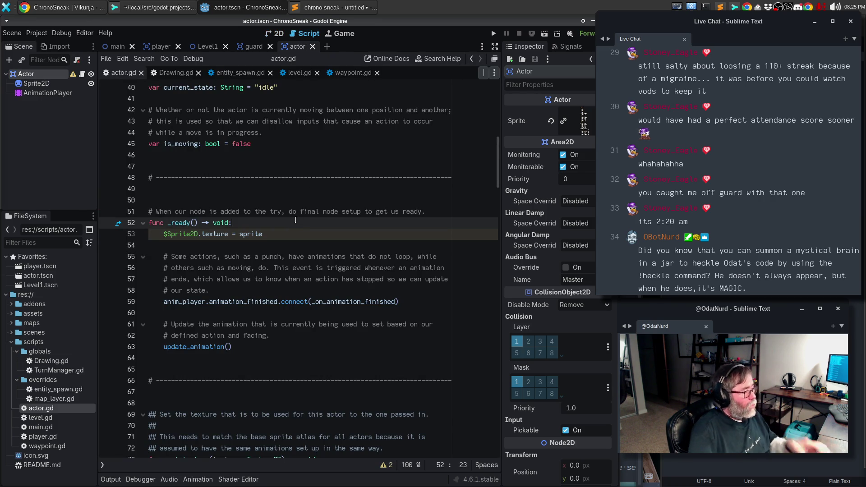
pyautogui.press('Return')
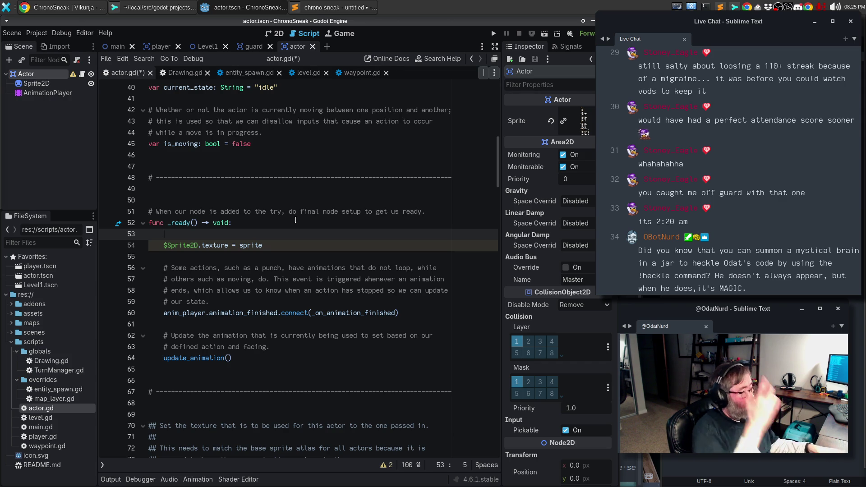
pyautogui.hotkey('alt', 'shift', 'o')
pyautogui.write('S')
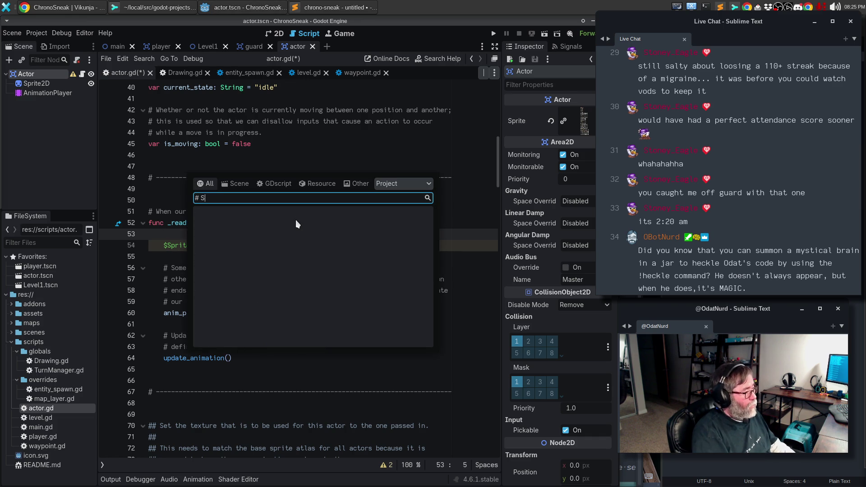
pyautogui.press('Escape')
pyautogui.write('# Set the ')
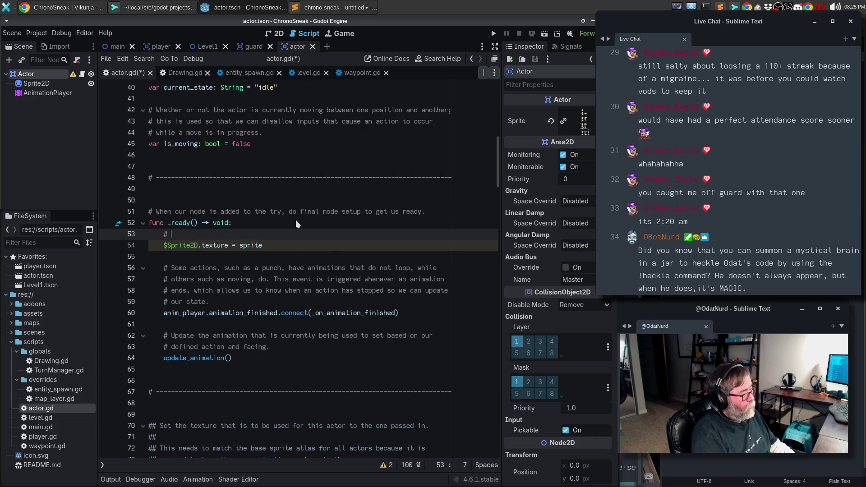
pyautogui.write('sprite t')
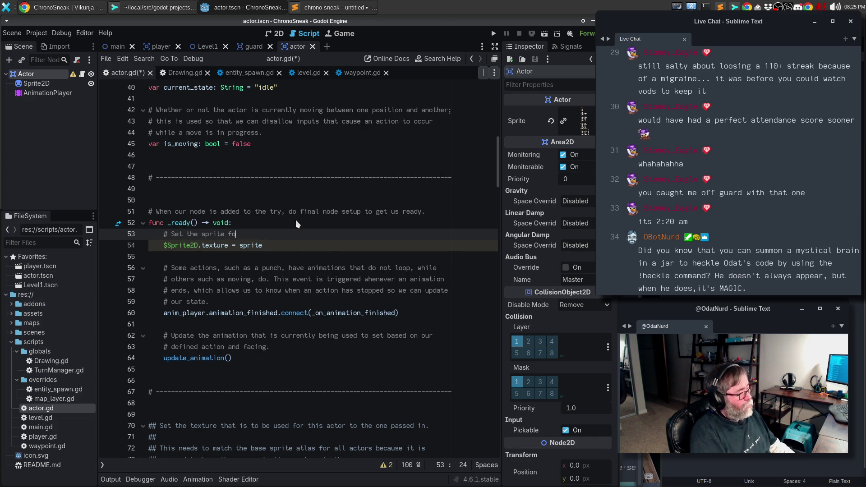
pyautogui.write('o be used for')
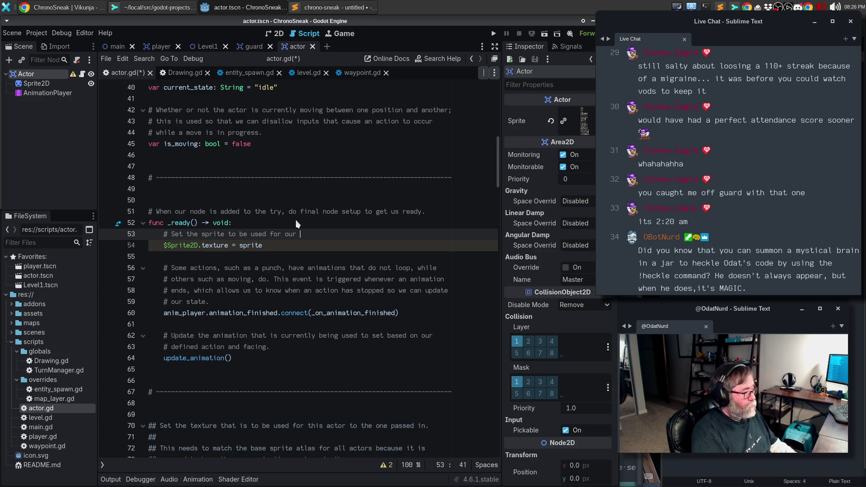
pyautogui.write('this actor.')
pyautogui.hotkey('ctrl', 's')
# Test-run the game to check the actor sprite, then stop it.
pyautogui.press('Down')
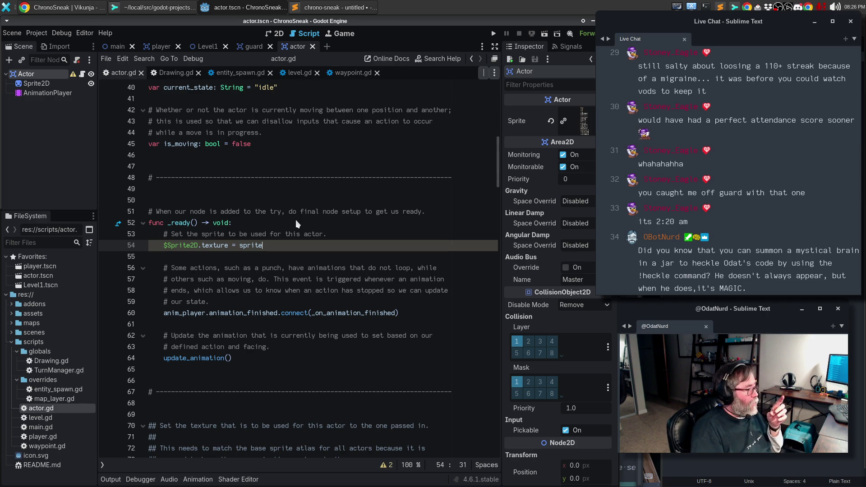
pyautogui.press('F5')
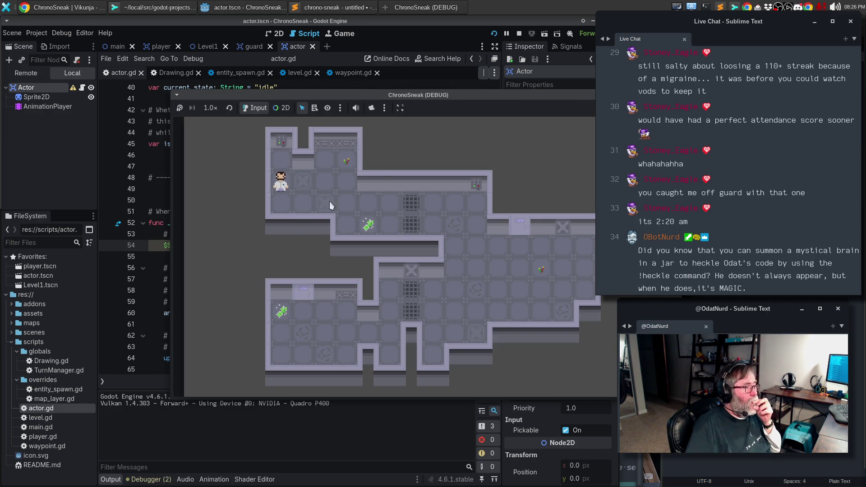
pyautogui.press('F8')
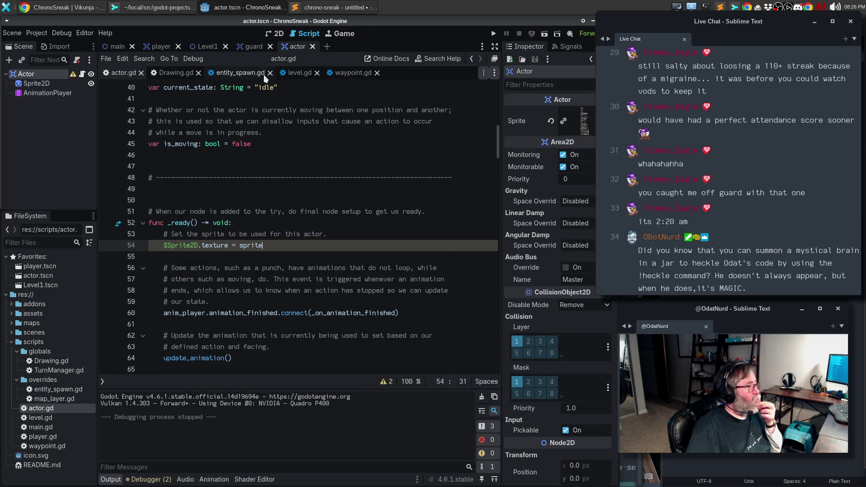
pyautogui.click(158, 47)
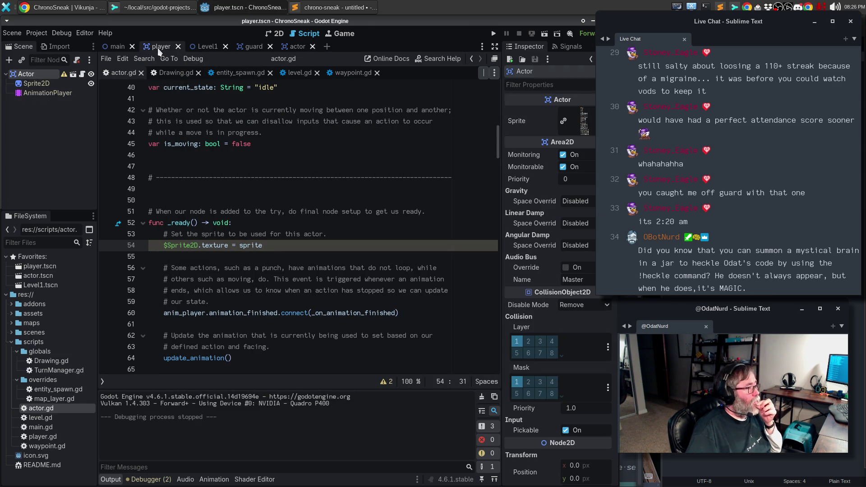
# In player.tscn, inspect Sprite2D and the Actor's Sprite texture options.
pyautogui.click(36, 84)
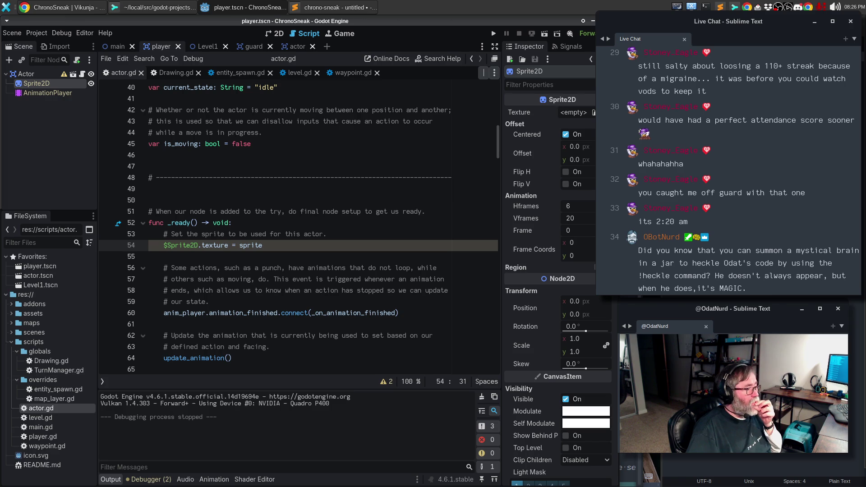
pyautogui.click(29, 74)
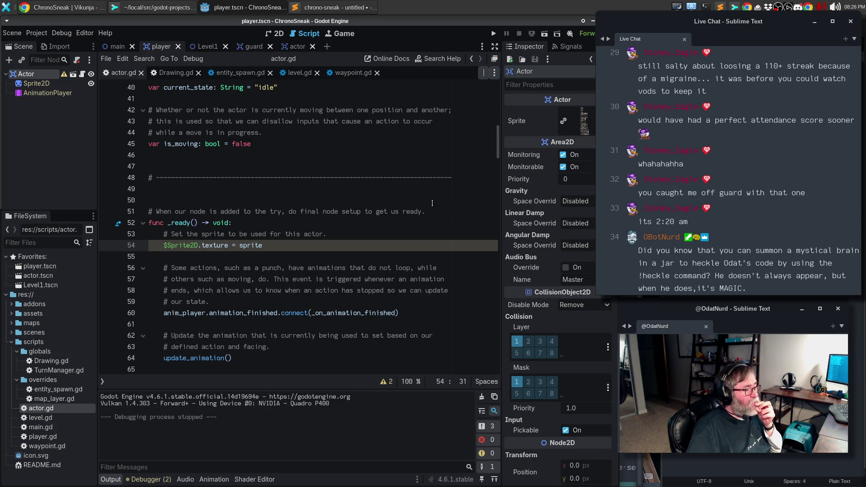
pyautogui.rightClick(561, 125)
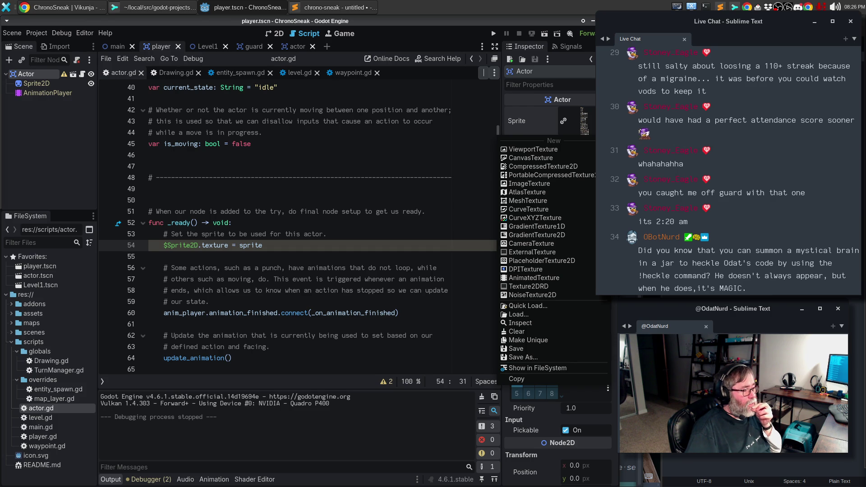
pyautogui.click(363, 155)
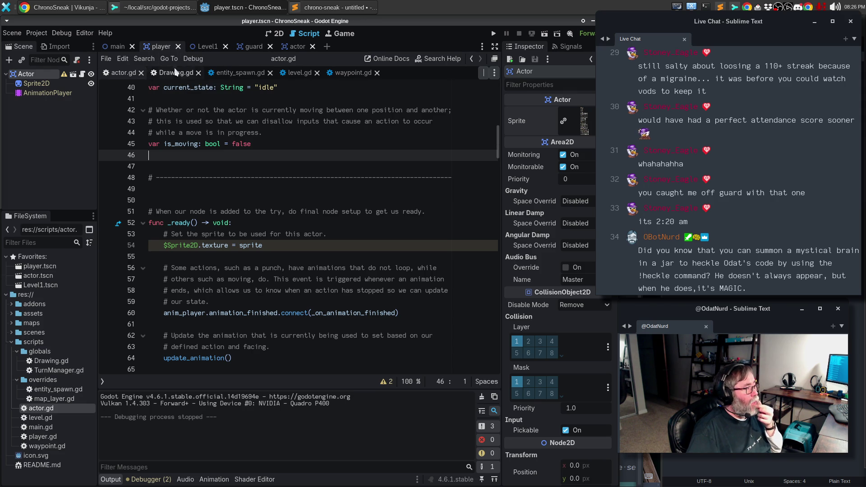
pyautogui.click(120, 45)
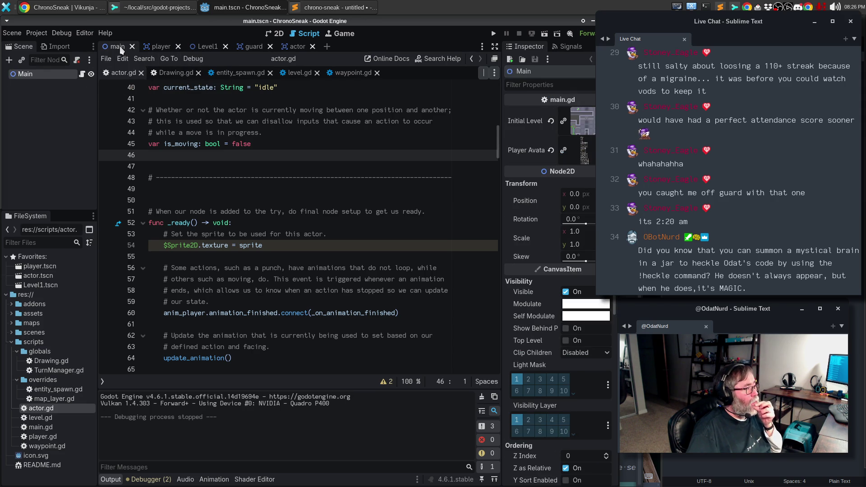
pyautogui.click(157, 47)
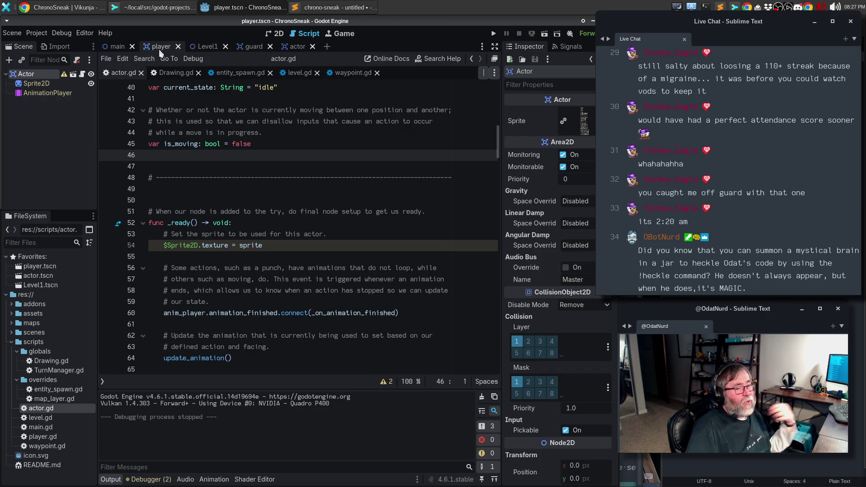
# Preview the Actor's assigned sprite sheet, recheck Sprite2D's empty texture, and return to actor.tscn.
pyautogui.click(583, 121)
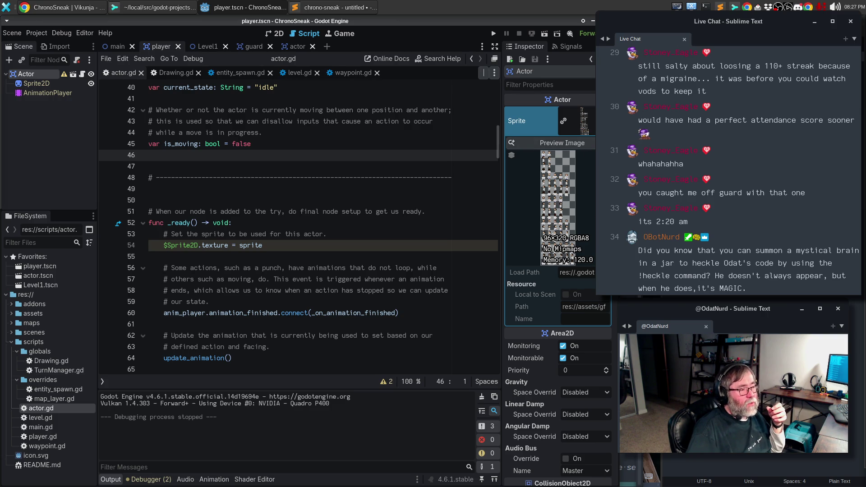
pyautogui.click(584, 125)
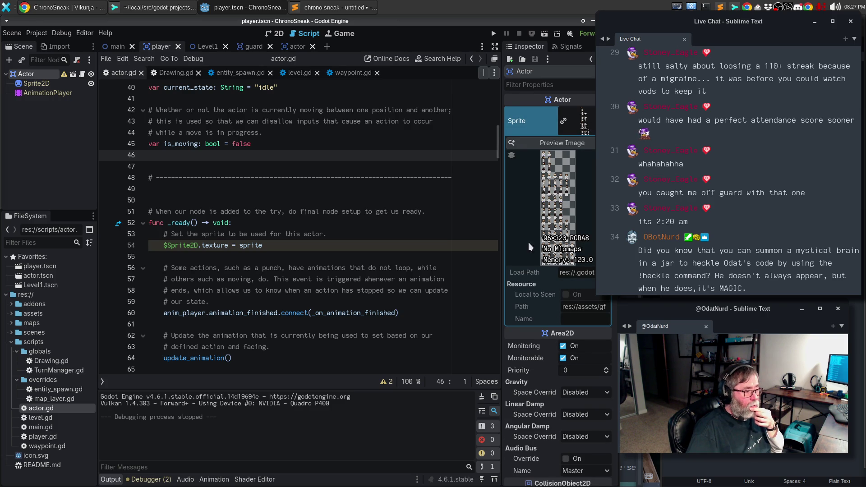
pyautogui.click(376, 121)
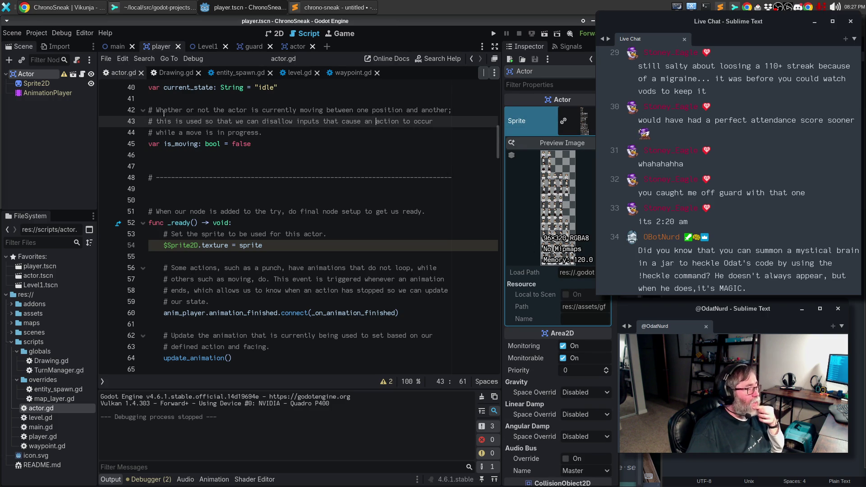
pyautogui.click(51, 84)
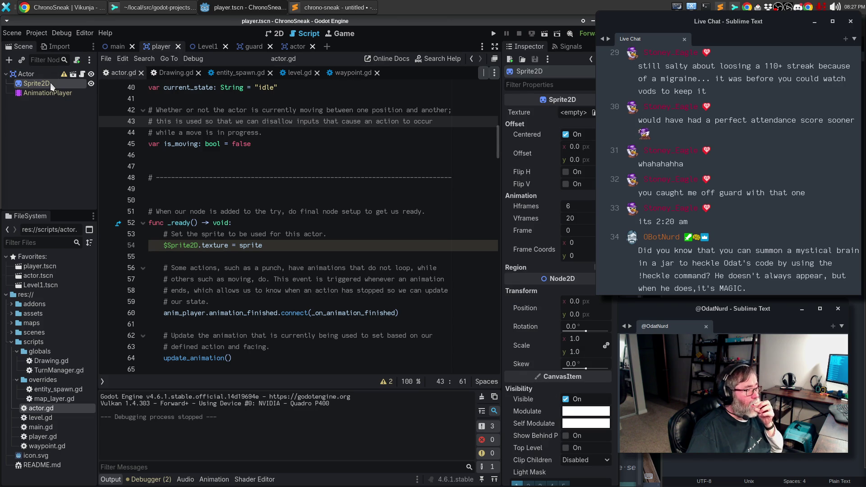
pyautogui.click(37, 76)
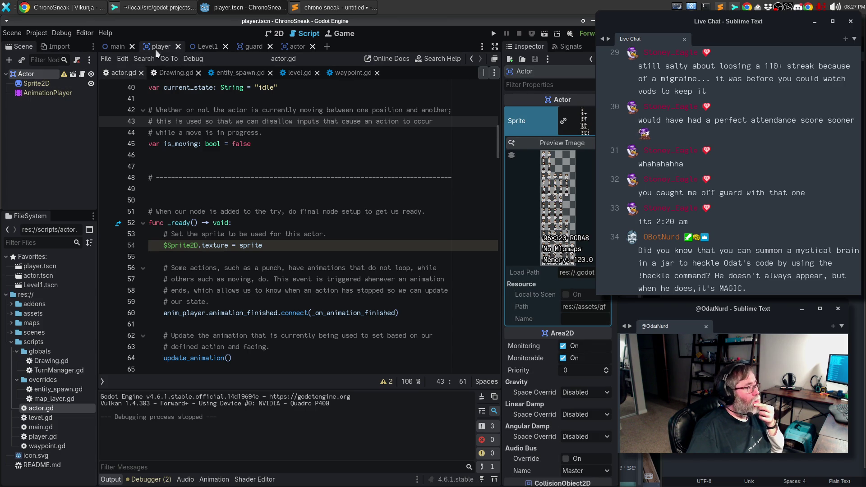
pyautogui.click(293, 45)
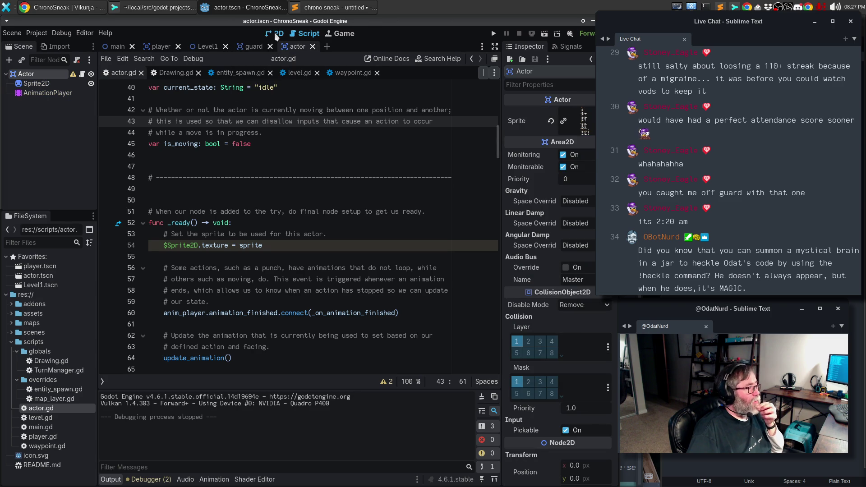
# Show actor.tscn in 2D and compare Sprite2D's empty texture with the Actor's sprite sheet.
pyautogui.click(275, 34)
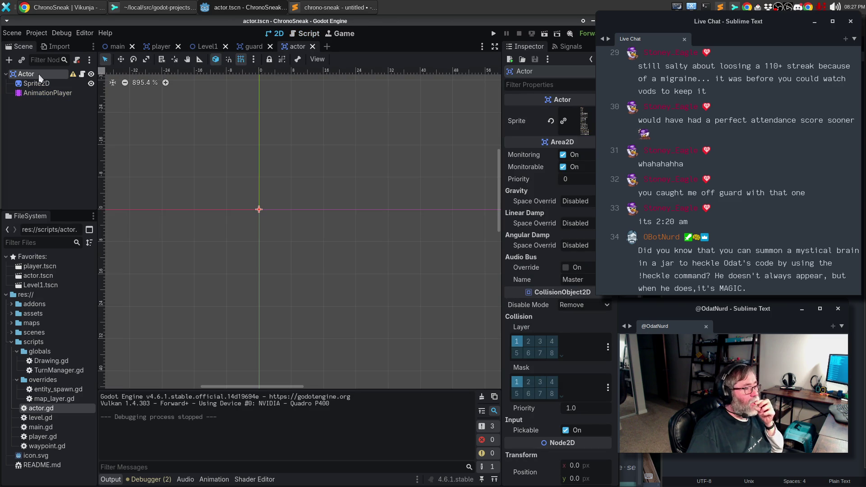
pyautogui.click(46, 83)
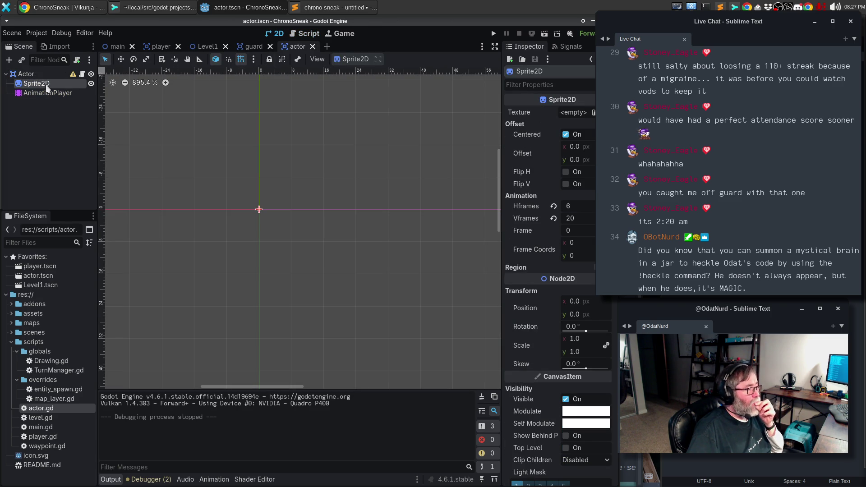
pyautogui.click(49, 78)
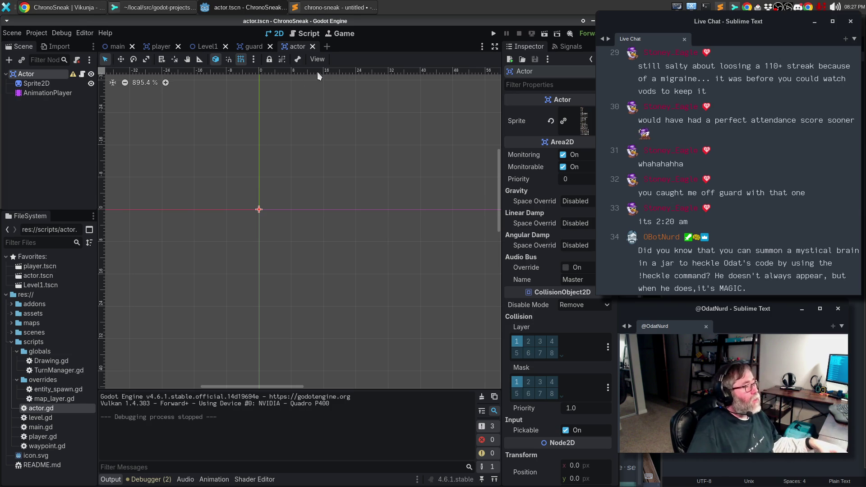
# Close the actor, guard, Level1, player and main scene tabs.
pyautogui.click(312, 47)
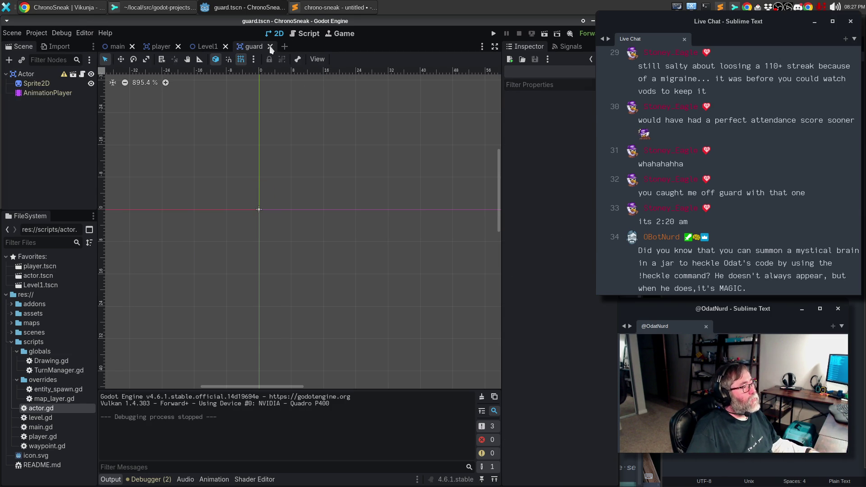
pyautogui.click(270, 47)
pyautogui.click(226, 47)
pyautogui.click(178, 47)
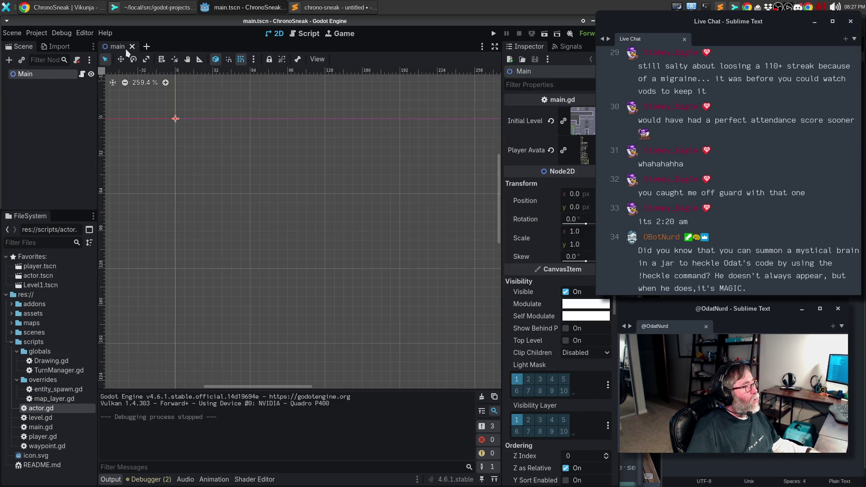
pyautogui.click(132, 47)
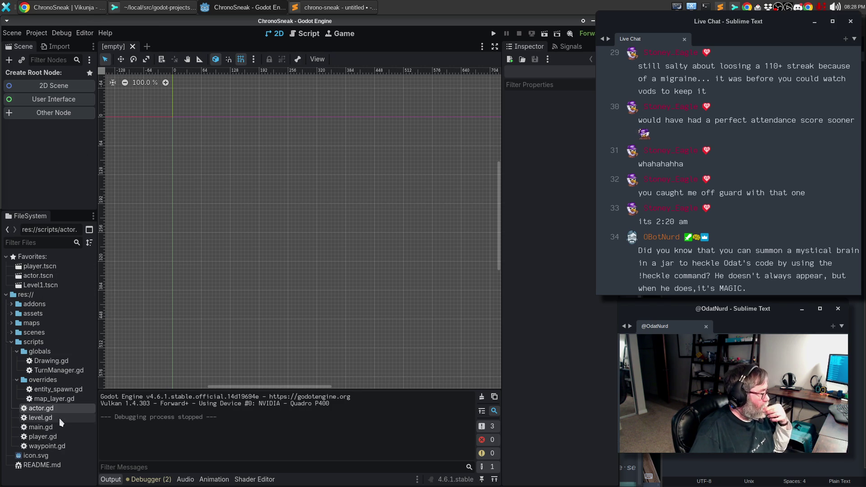
# Add guard.tscn to Favorites above Level1.tscn, then reopen actor.tscn from Favorites.
pyautogui.click(12, 334)
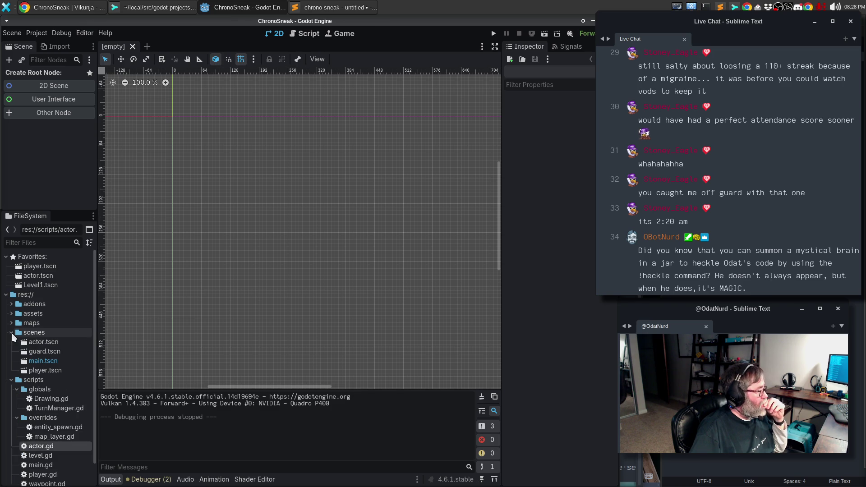
pyautogui.rightClick(51, 352)
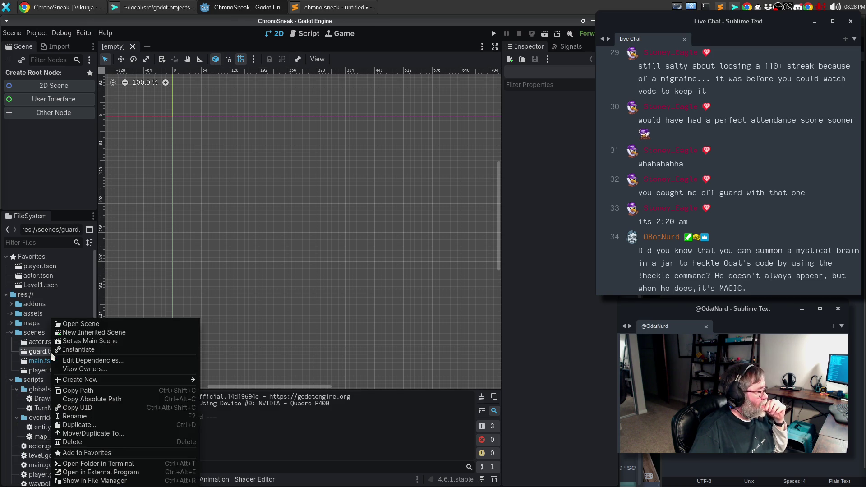
pyautogui.click(102, 451)
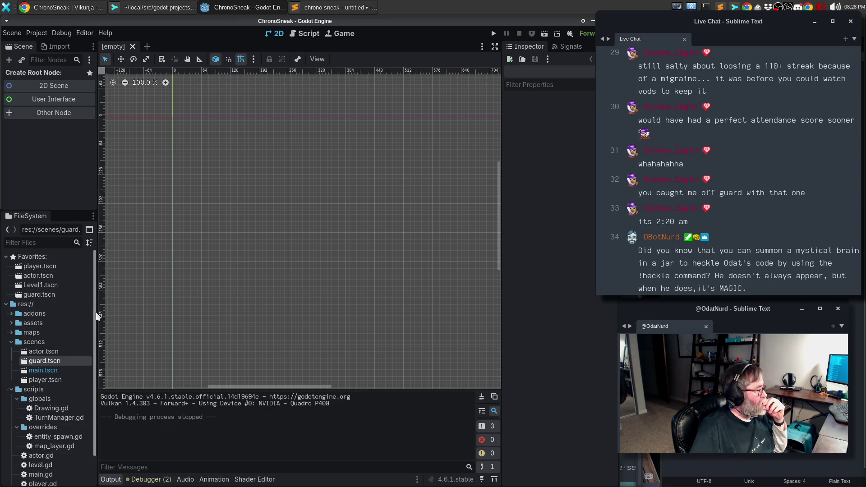
pyautogui.moveTo(55, 295); pyautogui.dragTo(77, 284)
pyautogui.doubleClick(50, 276)
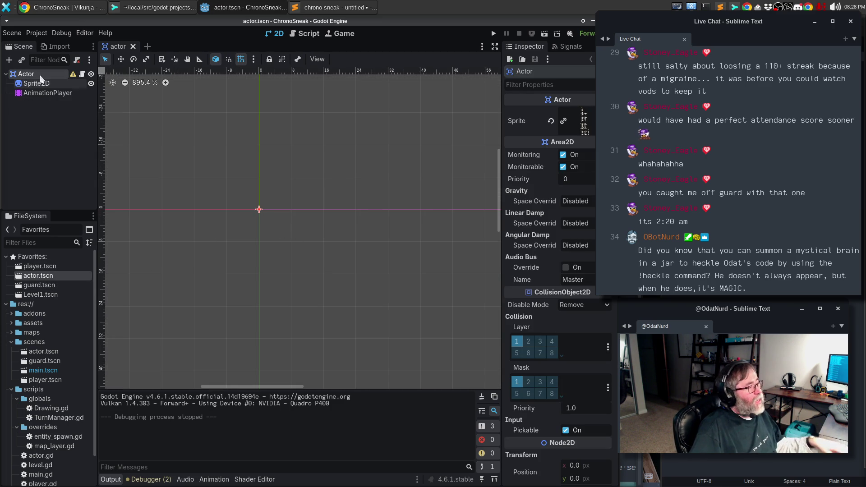
# Clear the Actor's Sprite texture, quick-load ml_char_01 into it, and switch to actor.gd.
pyautogui.click(47, 86)
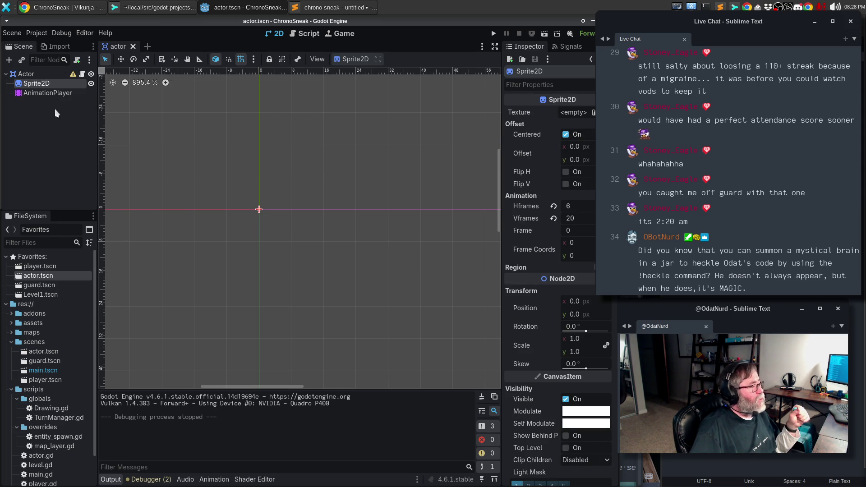
pyautogui.click(30, 76)
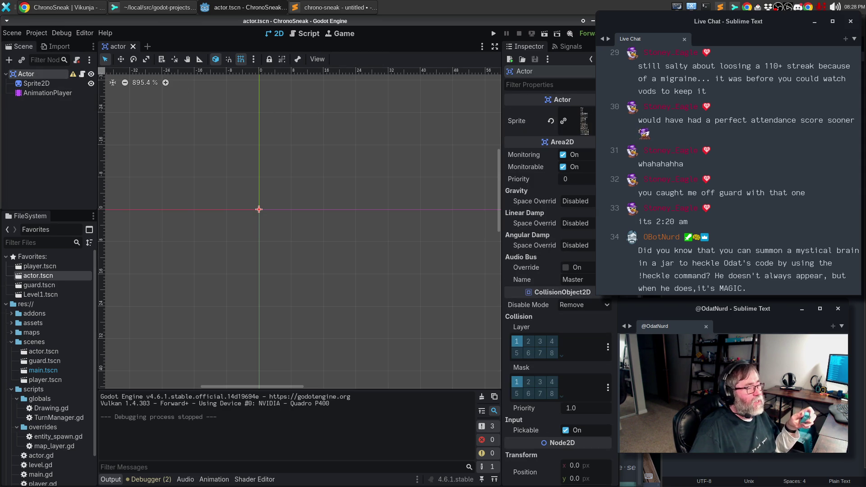
pyautogui.click(551, 122)
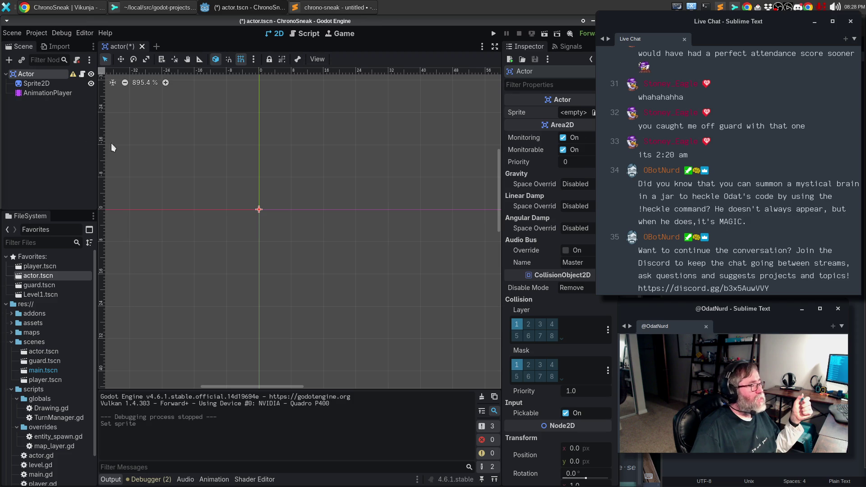
pyautogui.click(36, 84)
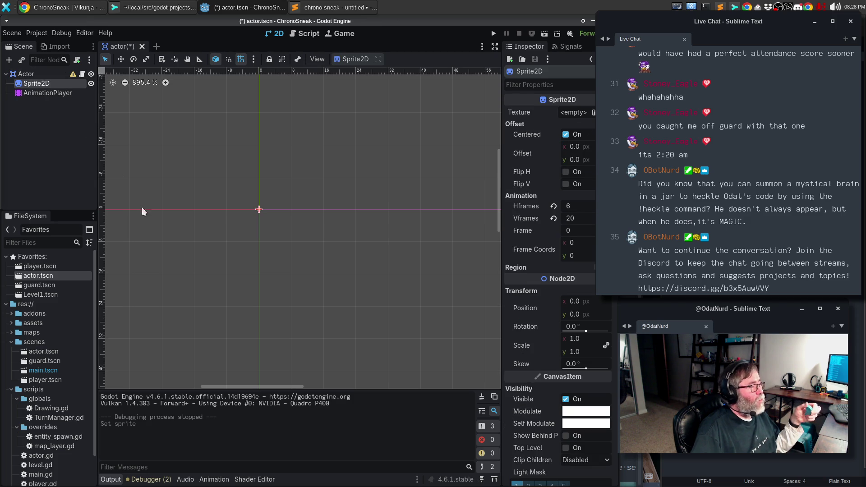
pyautogui.click(37, 76)
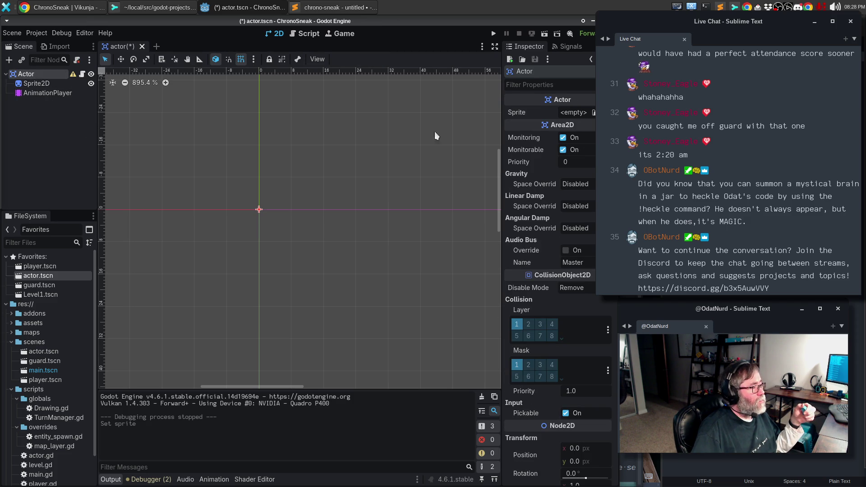
pyautogui.click(569, 114)
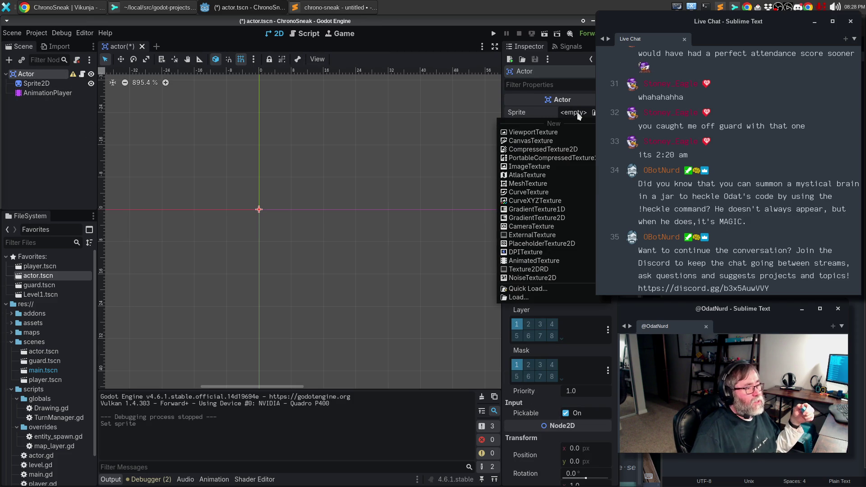
pyautogui.click(558, 289)
pyautogui.click(287, 139)
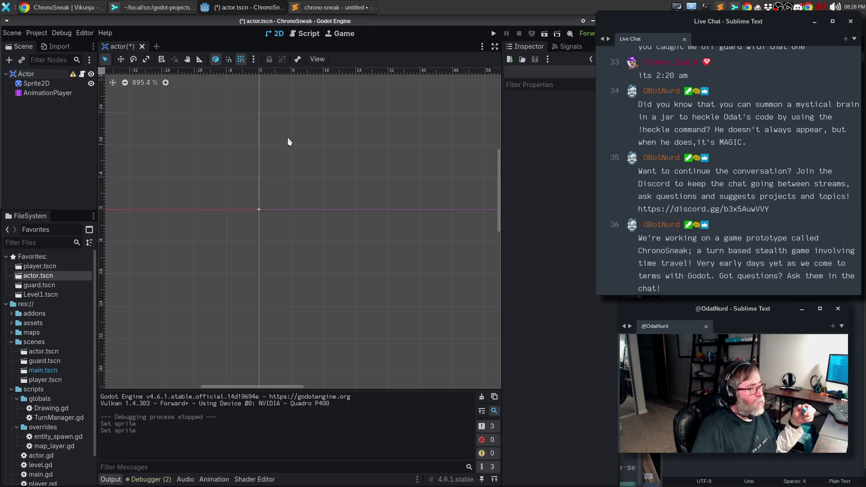
pyautogui.click(38, 83)
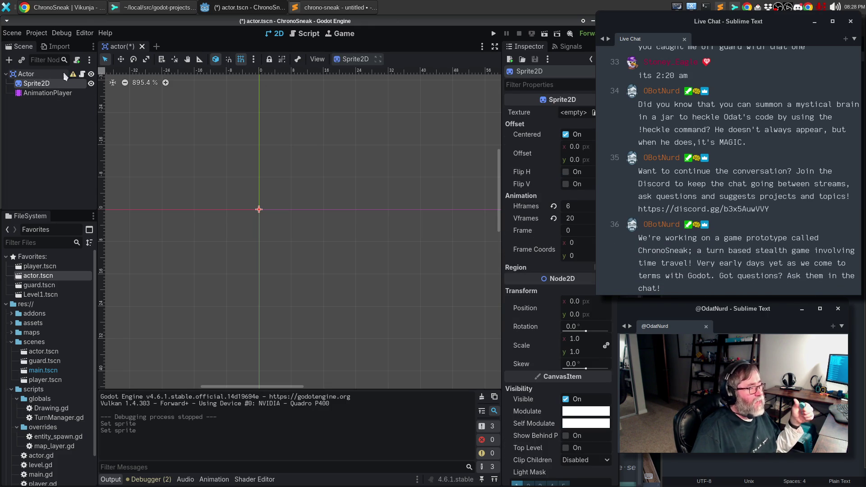
pyautogui.click(305, 36)
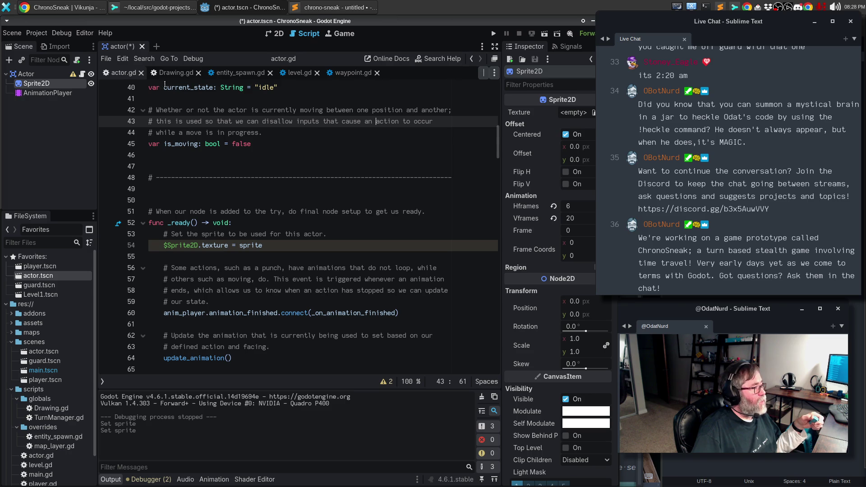
# Close the Drawing.gd, entity_spawn.gd, level.gd and waypoint.gd script tabs.
pyautogui.click(199, 73)
pyautogui.click(212, 73)
pyautogui.click(188, 73)
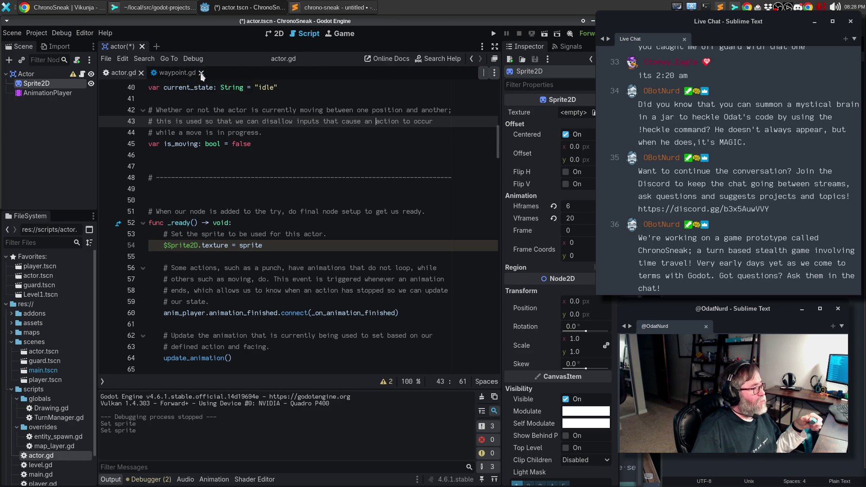
pyautogui.click(201, 73)
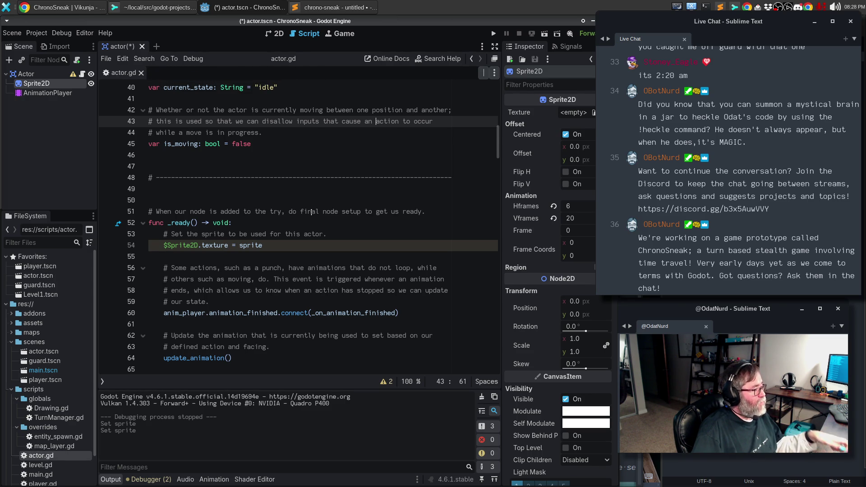
# Add print("setting texture in base actor in _ready") above the texture assignment and save.
pyautogui.click(364, 224)
pyautogui.click(364, 229)
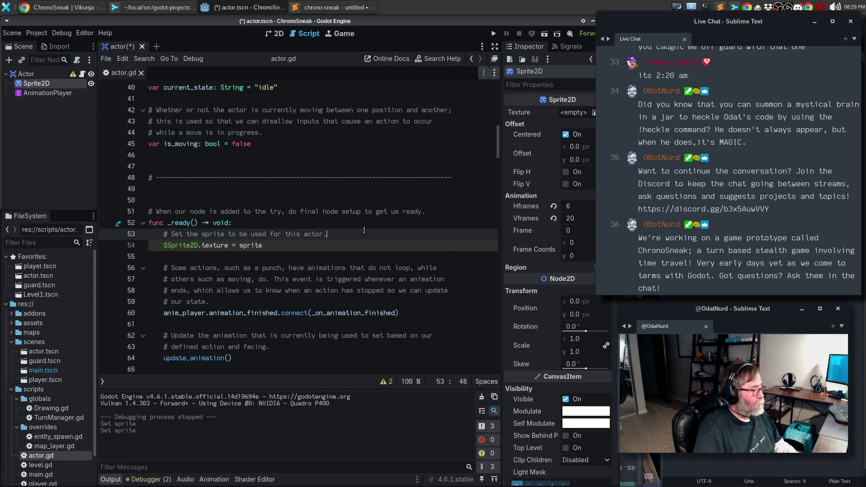
pyautogui.press('Return')
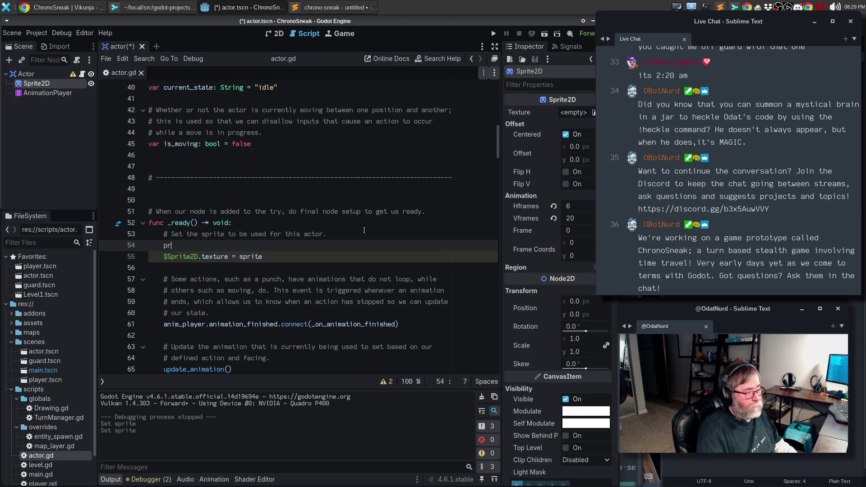
pyautogui.write('int("s')
pyautogui.write('etting texture ')
pyautogui.write('in base actor in _')
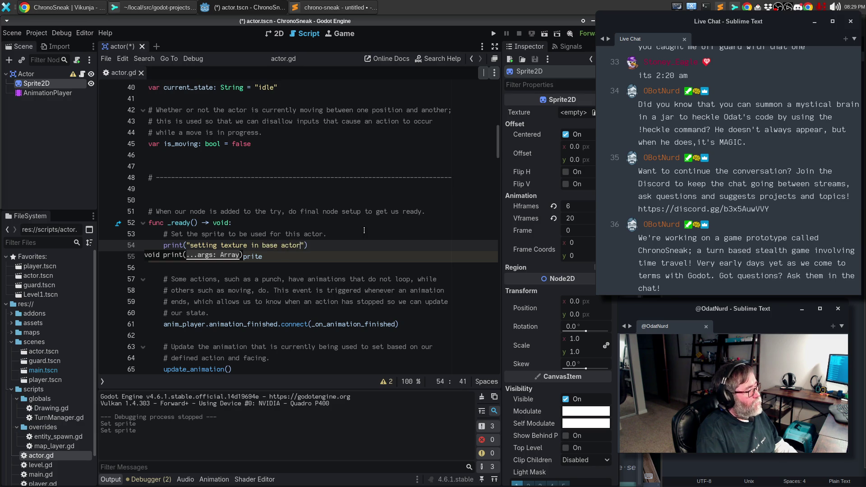
pyautogui.write('ready')
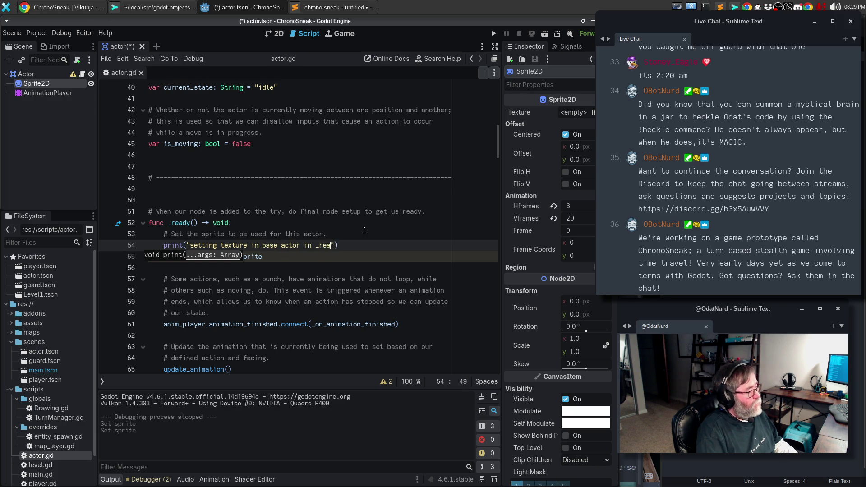
pyautogui.hotkey('ctrl', 's')
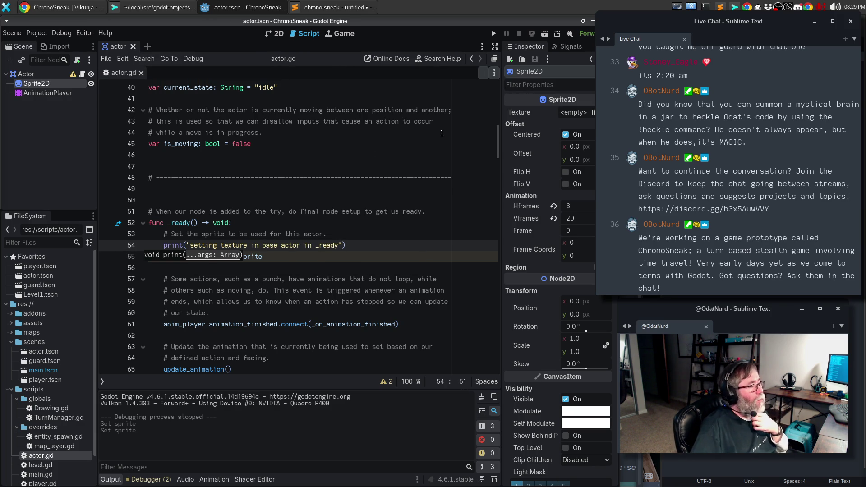
pyautogui.click(44, 76)
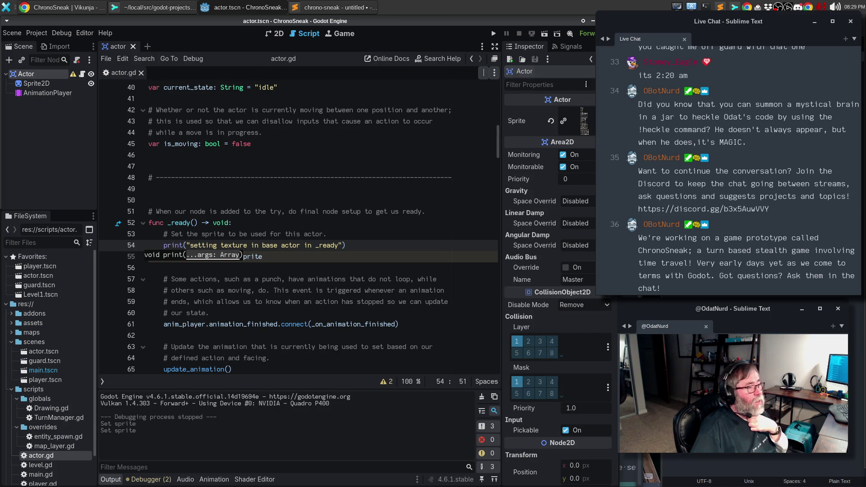
# Replace the Actor's Sprite with a new AtlasTexture and save the scene.
pyautogui.click(550, 120)
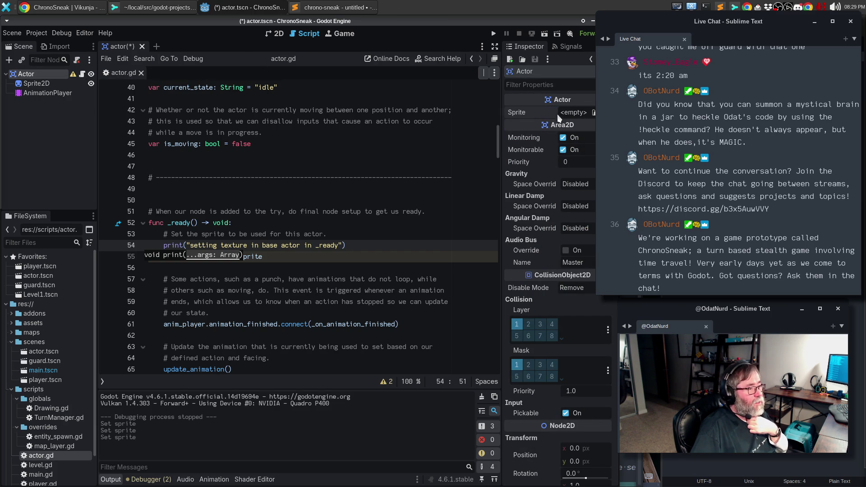
pyautogui.click(590, 114)
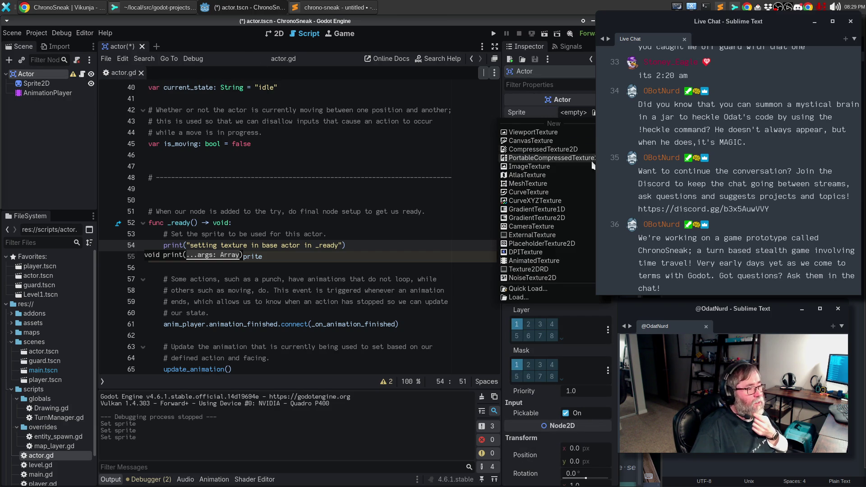
pyautogui.click(585, 175)
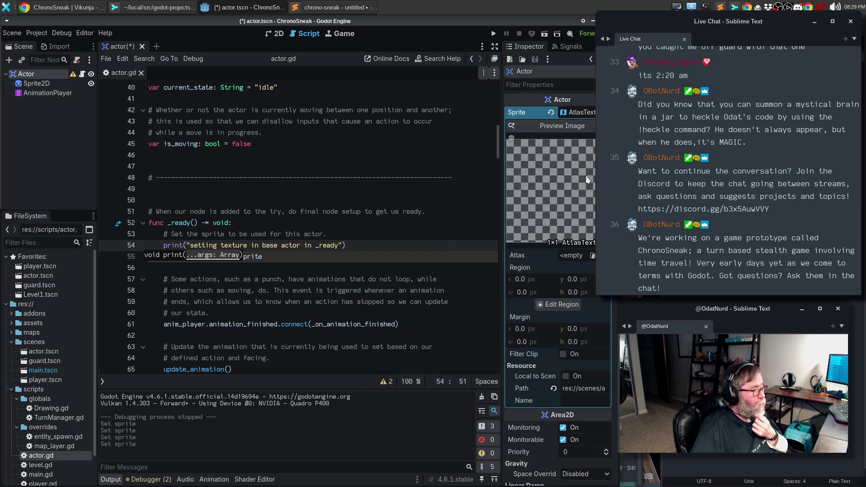
pyautogui.click(13, 35)
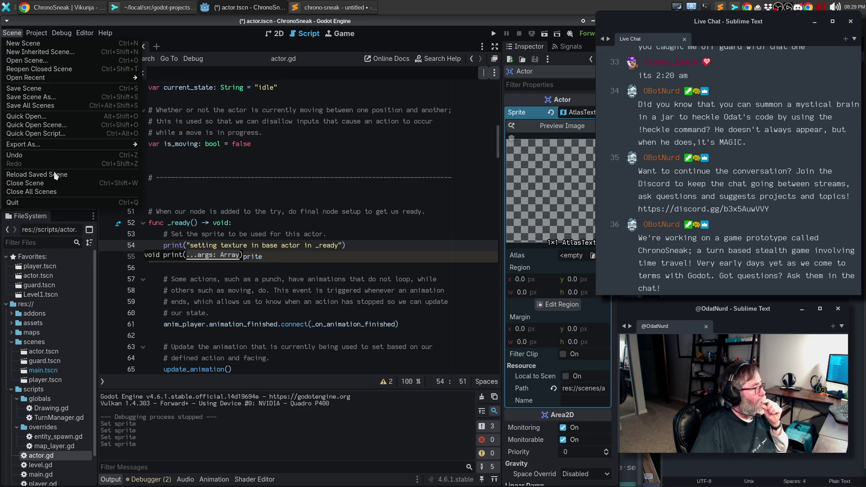
pyautogui.click(275, 168)
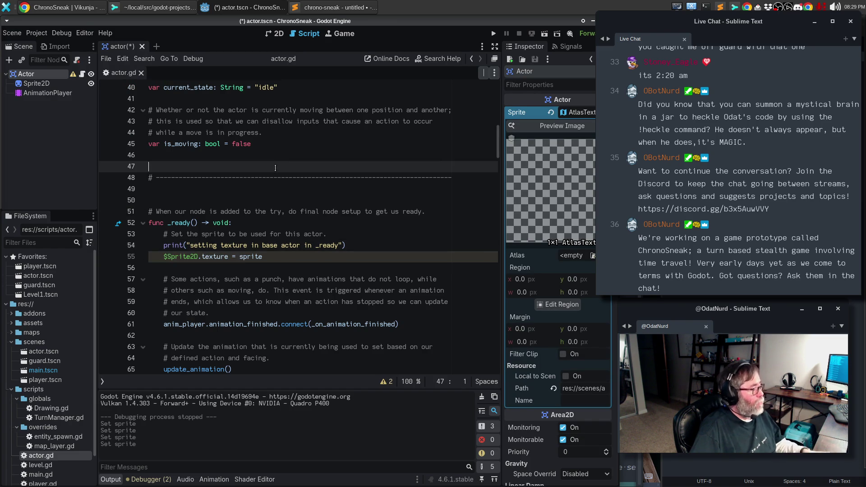
pyautogui.hotkey('ctrl', 's')
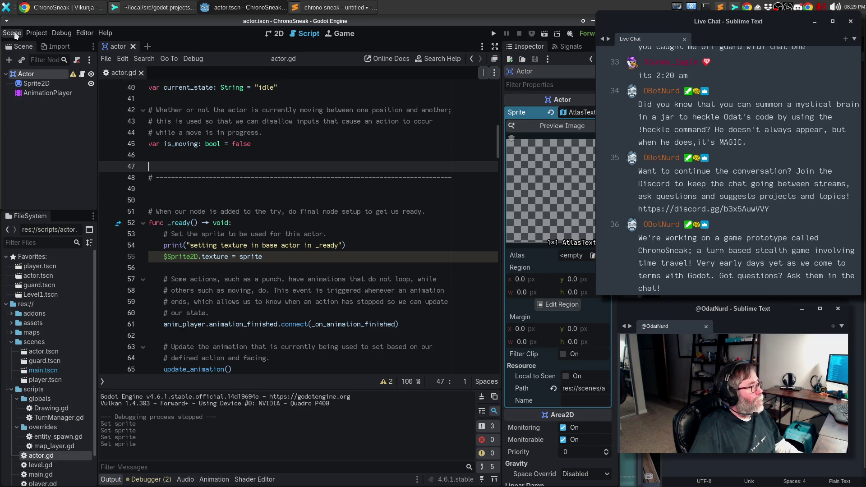
# Preview the empty AtlasTexture and re-check the Sprite2D and Actor nodes.
pyautogui.click(13, 33)
pyautogui.click(106, 154)
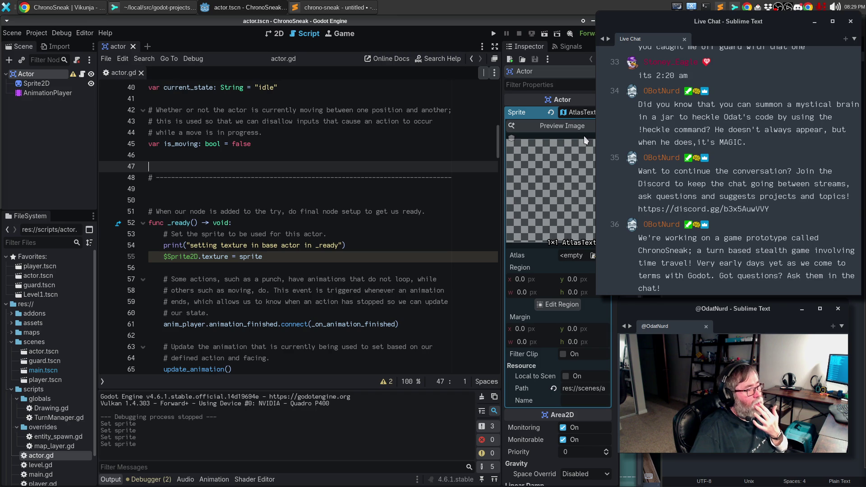
pyautogui.click(575, 127)
pyautogui.moveTo(514, 101)
pyautogui.mouseDown()
pyautogui.moveTo(352, 86)
pyautogui.moveTo(376, 84)
pyautogui.mouseUp()
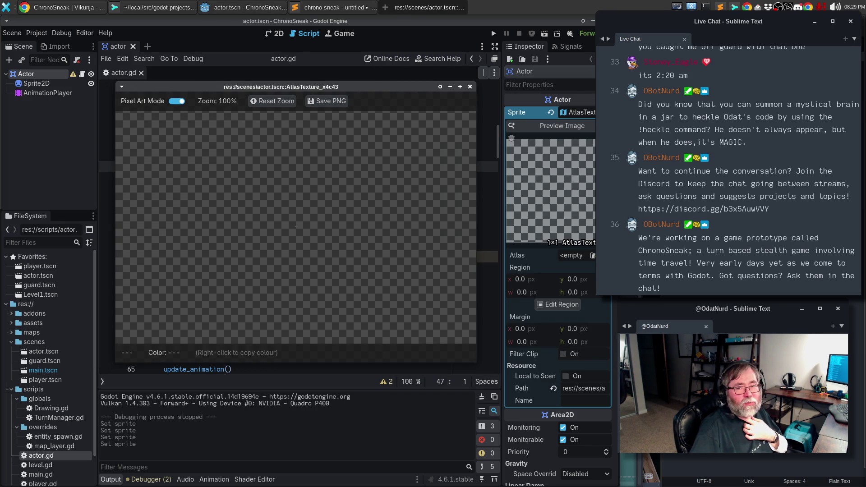
pyautogui.click(469, 86)
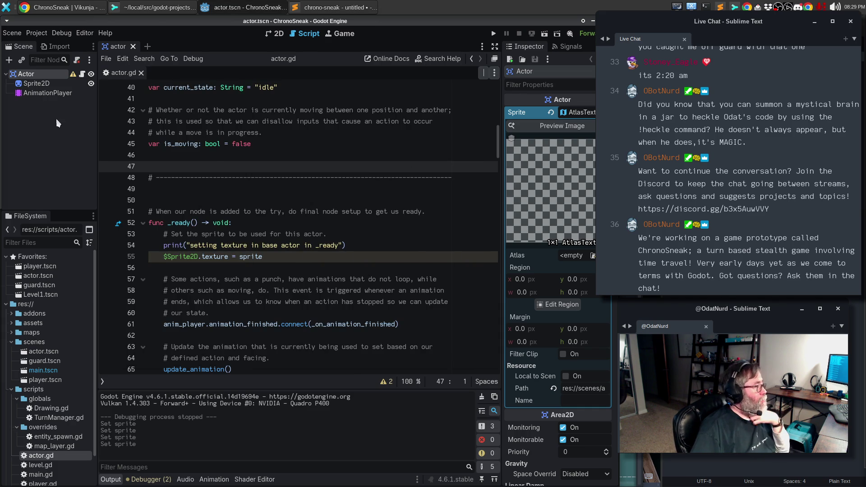
pyautogui.click(37, 84)
pyautogui.click(26, 74)
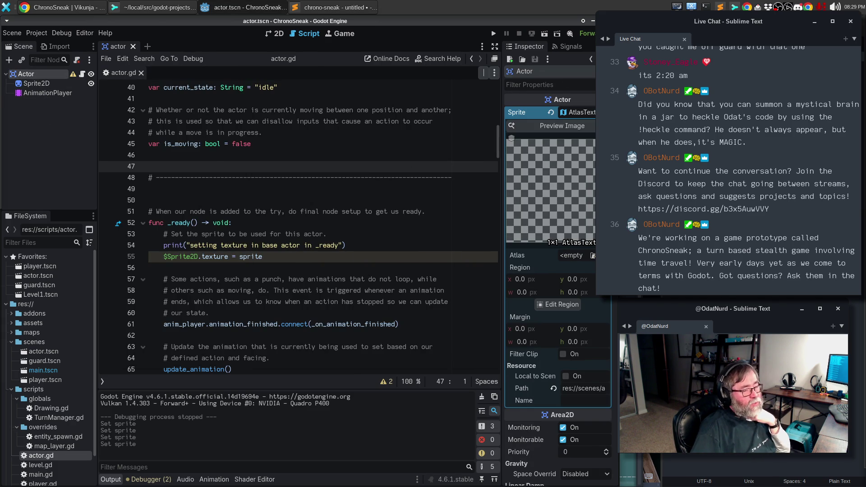
pyautogui.click(587, 115)
pyautogui.click(586, 115)
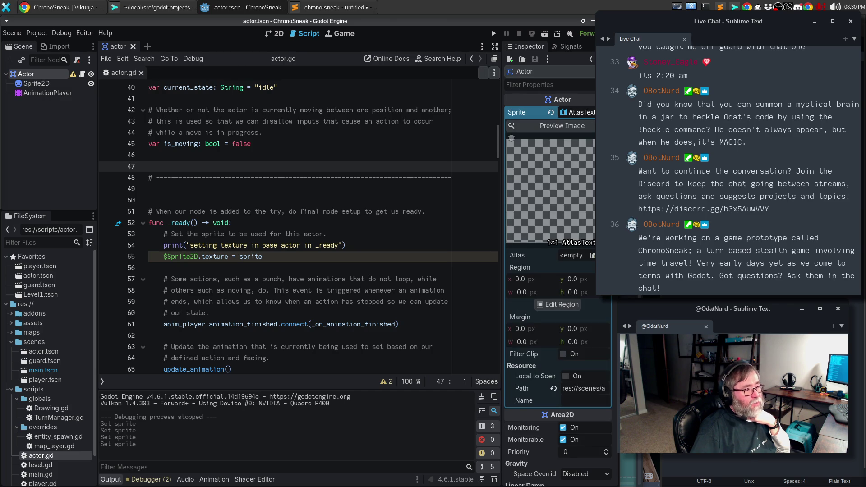
pyautogui.click(589, 115)
pyautogui.rightClick(589, 114)
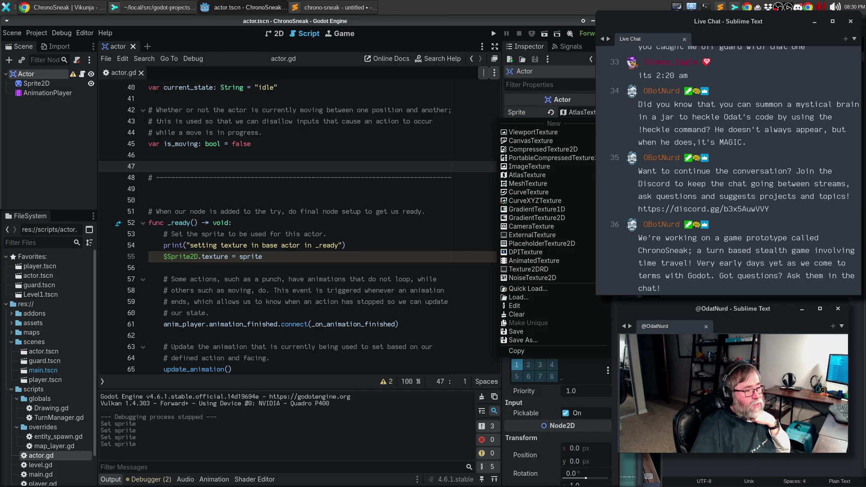
# Clear the AtlasTexture from the Actor's Sprite and quick-load ml_char_01.png instead.
pyautogui.click(520, 313)
pyautogui.click(581, 111)
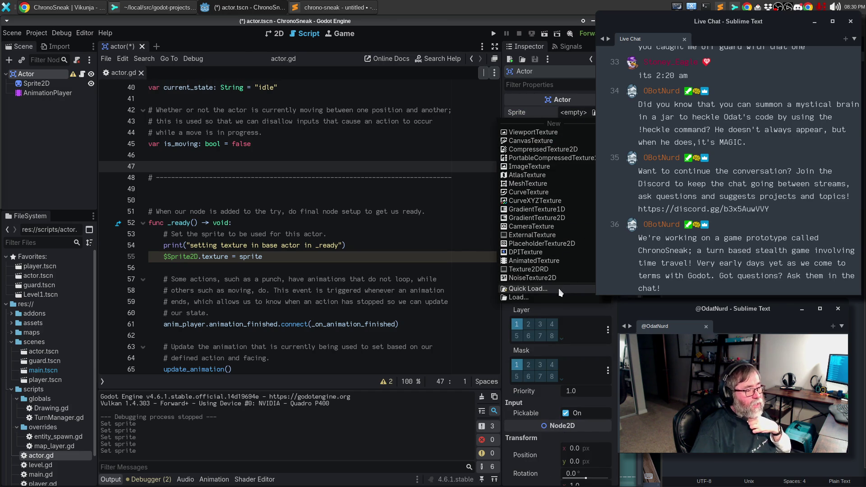
pyautogui.click(525, 289)
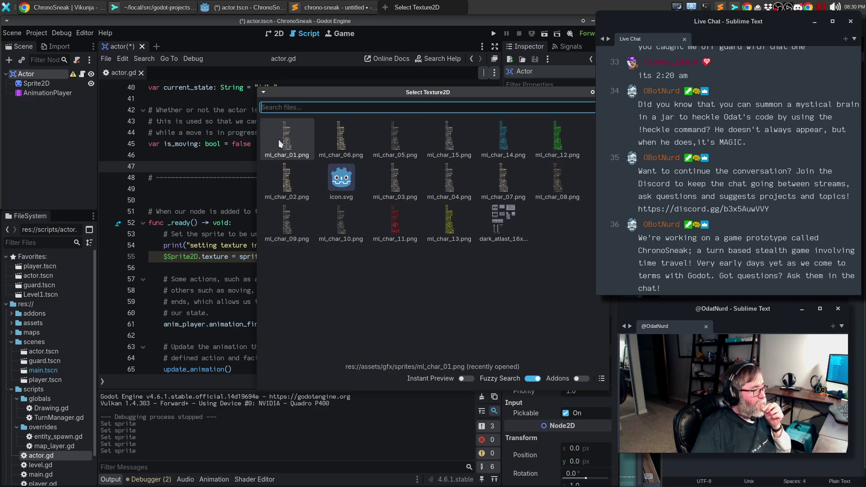
pyautogui.doubleClick(278, 140)
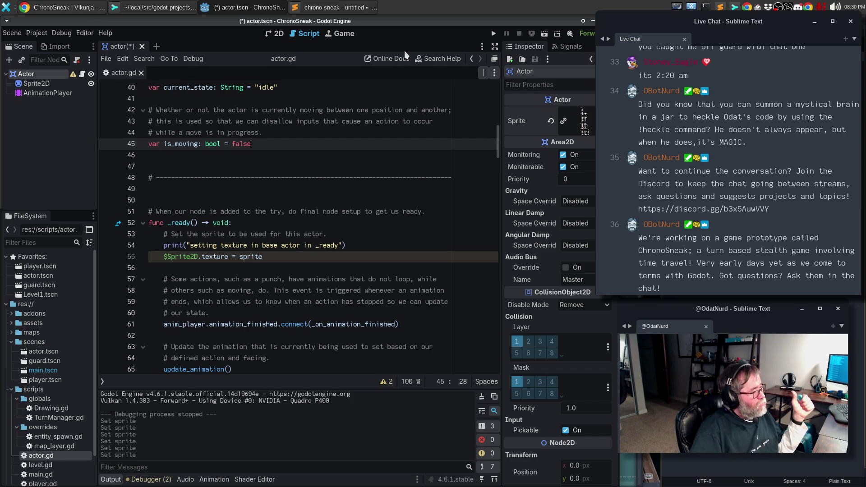
pyautogui.click(36, 84)
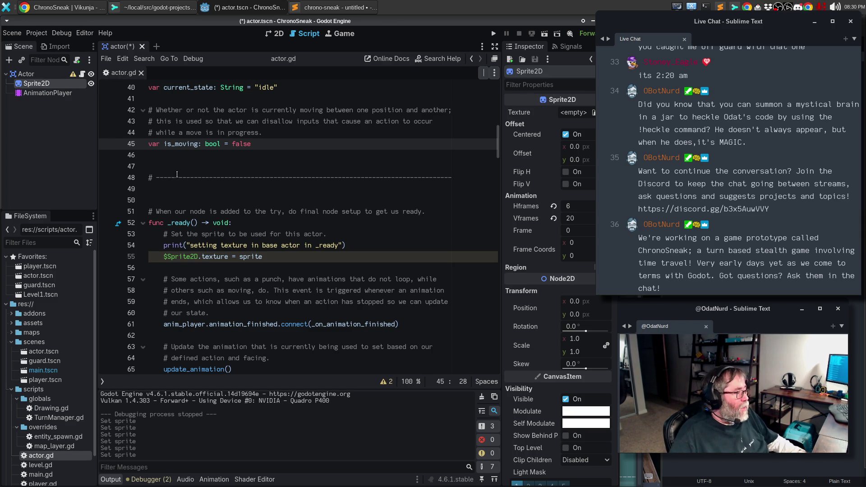
# Correct 'try' to 'tree' in the actor.gd comment and save the script.
pyautogui.doubleClick(275, 211)
pyautogui.write('tree')
pyautogui.hotkey('ctrl', 's')
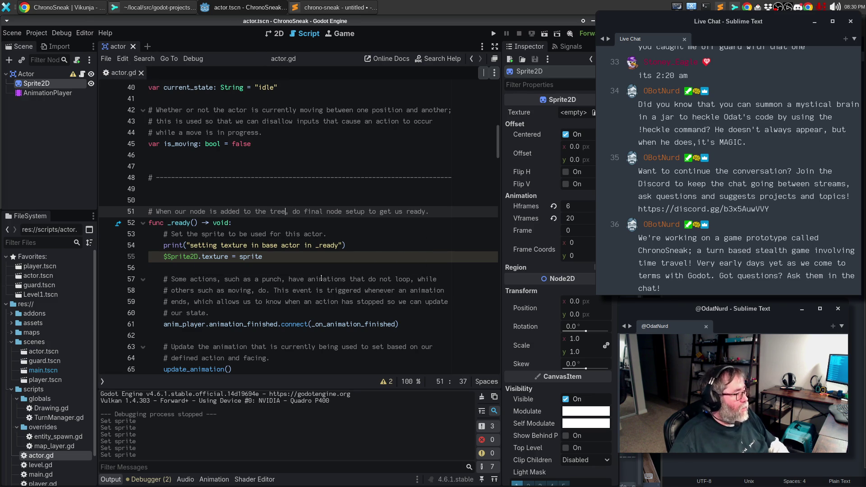
# Run the game, move the player down one tile, and stop the debug run.
pyautogui.moveTo(181, 223)
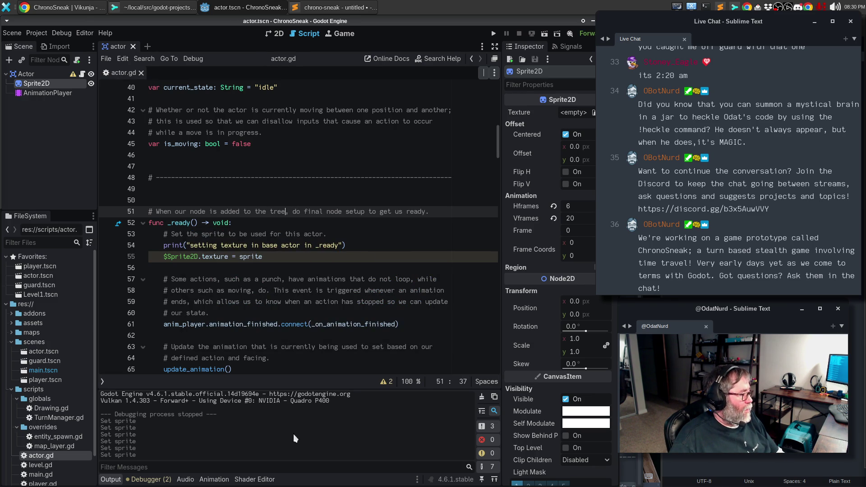
pyautogui.click(249, 177)
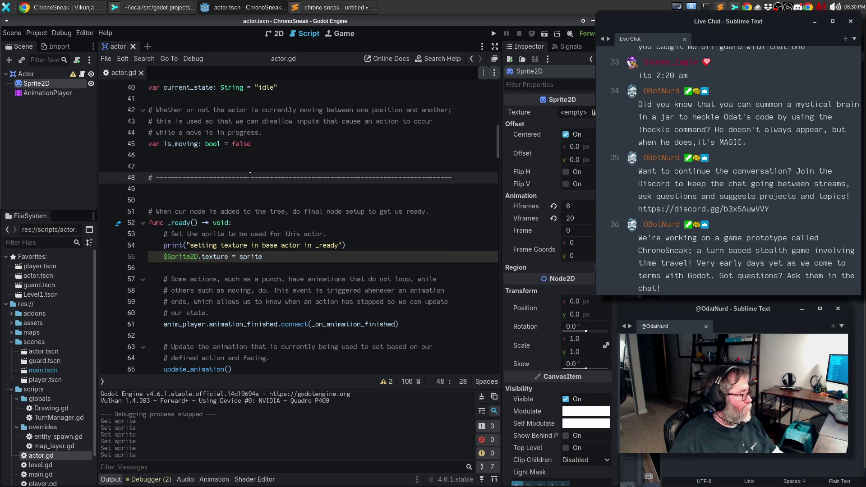
pyautogui.press('F5')
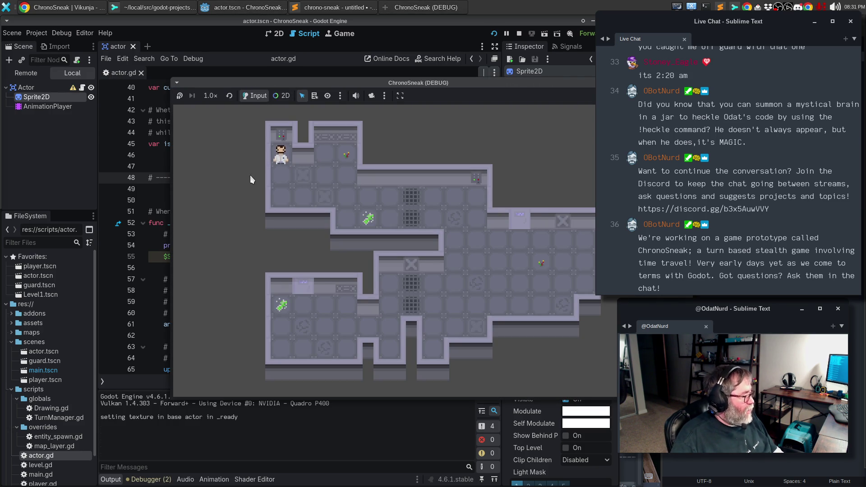
pyautogui.press('Down')
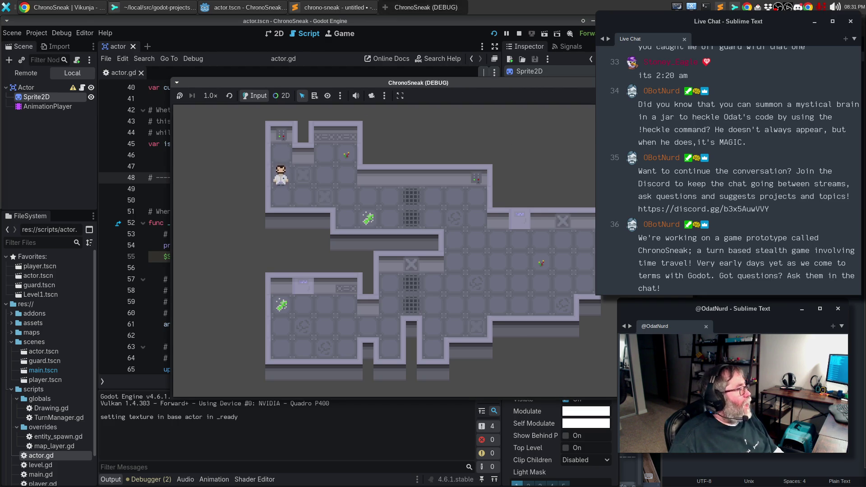
pyautogui.press('F8')
pyautogui.click(316, 170)
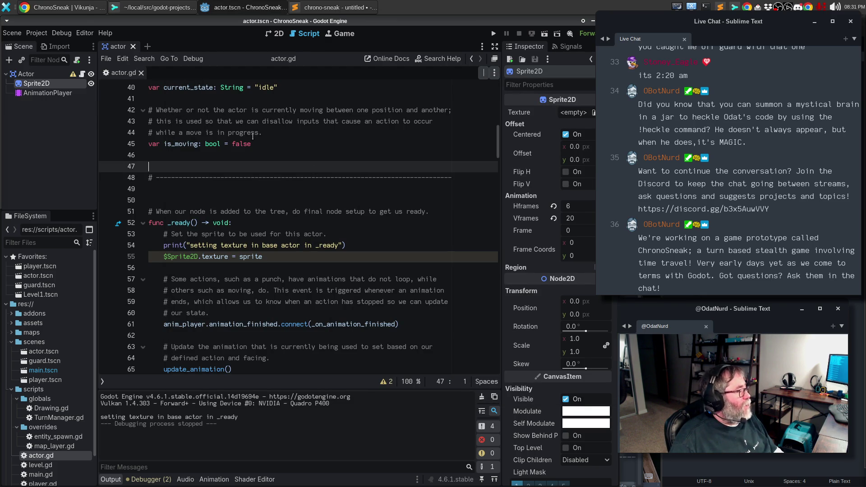
pyautogui.scroll(5, 281, 149)
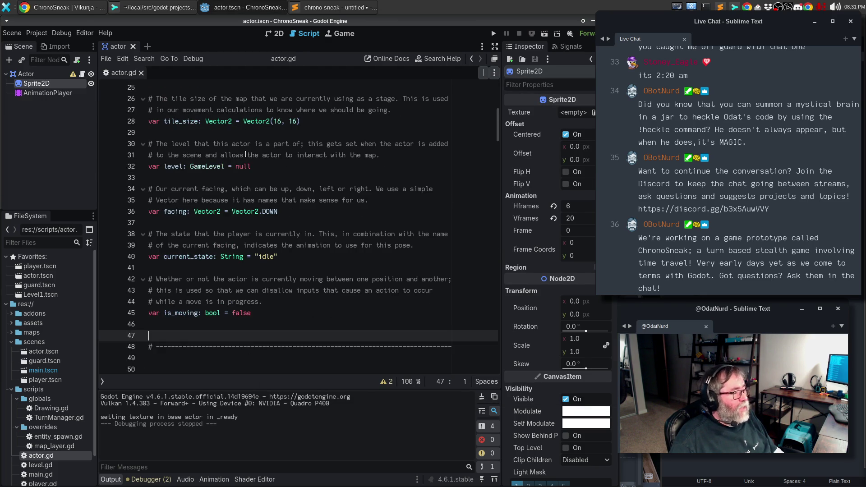
pyautogui.click(32, 76)
# Quick-load the red ml_char_11.png as the Actor's Sprite texture.
pyautogui.click(584, 122)
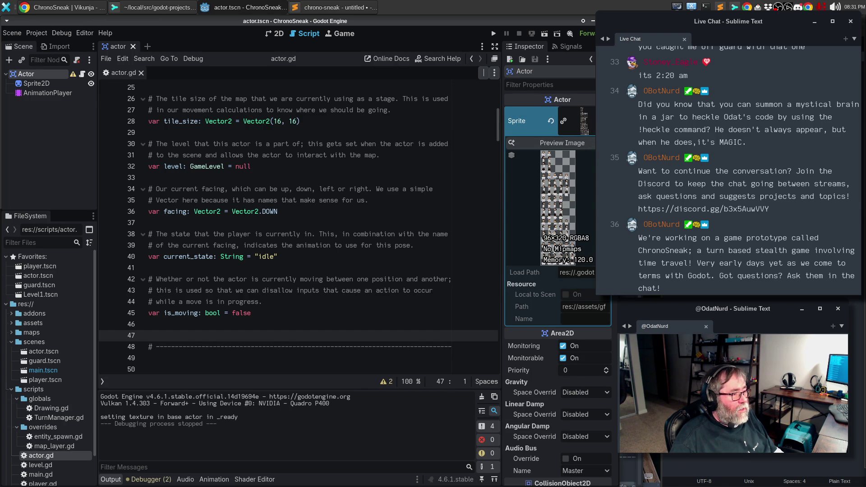
pyautogui.rightClick(586, 132)
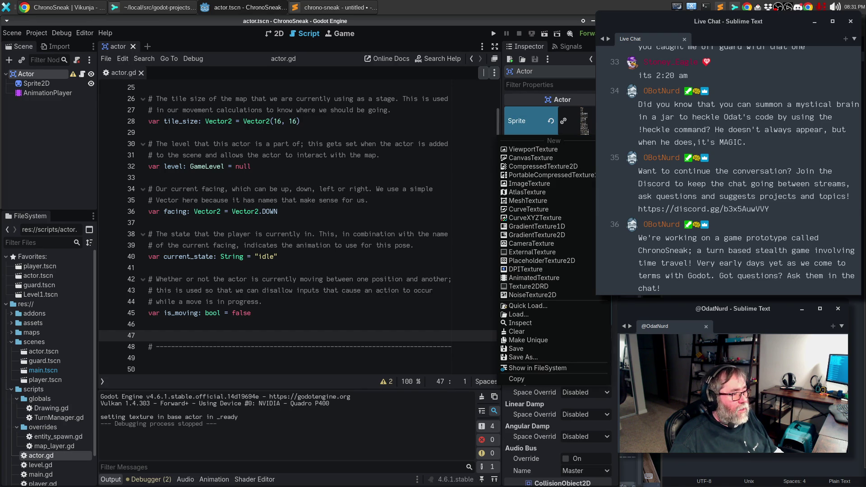
pyautogui.click(584, 127)
pyautogui.click(584, 128)
pyautogui.click(584, 128)
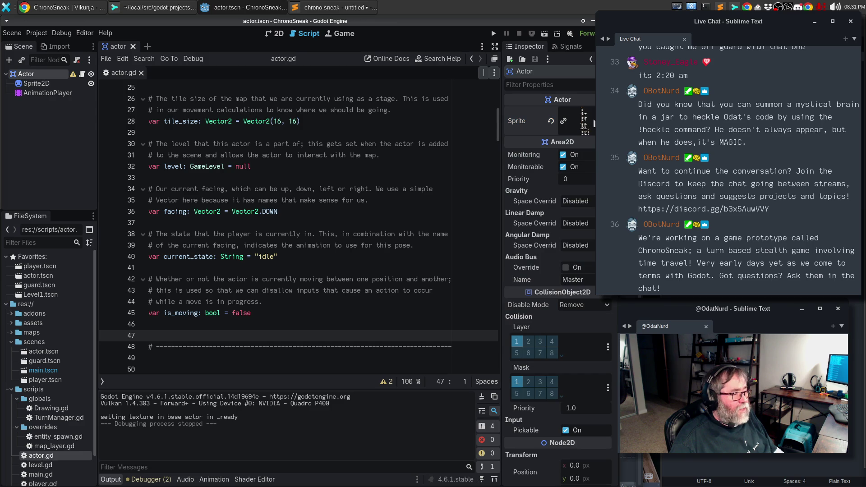
pyautogui.rightClick(584, 127)
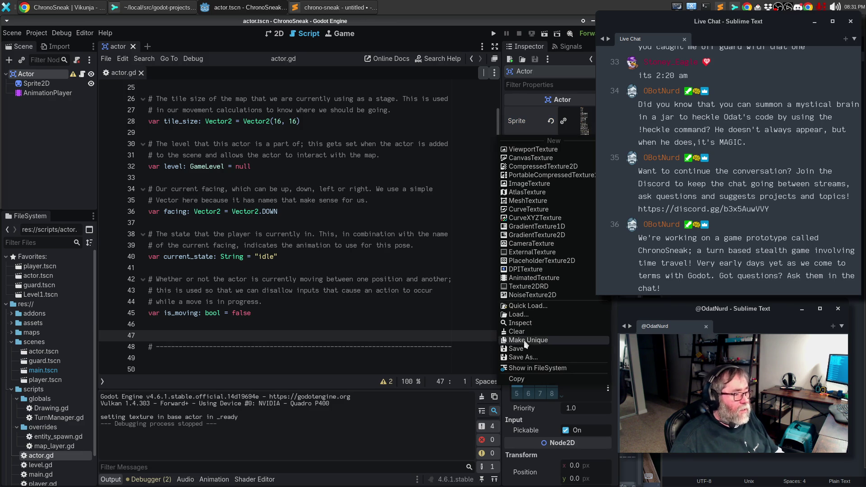
pyautogui.click(544, 308)
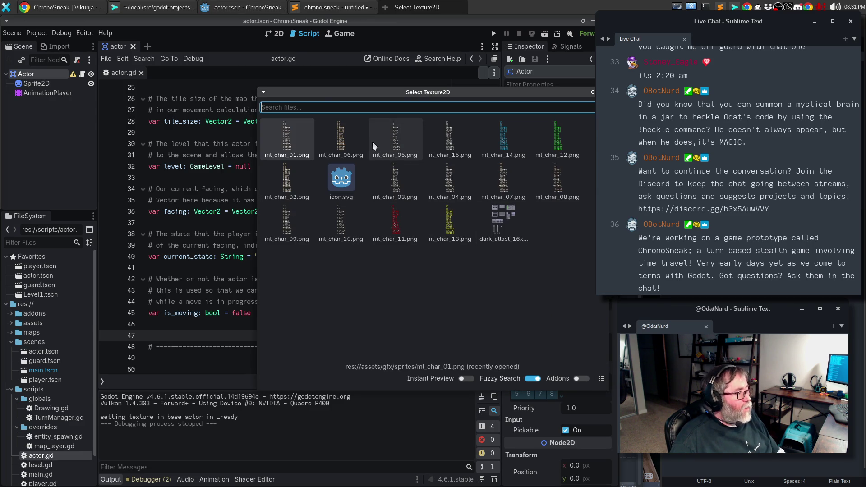
pyautogui.click(399, 220)
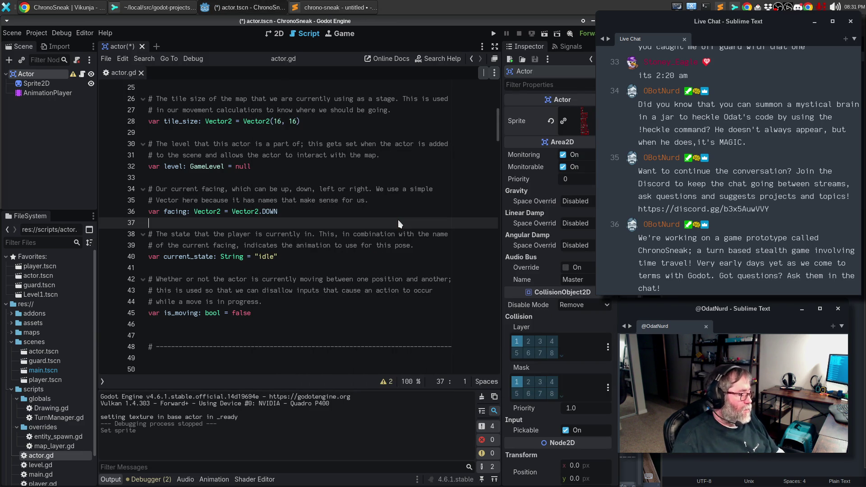
# Save and run the game to test the red sprite, then stop it.
pyautogui.press('F5')
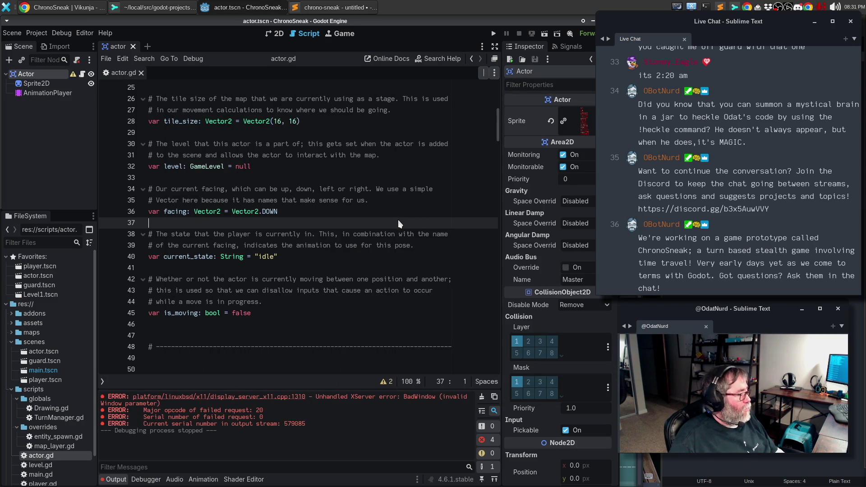
pyautogui.click(383, 201)
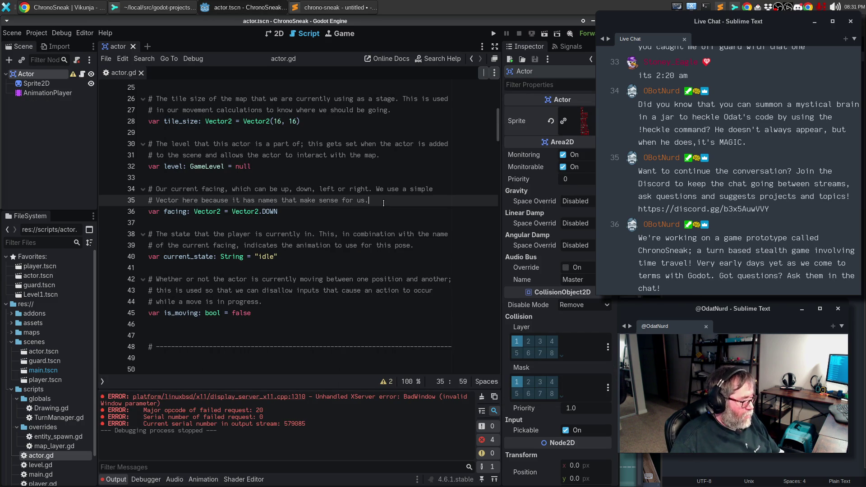
pyautogui.press('F5')
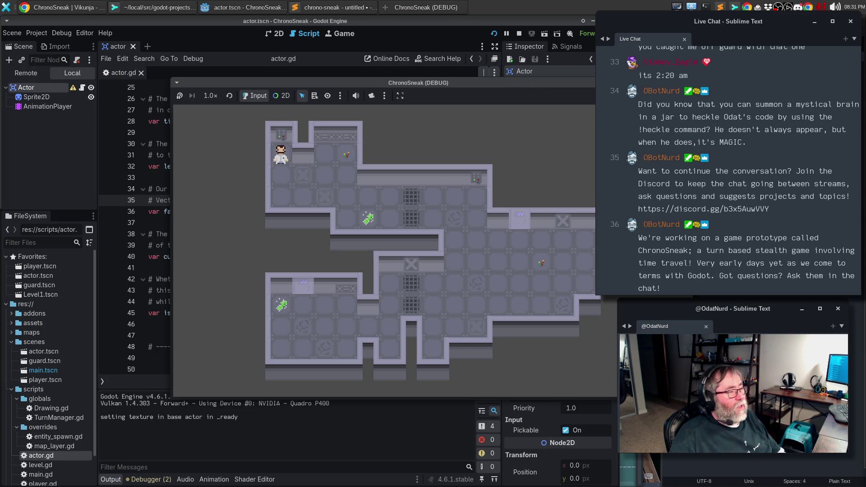
pyautogui.press('F8')
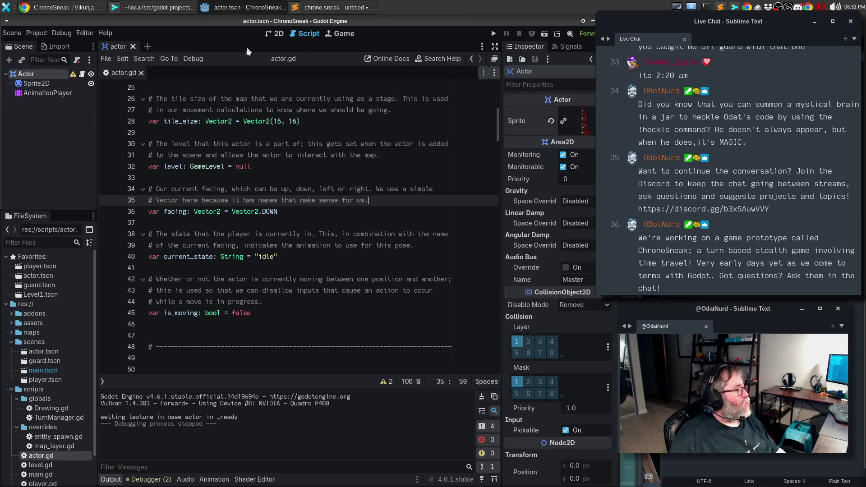
pyautogui.rightClick(51, 268)
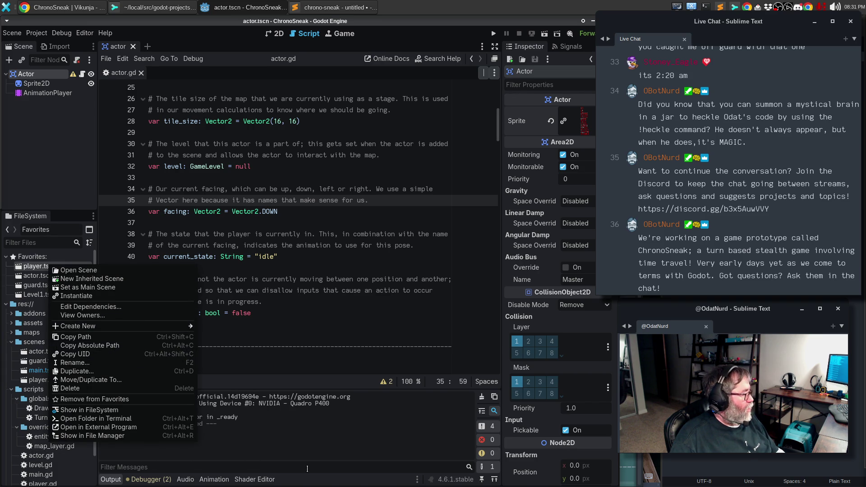
# Open player.tscn from Favorites and reset the actor scene's Sprite texture to empty.
pyautogui.click(254, 462)
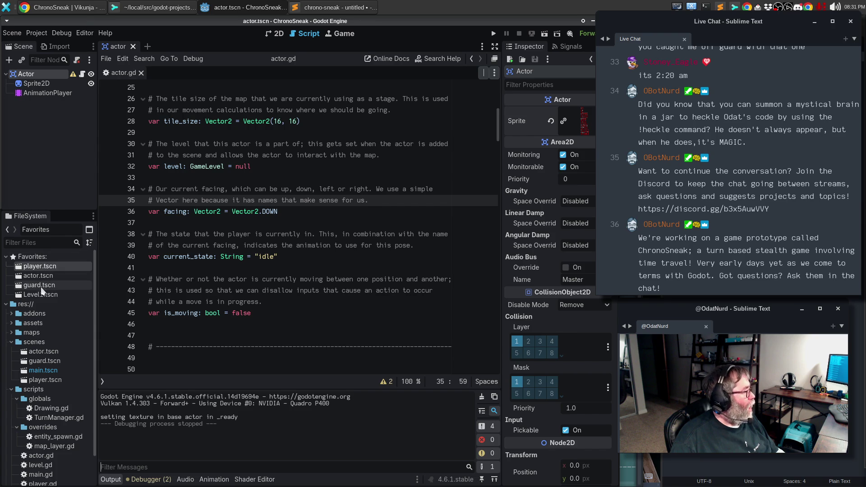
pyautogui.doubleClick(42, 266)
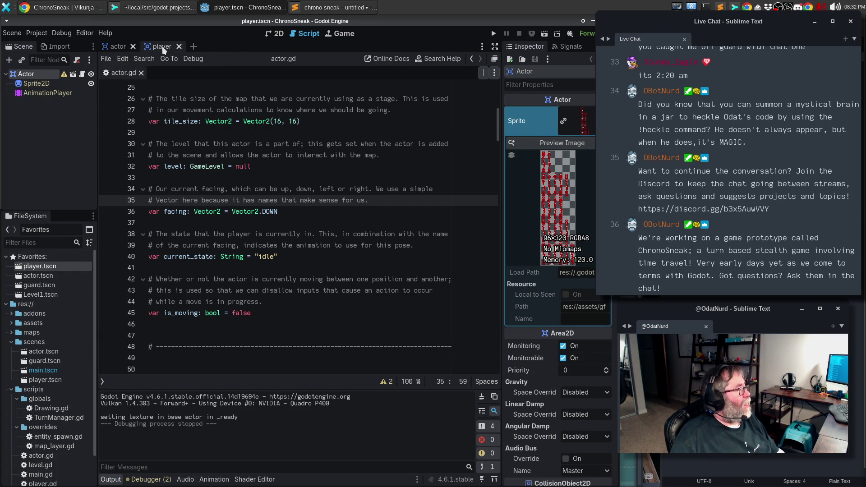
pyautogui.click(117, 48)
pyautogui.click(155, 49)
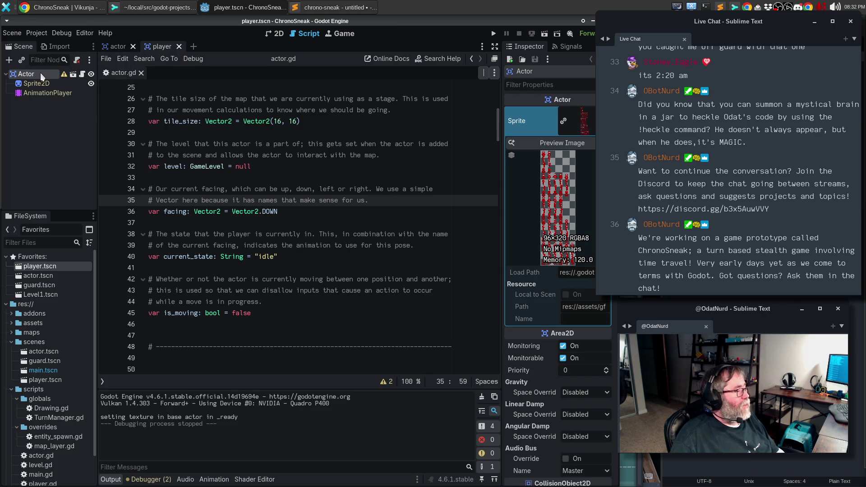
pyautogui.click(118, 46)
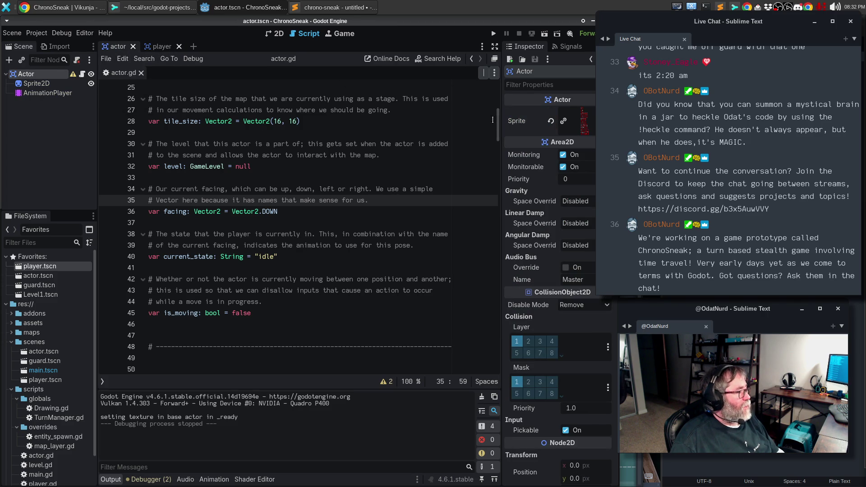
pyautogui.click(551, 122)
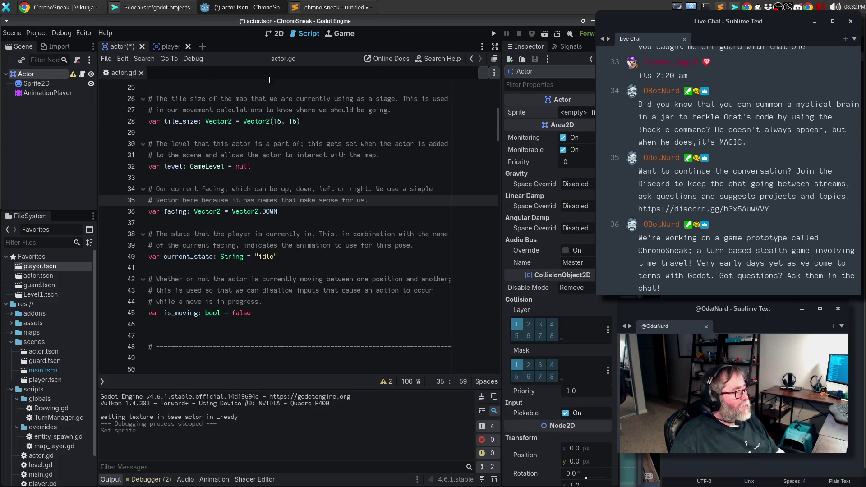
pyautogui.click(19, 84)
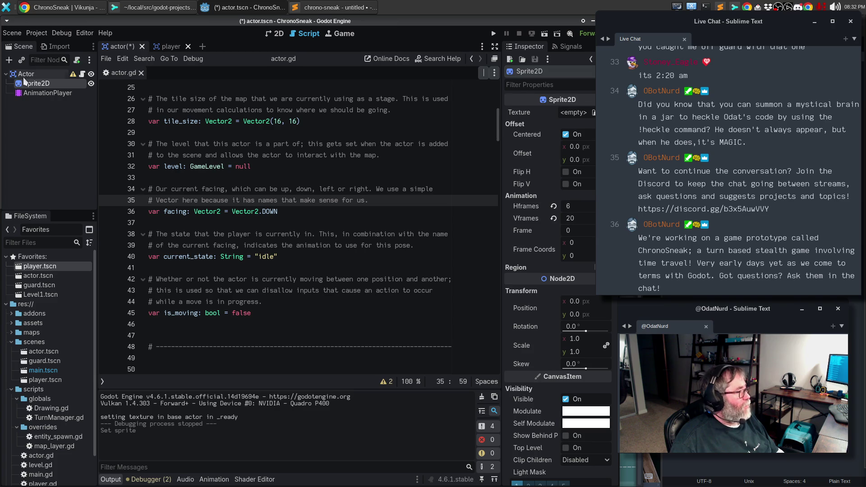
pyautogui.click(20, 75)
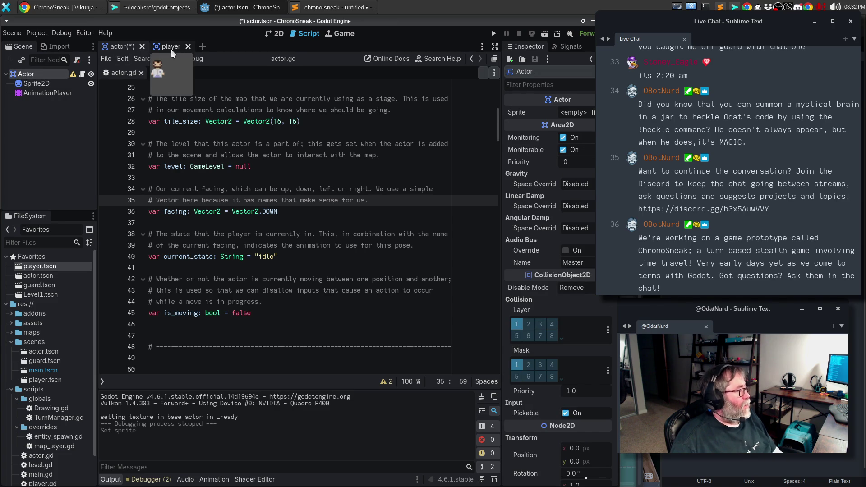
# Check the player scene's nodes, then test-run and stop the game.
pyautogui.click(172, 49)
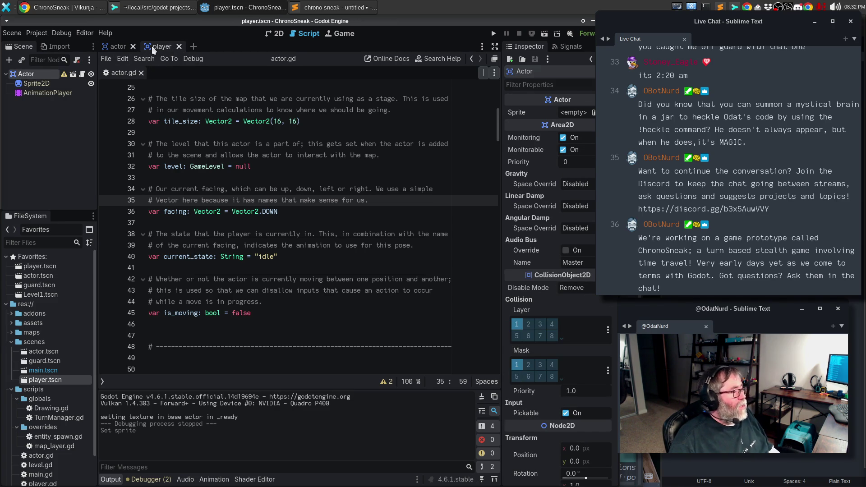
pyautogui.click(34, 84)
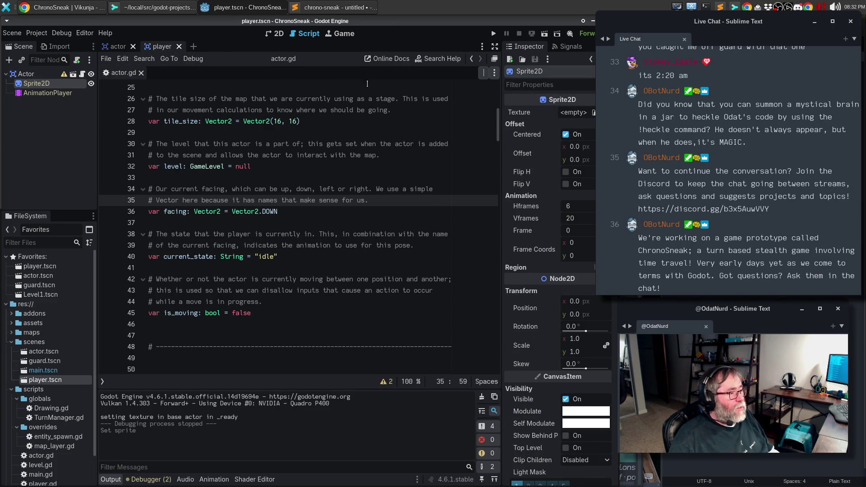
pyautogui.click(27, 74)
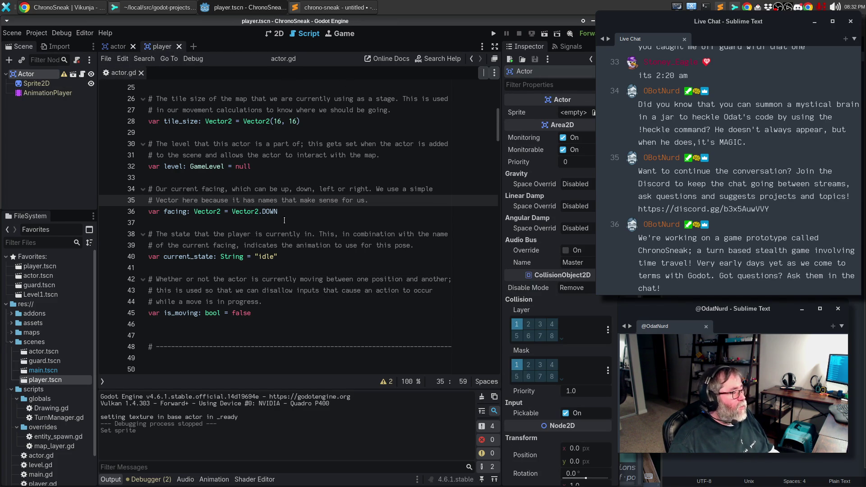
pyautogui.press('F5')
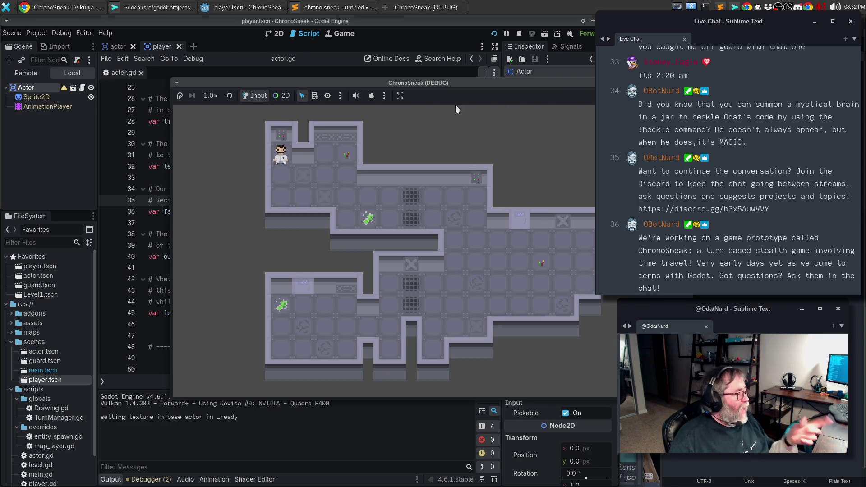
pyautogui.press('F8')
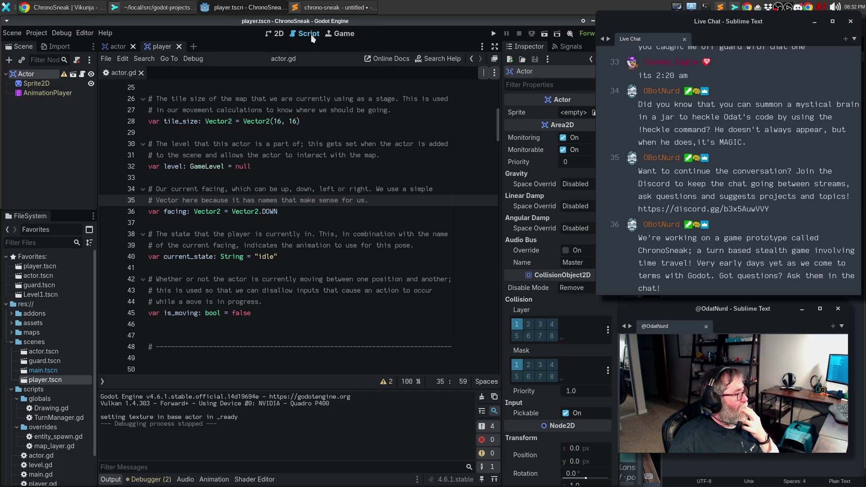
pyautogui.moveTo(121, 47); pyautogui.dragTo(163, 48)
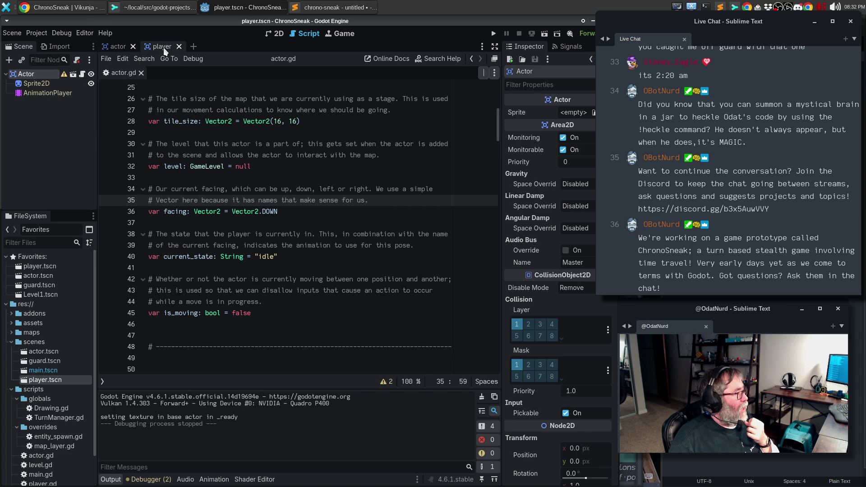
# Rename the player scene's root node to Player.
pyautogui.doubleClick(26, 74)
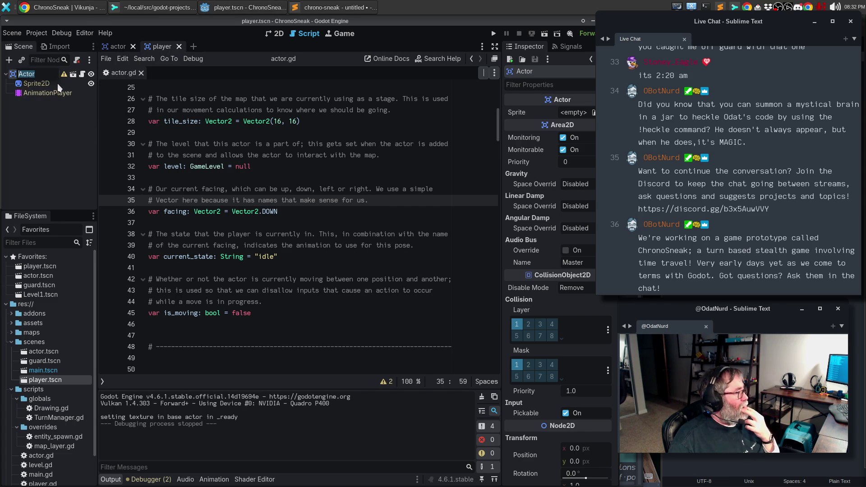
pyautogui.write('Player')
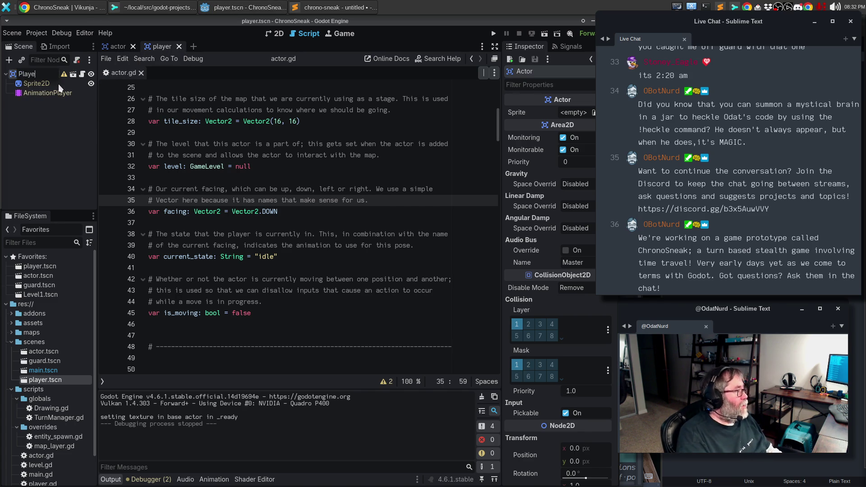
pyautogui.press('Return')
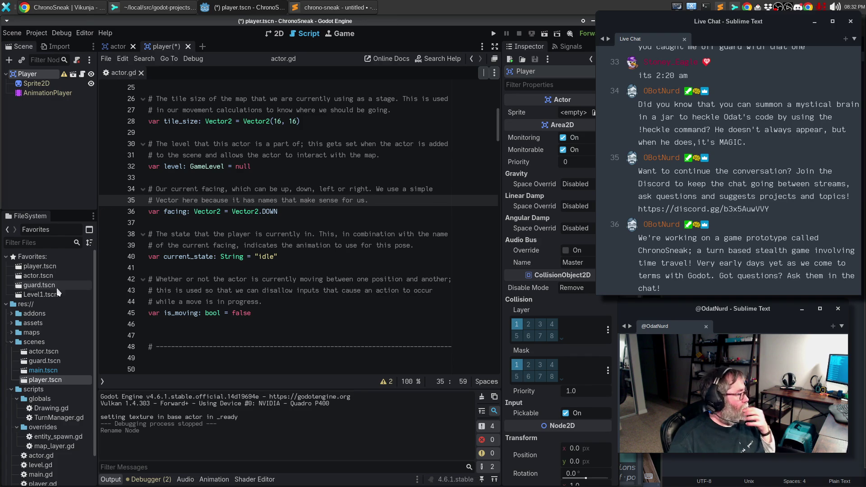
# Open guard.tscn, rename its root node to Guard, and save the guard and player scenes.
pyautogui.doubleClick(51, 289)
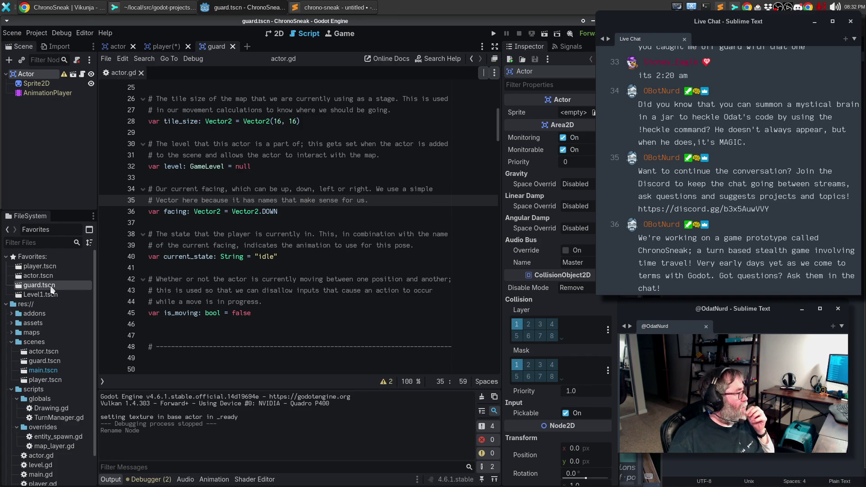
pyautogui.doubleClick(43, 75)
pyautogui.write('Guard')
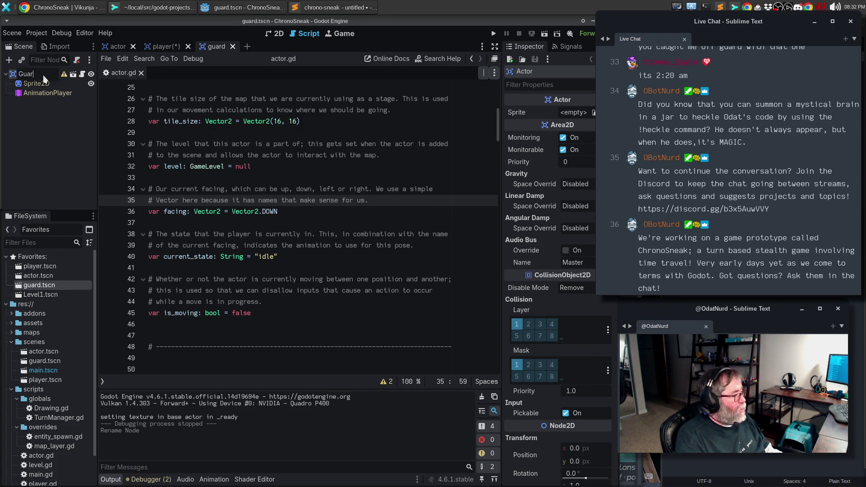
pyautogui.press('Return')
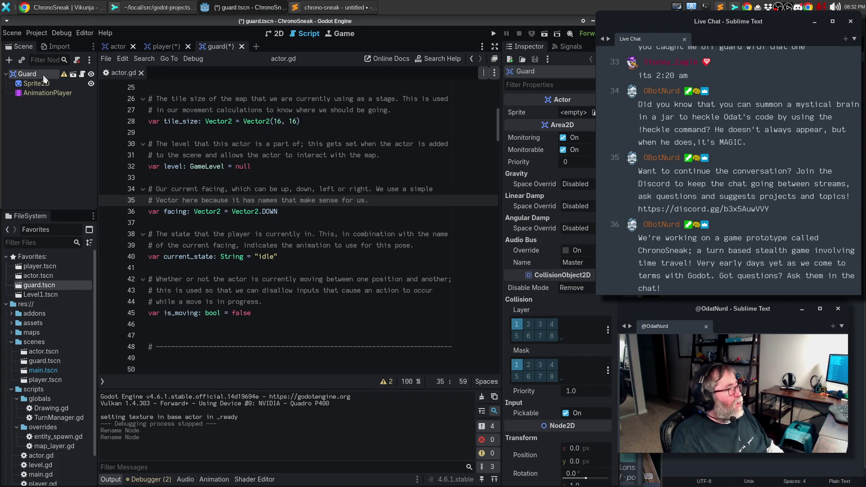
pyautogui.hotkey('ctrl', 's')
pyautogui.click(162, 46)
pyautogui.hotkey('ctrl', 's')
pyautogui.press('Left')
pyautogui.press('Left')
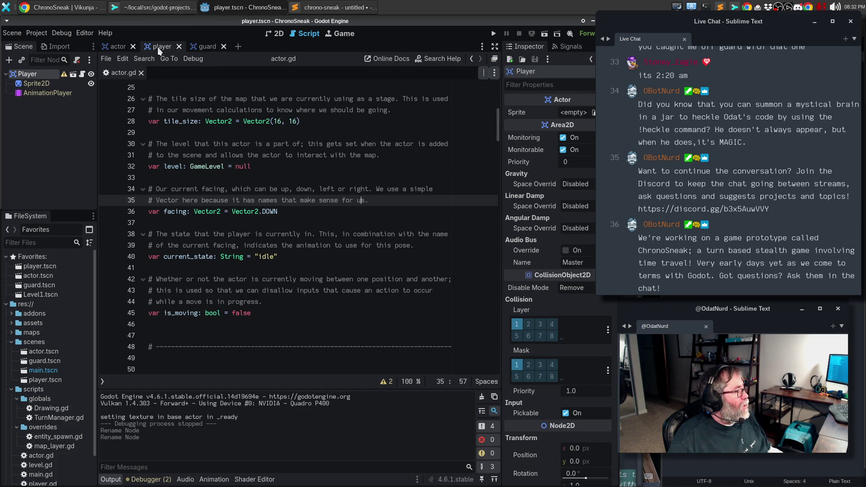
# Reload the current project, return to the actor scene, and scroll actor.gd to _ready.
pyautogui.click(31, 32)
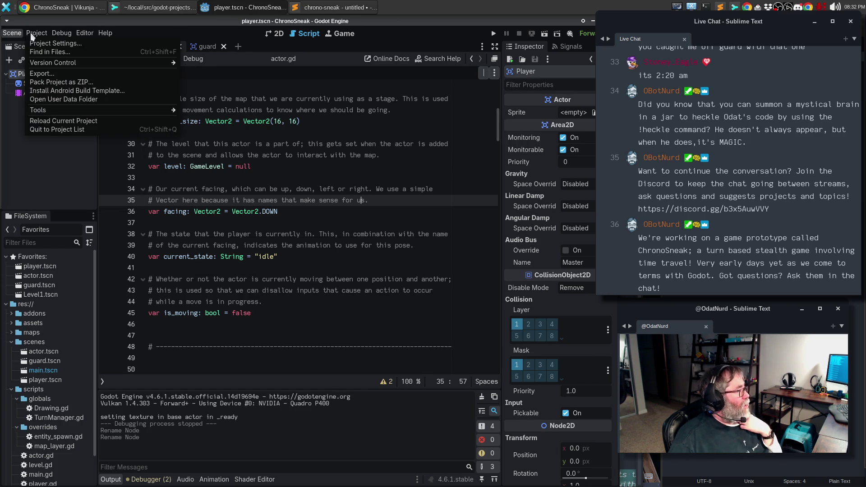
pyautogui.click(40, 118)
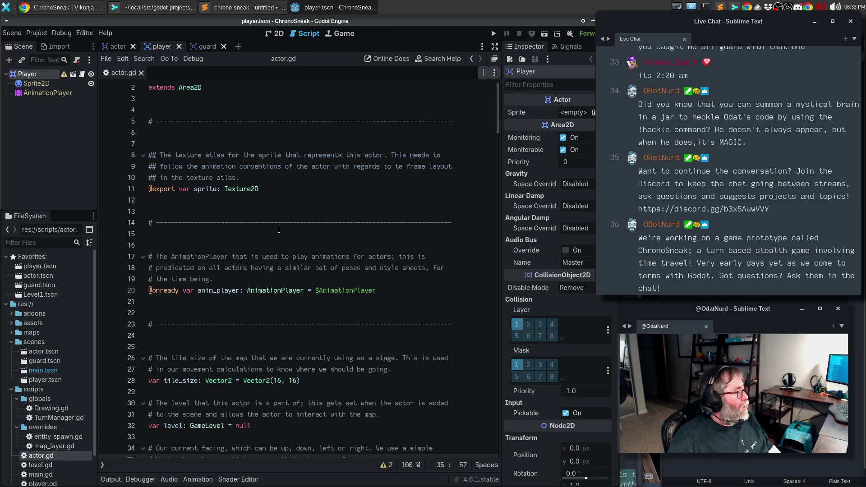
pyautogui.click(112, 48)
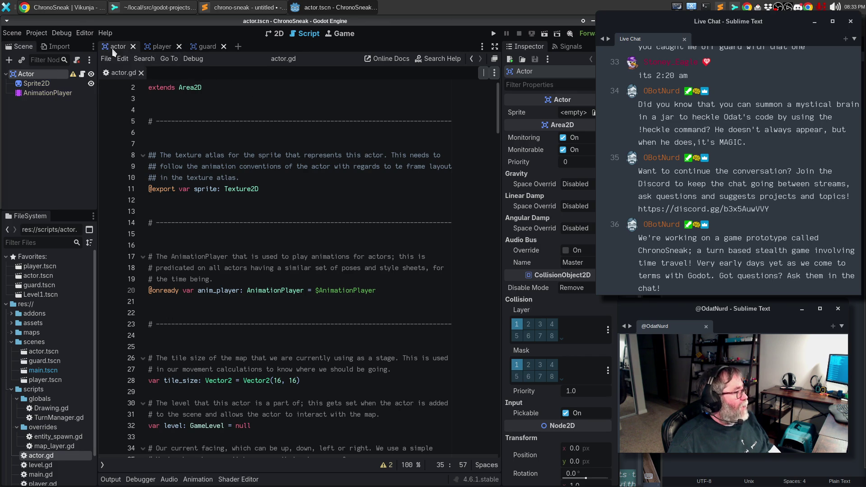
pyautogui.click(326, 199)
pyautogui.scroll(-6, 326, 200)
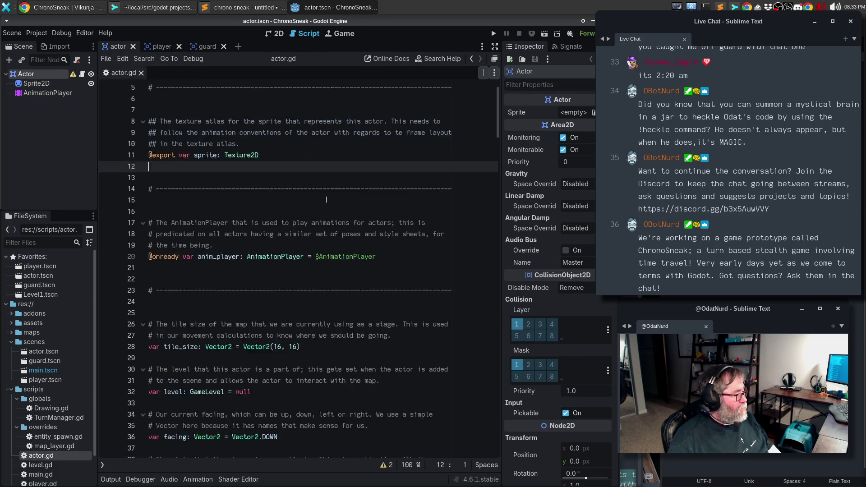
pyautogui.scroll(-4, 326, 199)
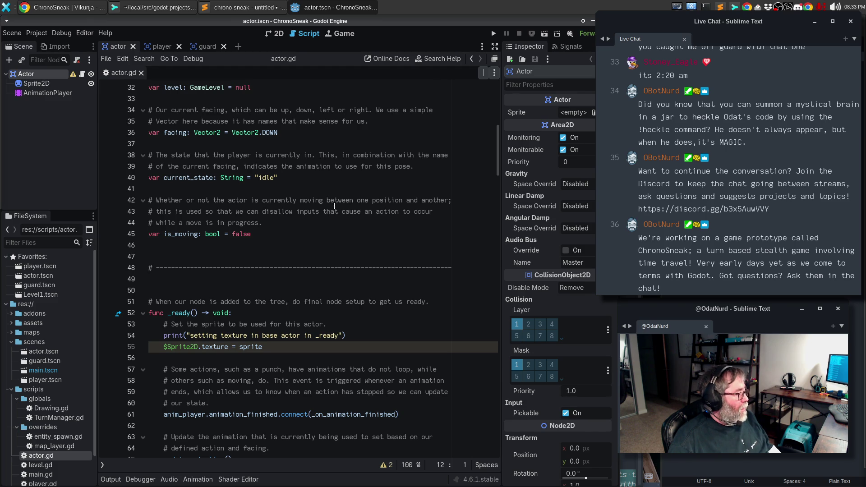
# In _ready, add 'if sprite != null:' and indent the print and $Sprite2D.texture lines beneath it.
pyautogui.click(359, 325)
pyautogui.press('Return')
pyautogui.write('if')
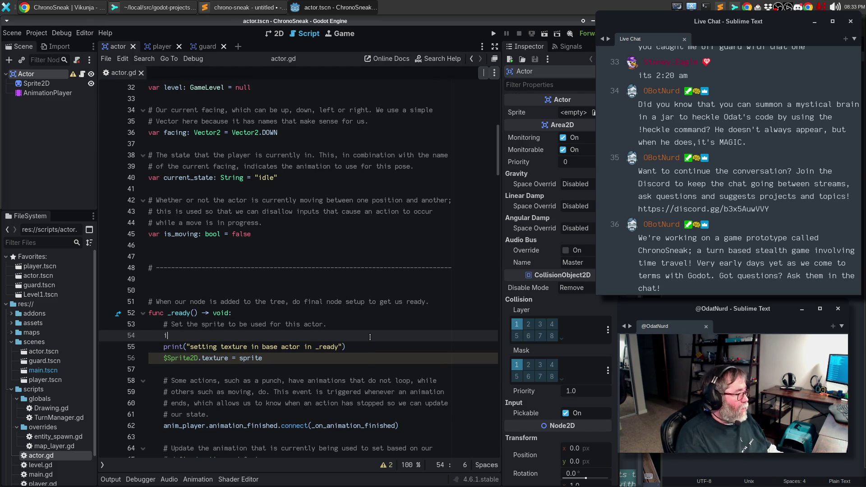
pyautogui.write(' sprite ')
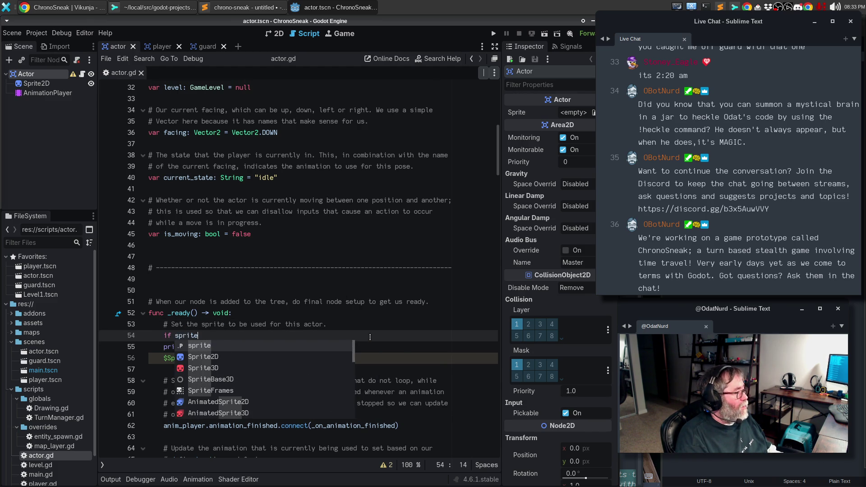
pyautogui.write('!= null"')
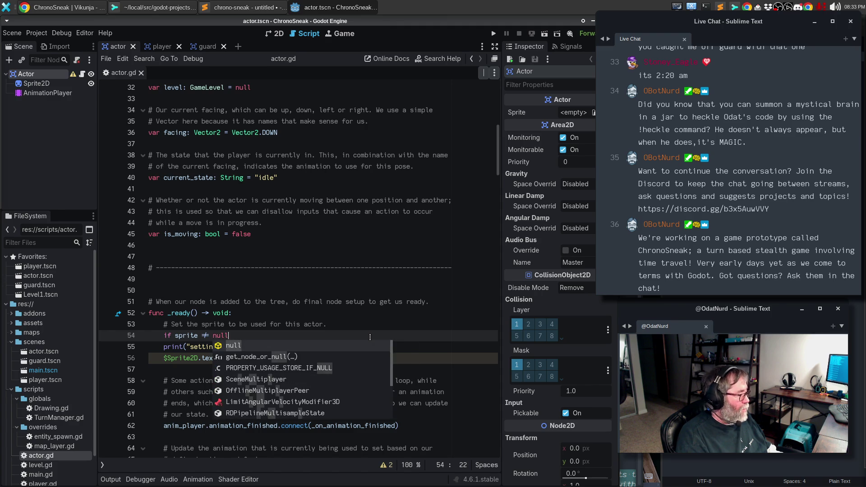
pyautogui.press('BackSpace')
pyautogui.write(':')
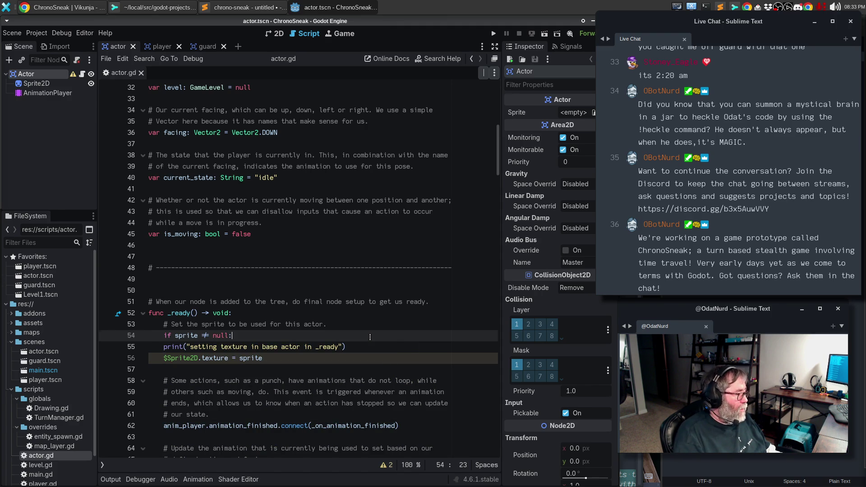
pyautogui.press('Down')
pyautogui.press('Home')
pyautogui.press('Home')
pyautogui.hotkey('shift', 'Down')
pyautogui.hotkey('shift', 'Down')
pyautogui.press('Tab')
pyautogui.press('Down')
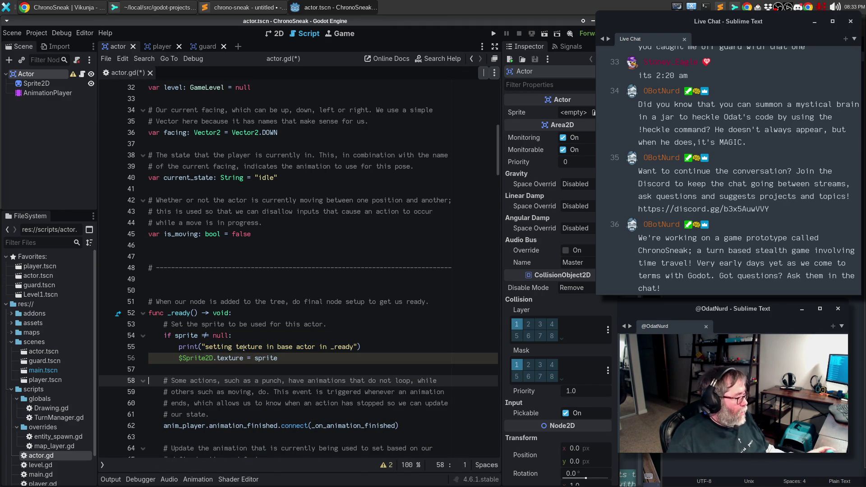
pyautogui.moveTo(207, 361)
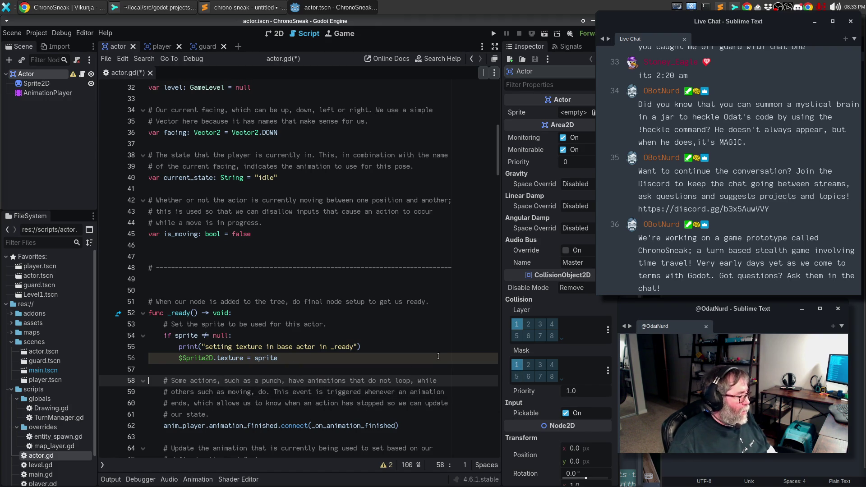
# List actor.gd's script warnings and review line 77, flagged by SHADOWED_VARIABLE.
pyautogui.click(387, 465)
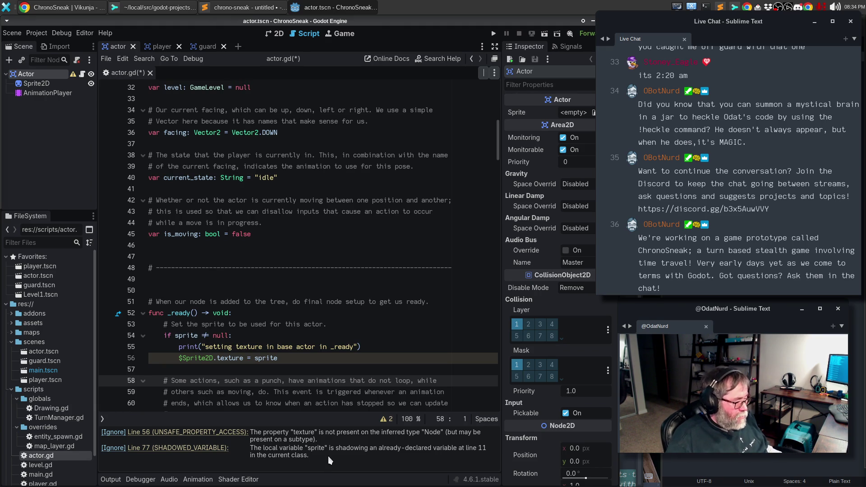
pyautogui.doubleClick(292, 449)
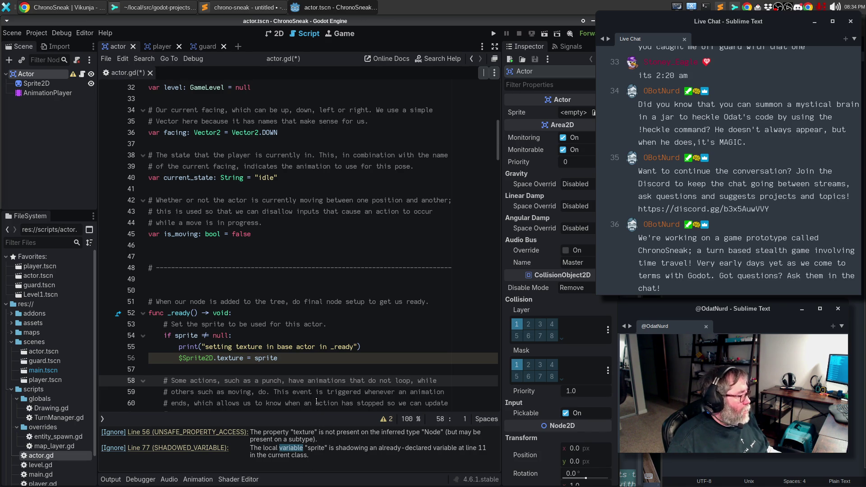
pyautogui.click(211, 449)
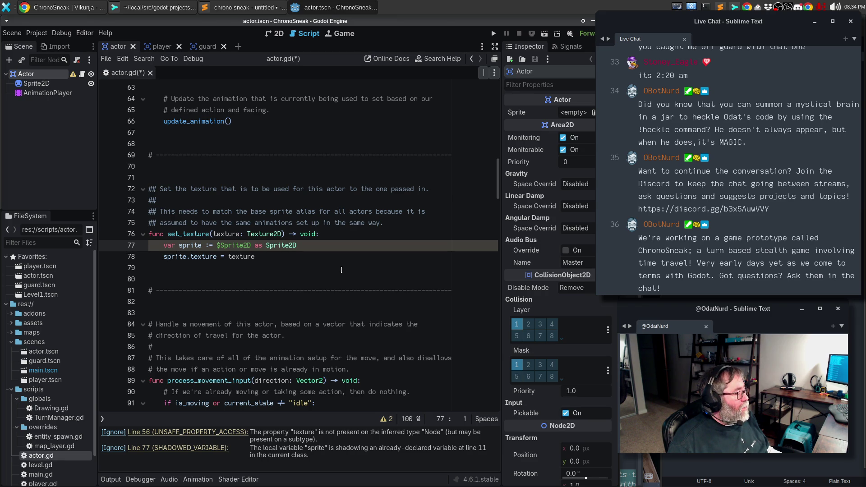
pyautogui.scroll(10, 349, 264)
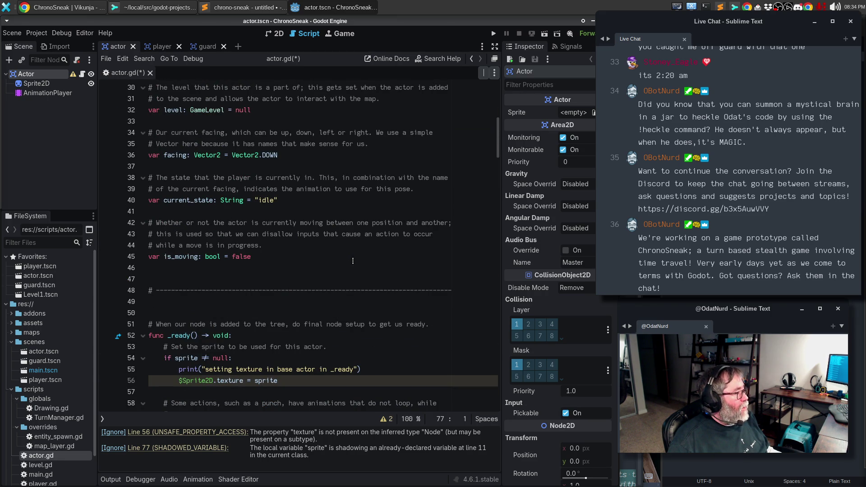
pyautogui.scroll(5, 352, 260)
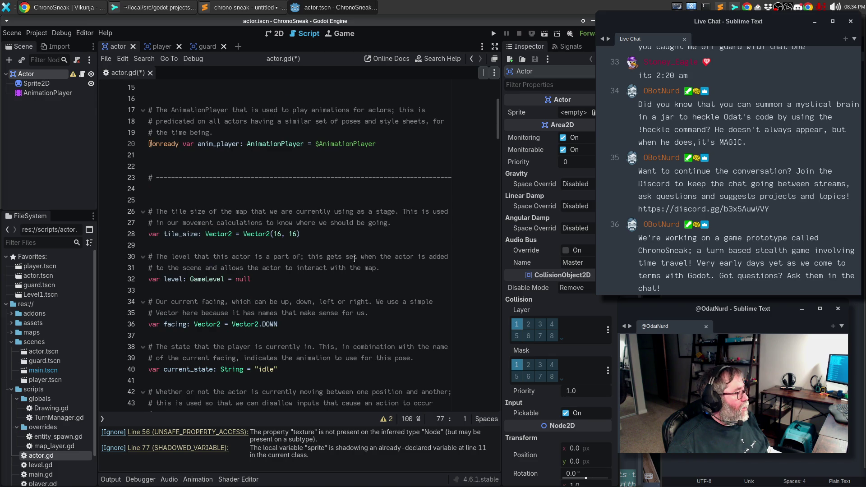
pyautogui.scroll(5, 354, 260)
pyautogui.scroll(-2, 354, 260)
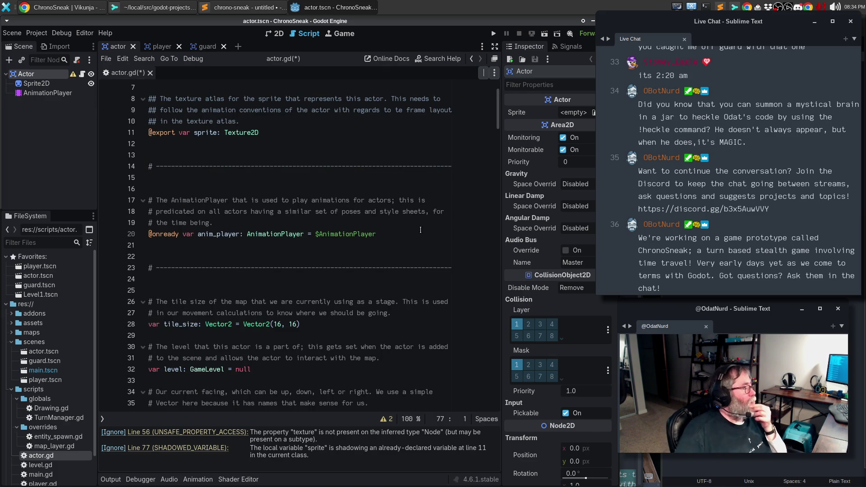
pyautogui.scroll(-3, 365, 211)
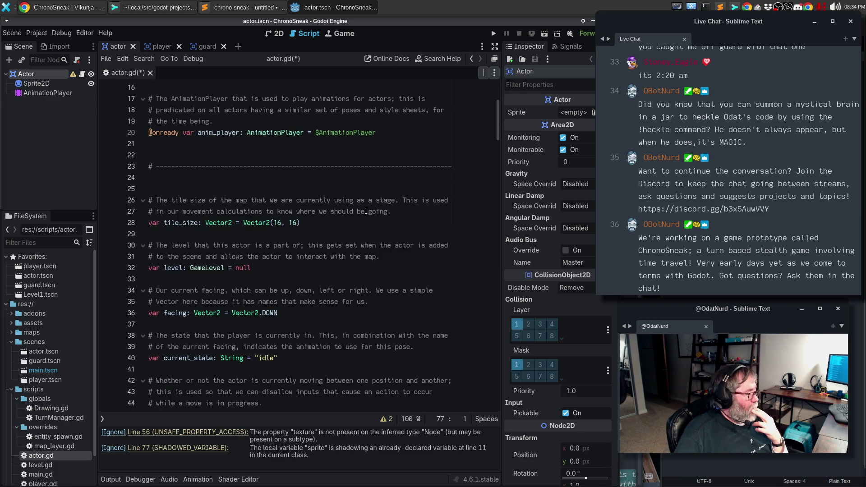
pyautogui.scroll(-9, 365, 209)
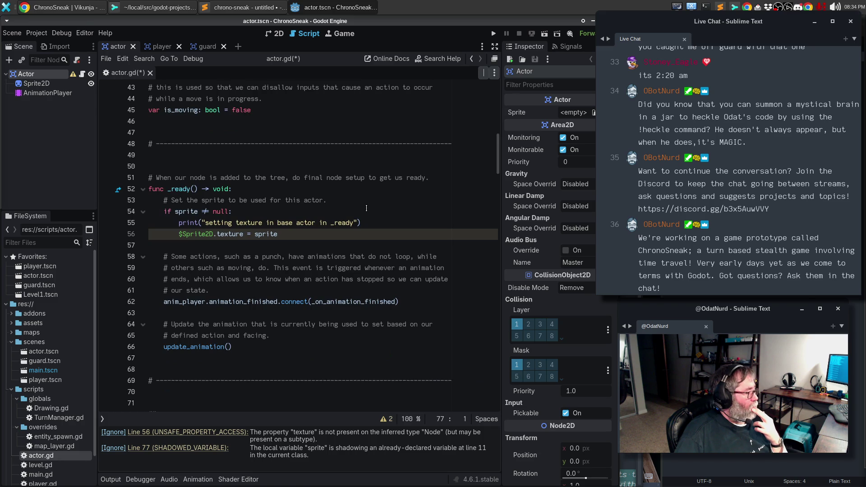
pyautogui.scroll(-5, 366, 208)
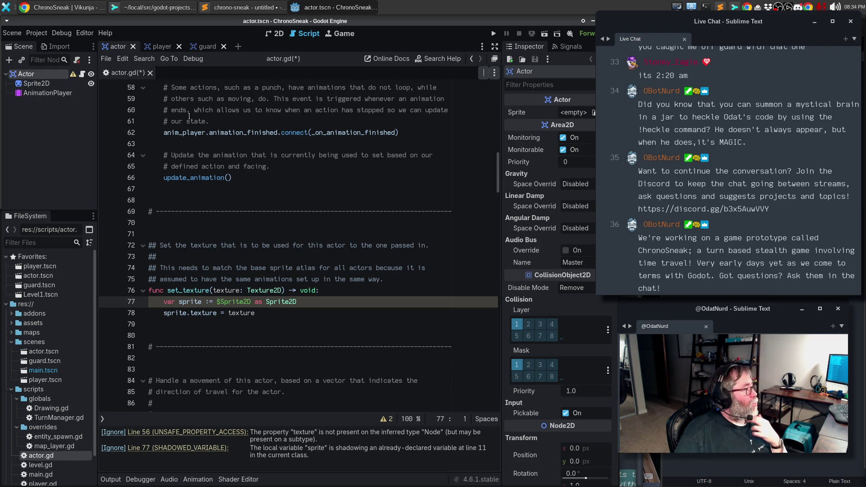
# Save actor.gd and open main.gd for editing.
pyautogui.hotkey('ctrl', 's')
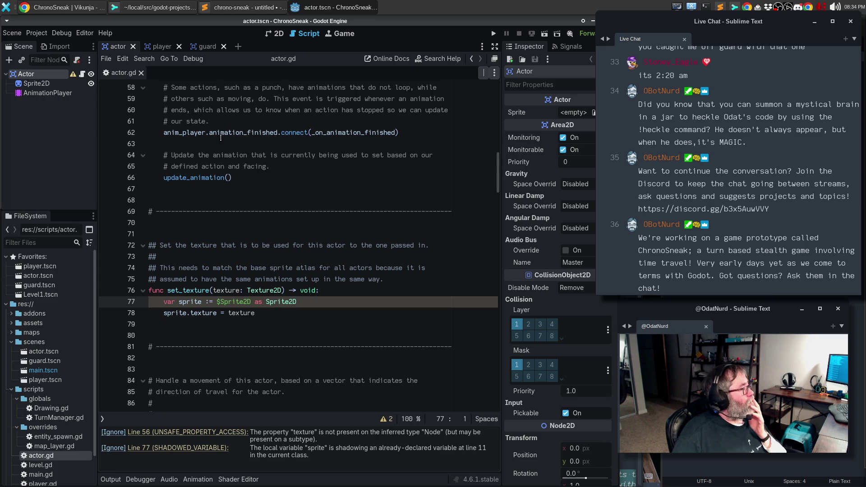
pyautogui.moveTo(220, 137)
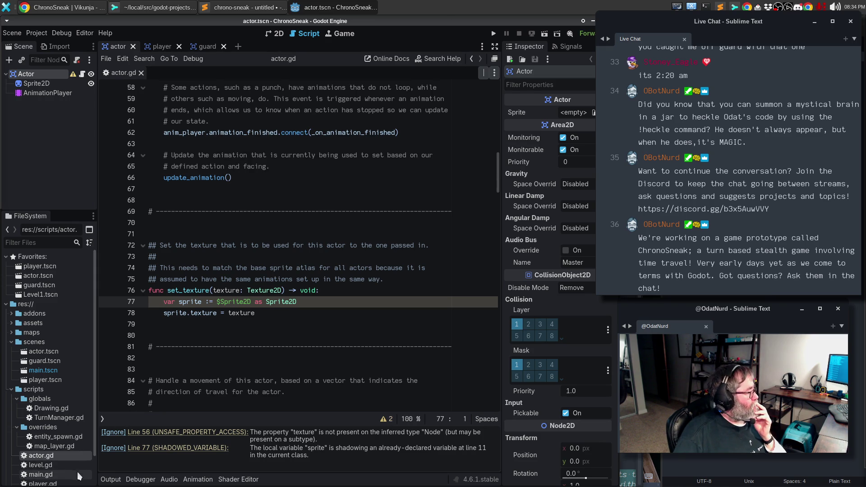
pyautogui.doubleClick(40, 474)
# Scroll main.gd down to the player_avatar use on line 99.
pyautogui.click(465, 256)
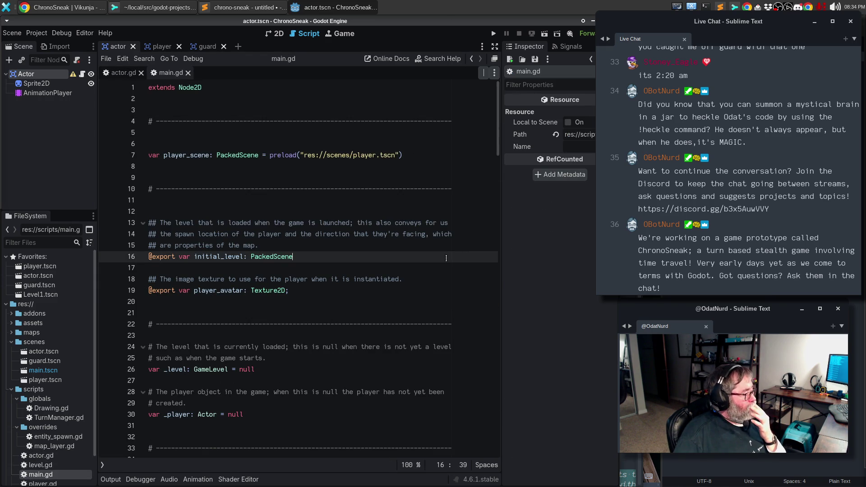
pyautogui.scroll(-5, 449, 258)
pyautogui.scroll(-5, 425, 256)
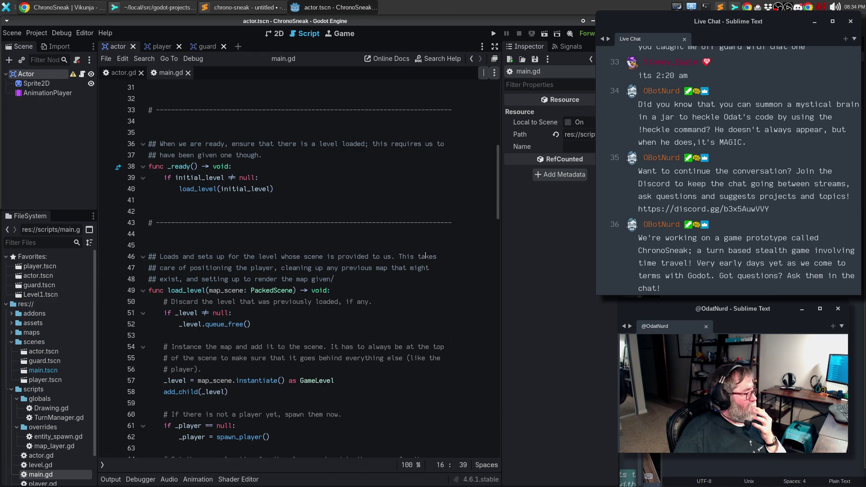
pyautogui.scroll(-3, 392, 256)
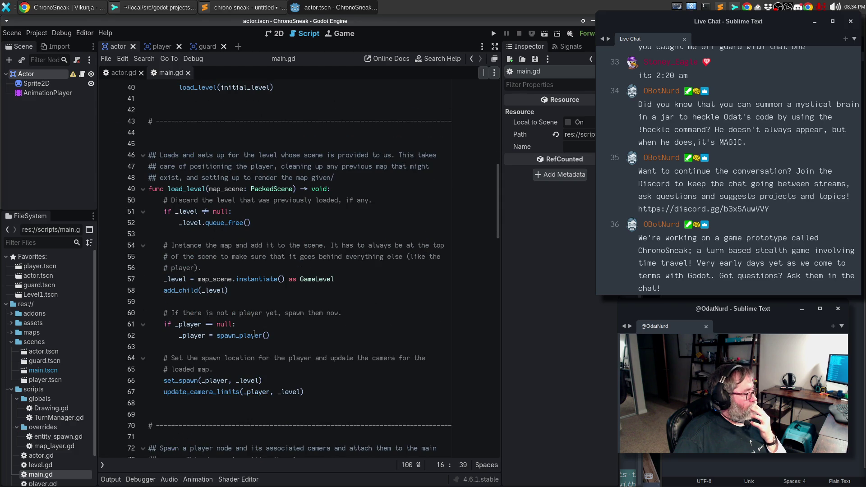
pyautogui.scroll(-5, 421, 295)
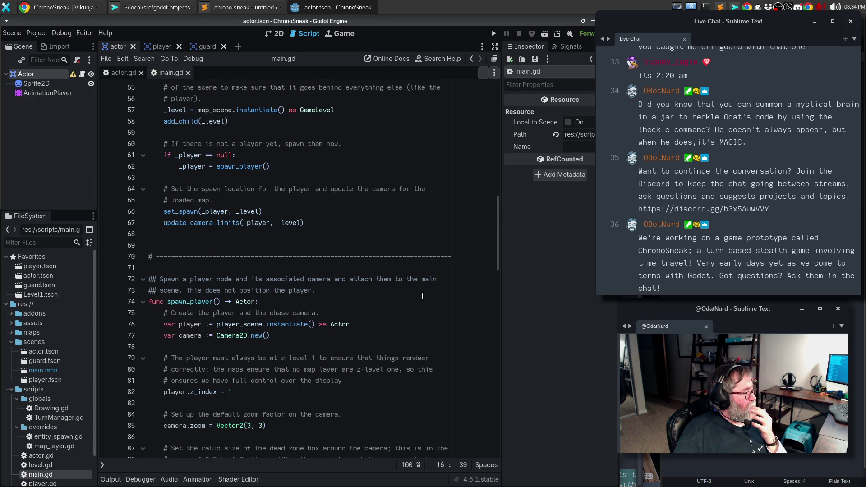
pyautogui.scroll(-4, 422, 296)
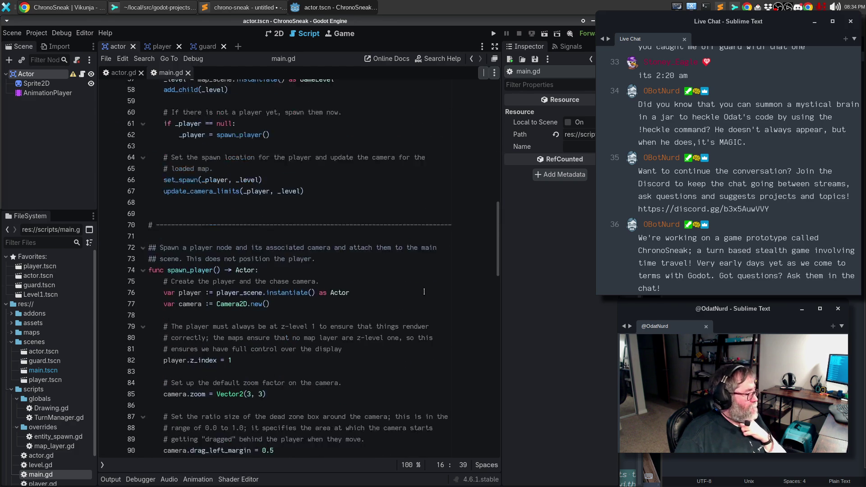
pyautogui.scroll(-1, 424, 291)
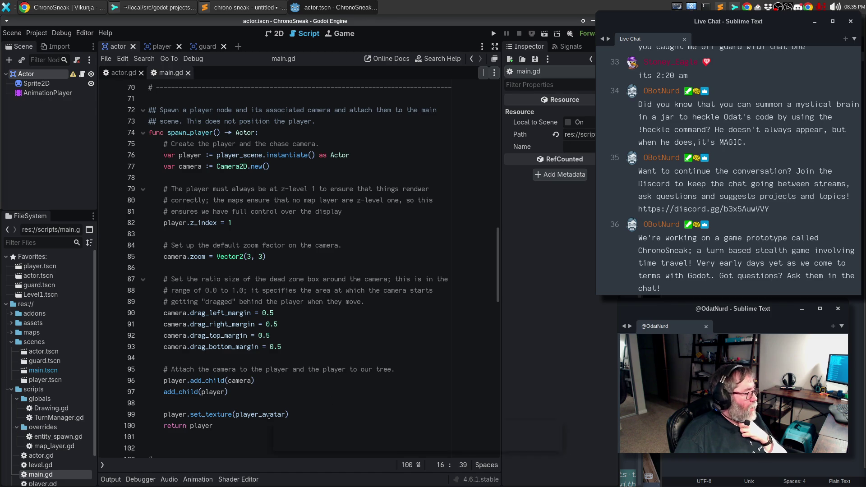
pyautogui.moveTo(269, 416)
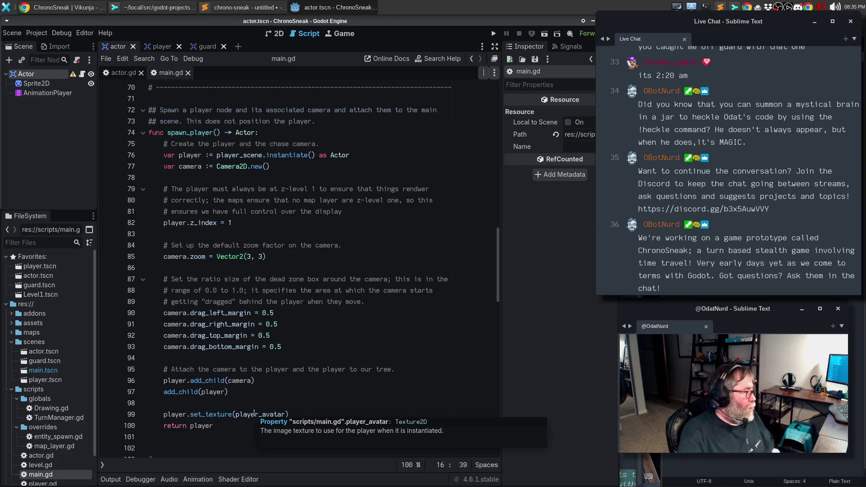
# Jump to the player_avatar Texture2D declaration on line 19, then switch to the 2D view.
pyautogui.click(266, 415)
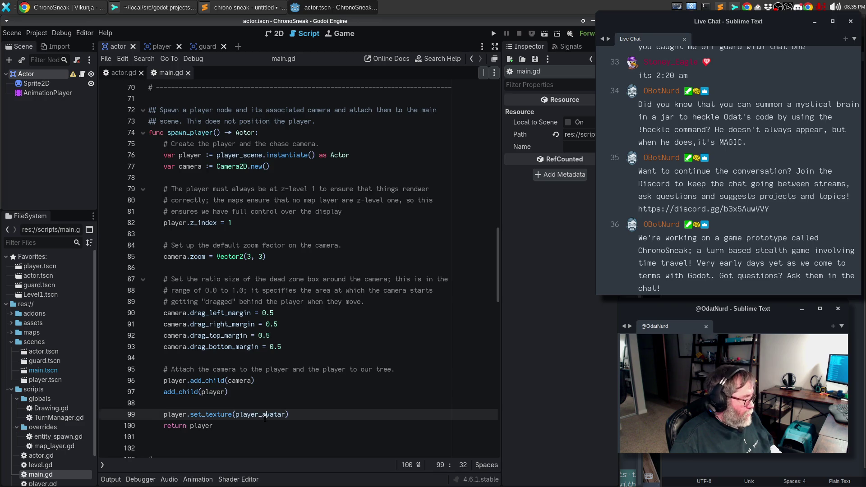
pyautogui.keyDown('ctrl'); pyautogui.click(266, 415); pyautogui.keyUp('ctrl')
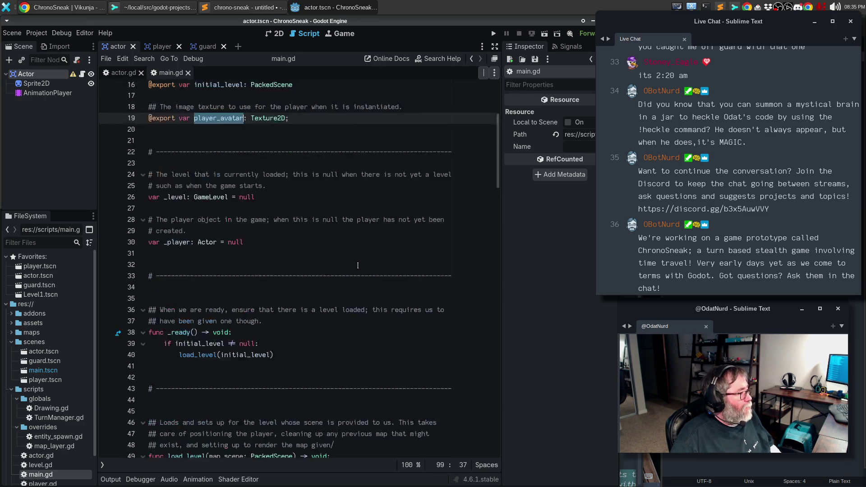
pyautogui.click(351, 255)
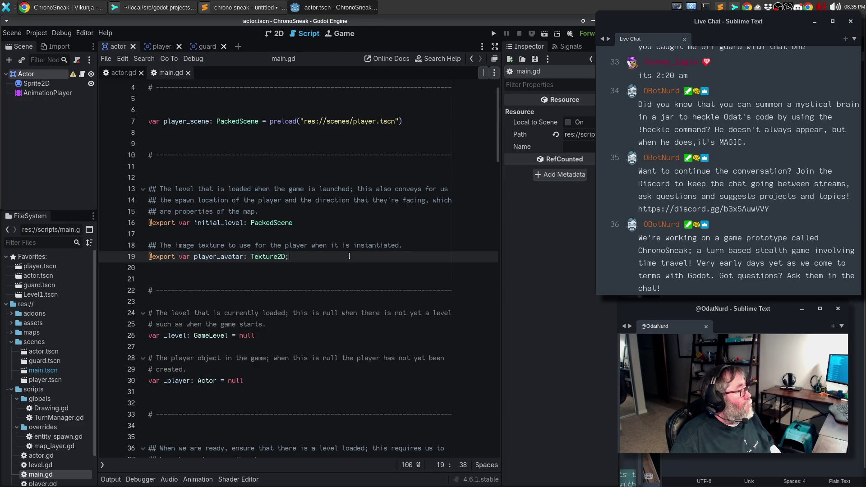
pyautogui.click(273, 34)
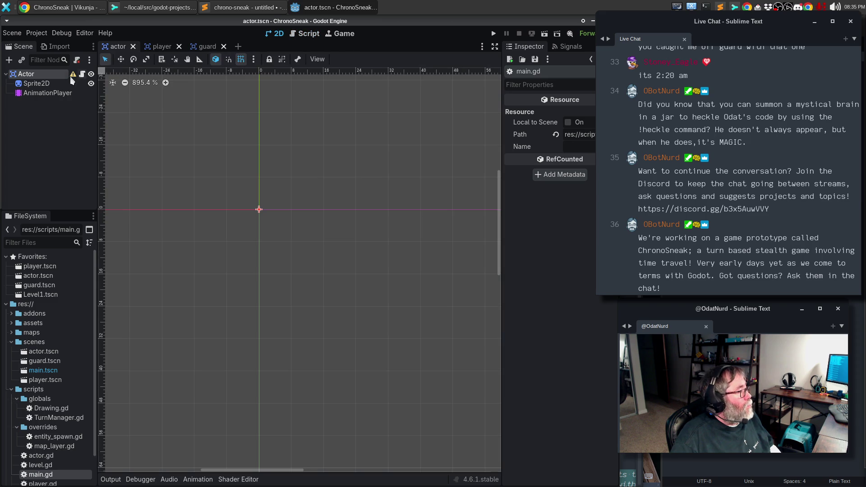
# Open the player scene, then return to the main.gd script and scroll to its top.
pyautogui.click(167, 46)
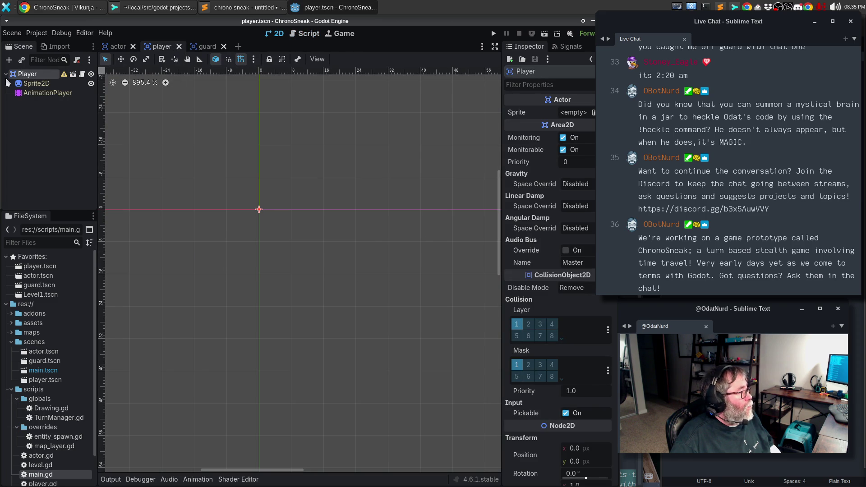
pyautogui.hotkey('ctrl', 'F3')
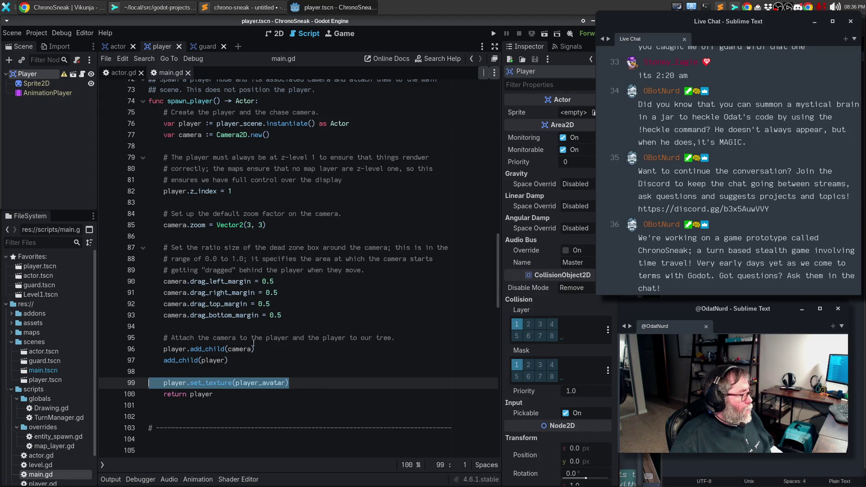
pyautogui.scroll(4, 280, 306)
pyautogui.scroll(-9, 286, 287)
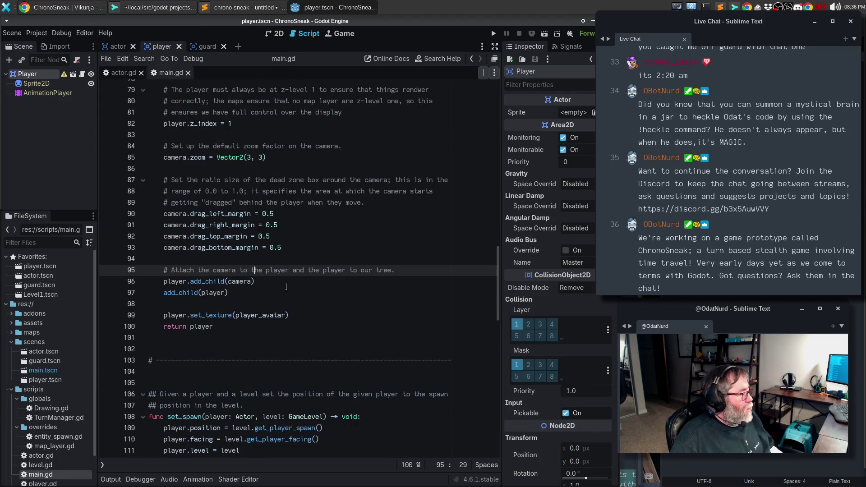
pyautogui.scroll(14, 284, 289)
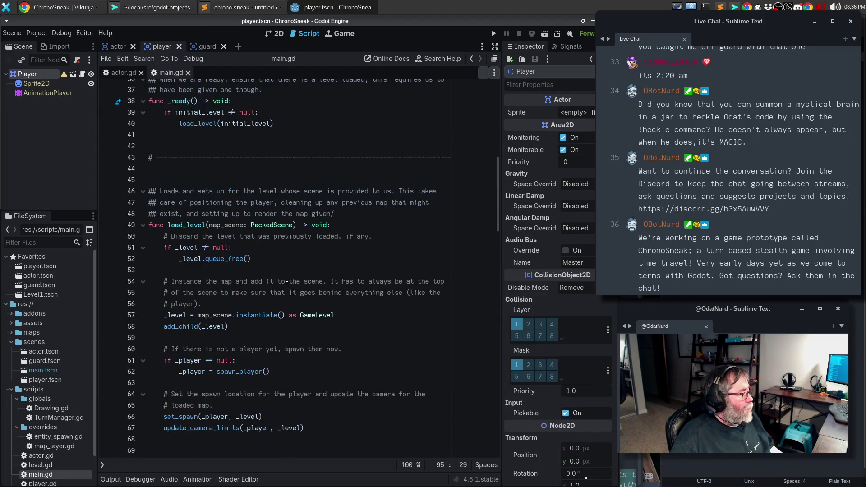
pyautogui.scroll(6, 288, 282)
pyautogui.scroll(5, 289, 280)
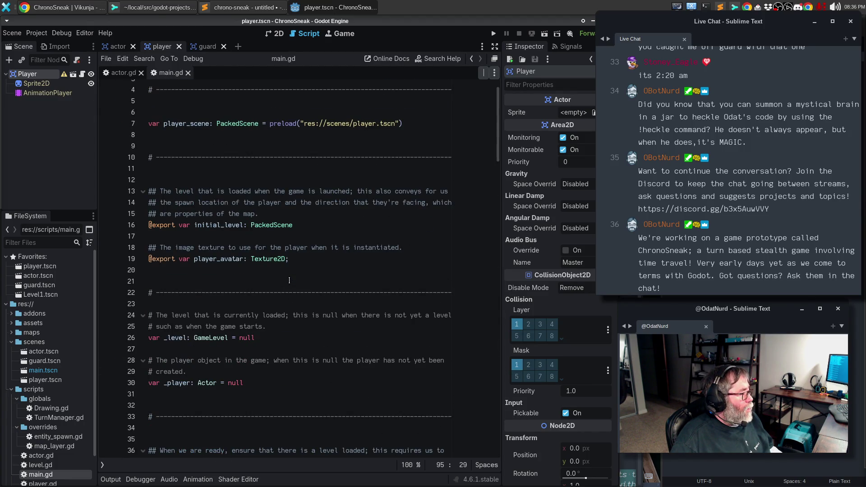
pyautogui.scroll(1, 284, 207)
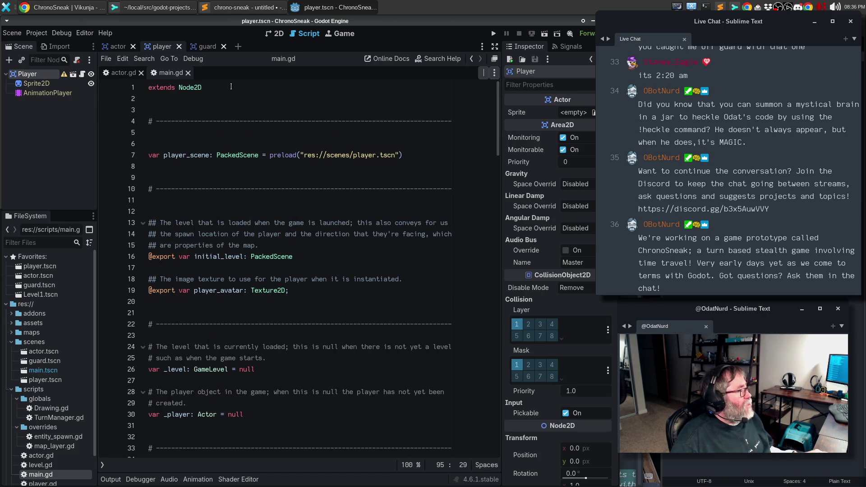
# Change main.gd line 1 from 'extends Node2D' to 'extends Actor'.
pyautogui.hotkey('ctrl', 'Home')
pyautogui.press('End')
pyautogui.hotkey('ctrl', 'd')
pyautogui.write('Actor')
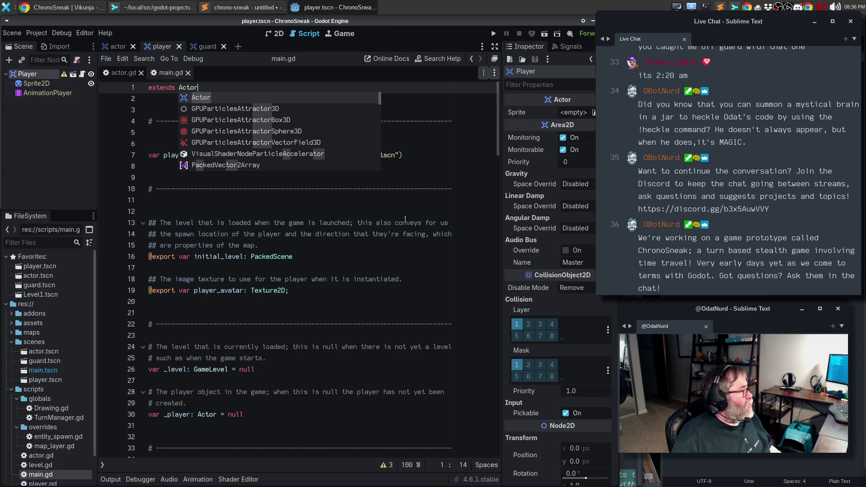
pyautogui.click(271, 216)
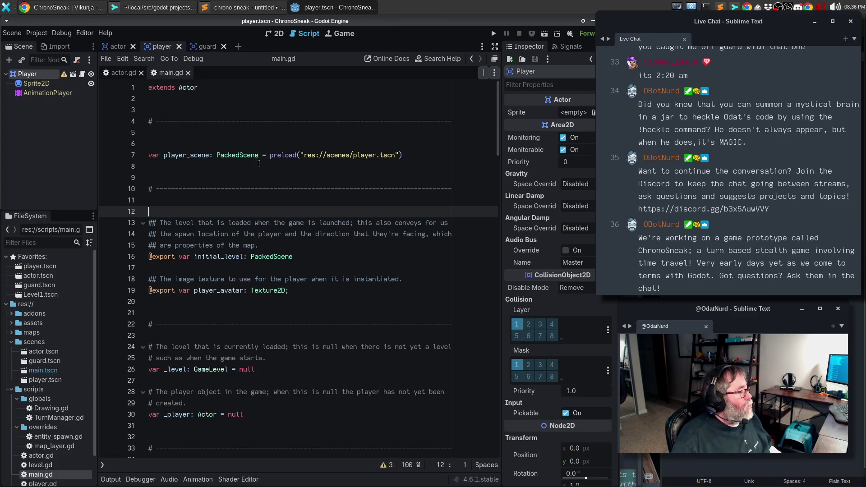
# List the script warnings and inspect flagged line 108 and the player.level assignment on line 111.
pyautogui.scroll(-9, 312, 185)
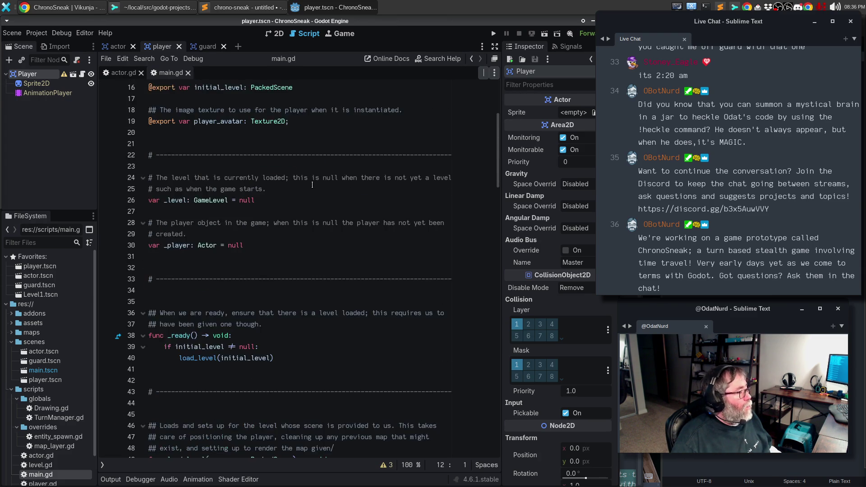
pyautogui.click(386, 465)
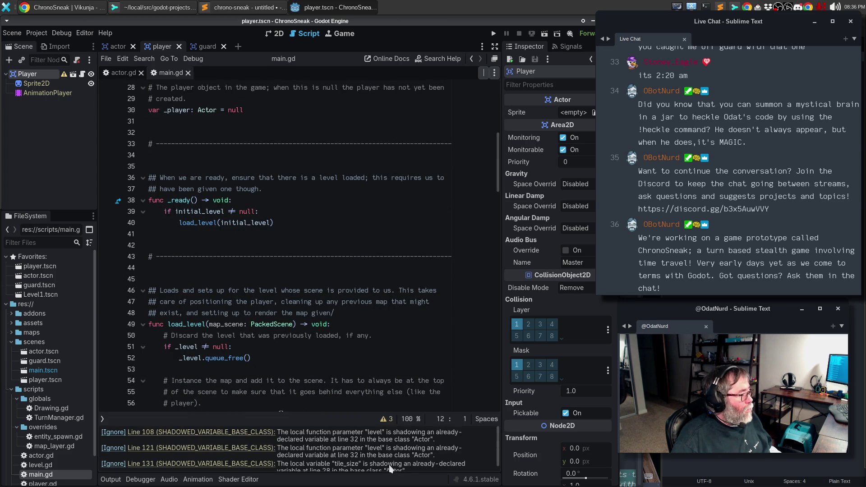
pyautogui.click(254, 435)
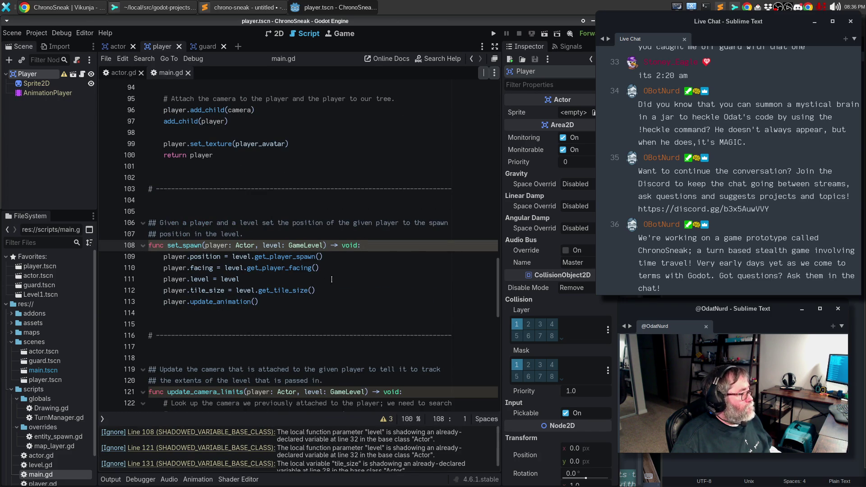
pyautogui.scroll(20, 332, 279)
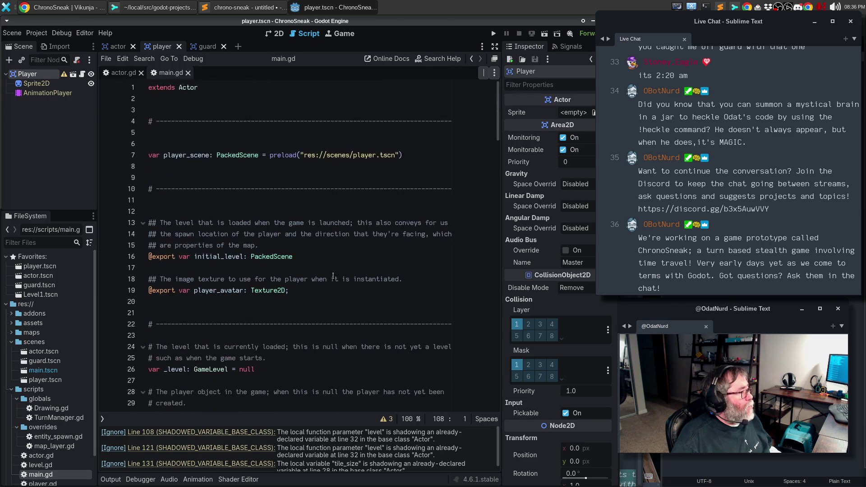
pyautogui.click(253, 433)
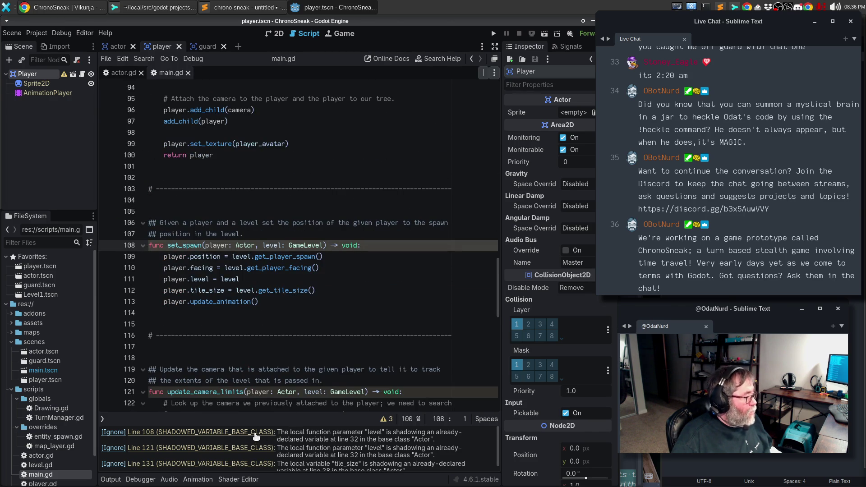
pyautogui.click(357, 284)
pyautogui.scroll(20, 357, 285)
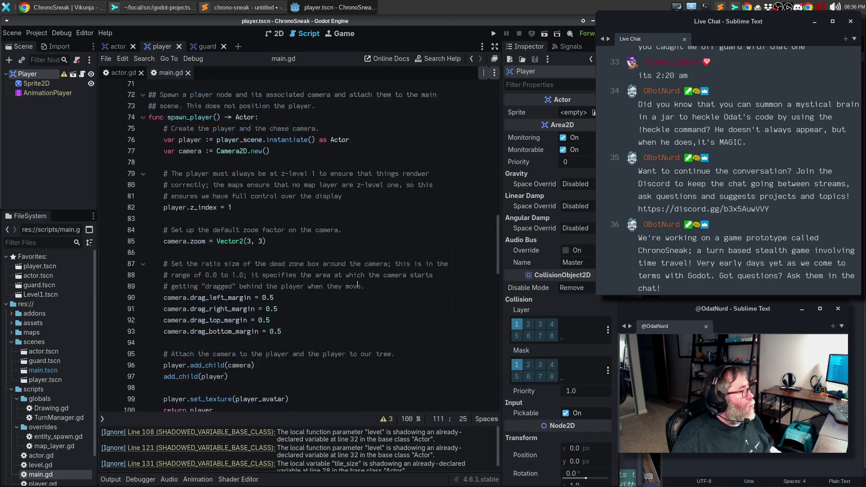
pyautogui.scroll(6, 357, 284)
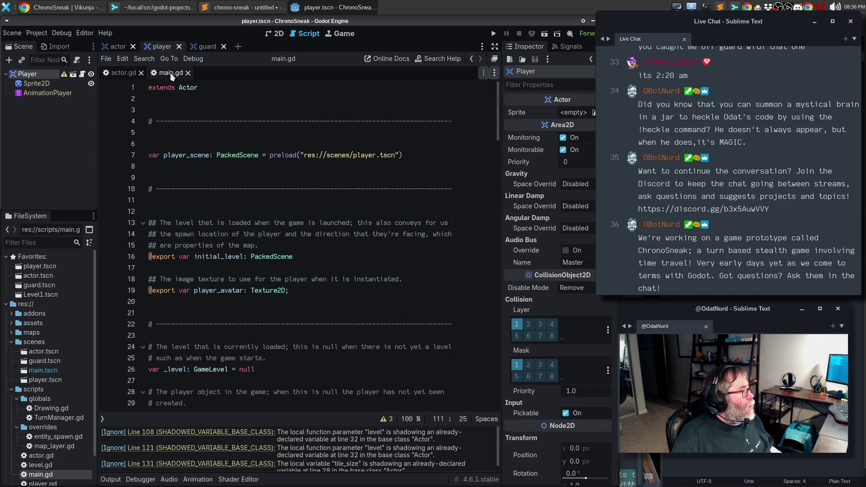
# Undo the trial change so main.gd extends Node2D again.
pyautogui.click(219, 95)
pyautogui.hotkey('ctrl', 'z')
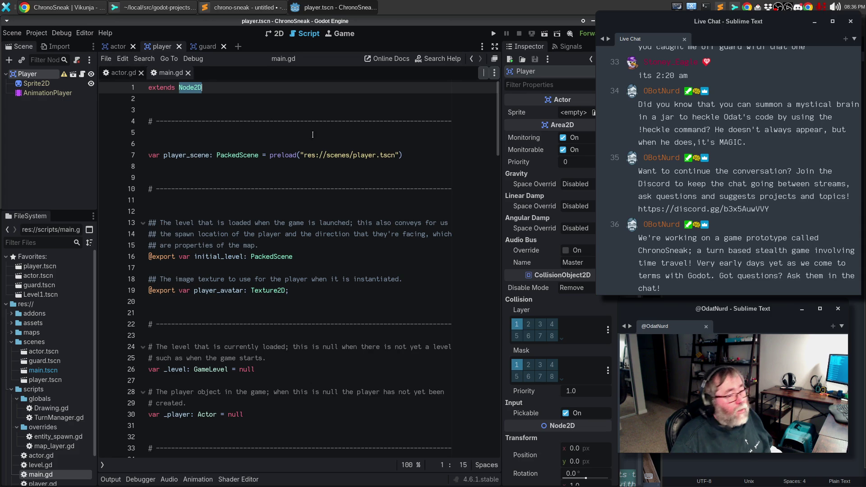
pyautogui.click(271, 128)
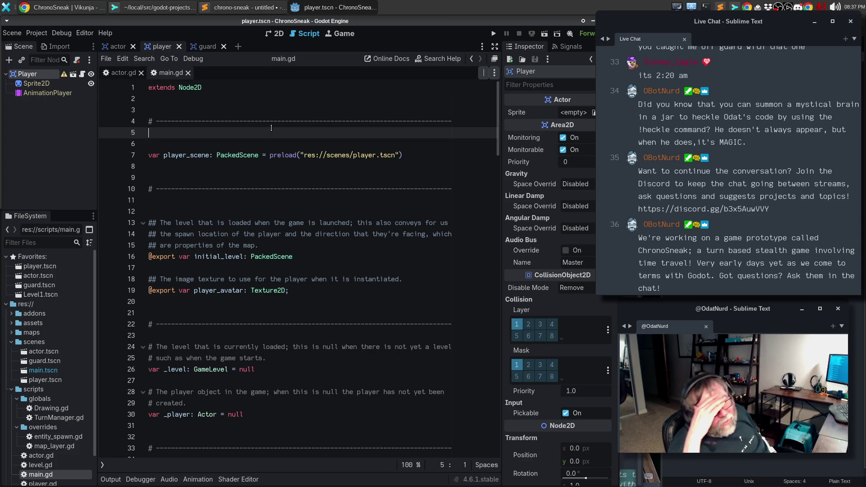
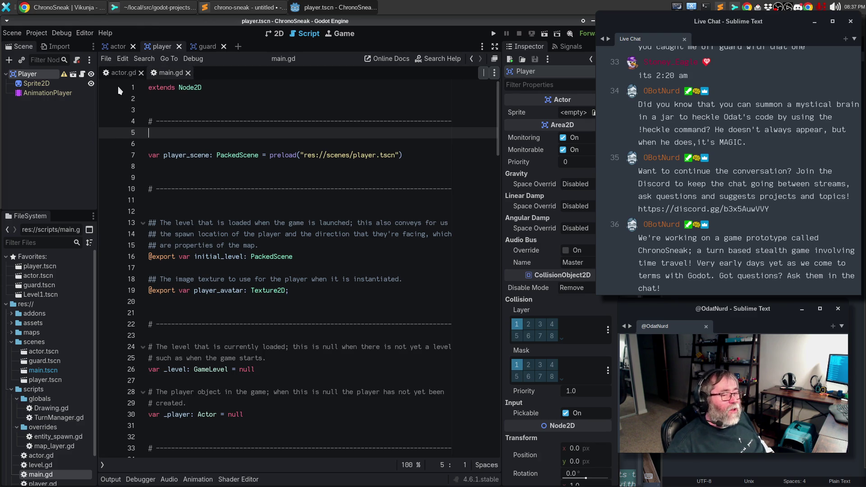
# Create three empty untitled files in Sublime Text, close them all, and return to Godot.
pyautogui.click(234, 7)
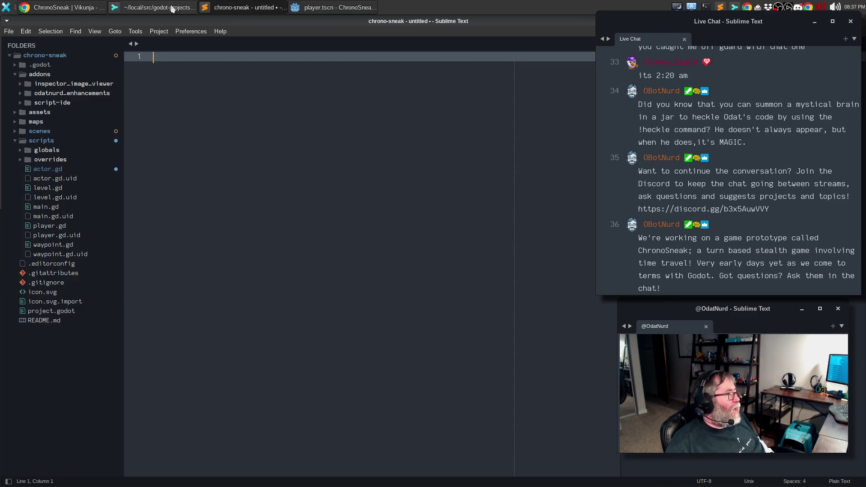
pyautogui.doubleClick(170, 48)
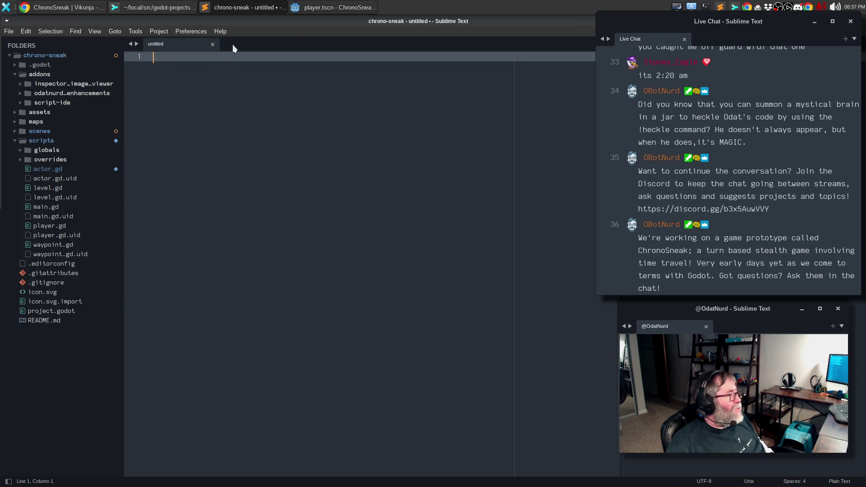
pyautogui.doubleClick(305, 48)
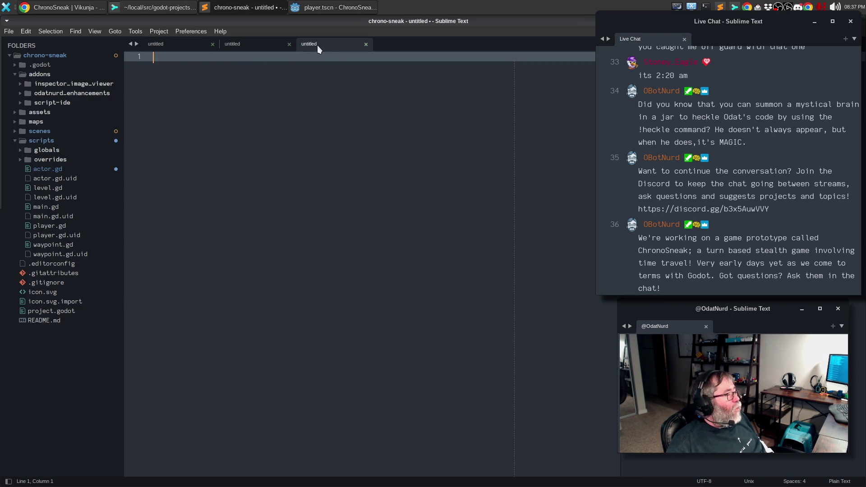
pyautogui.hotkey('ctrl', 'pageup')
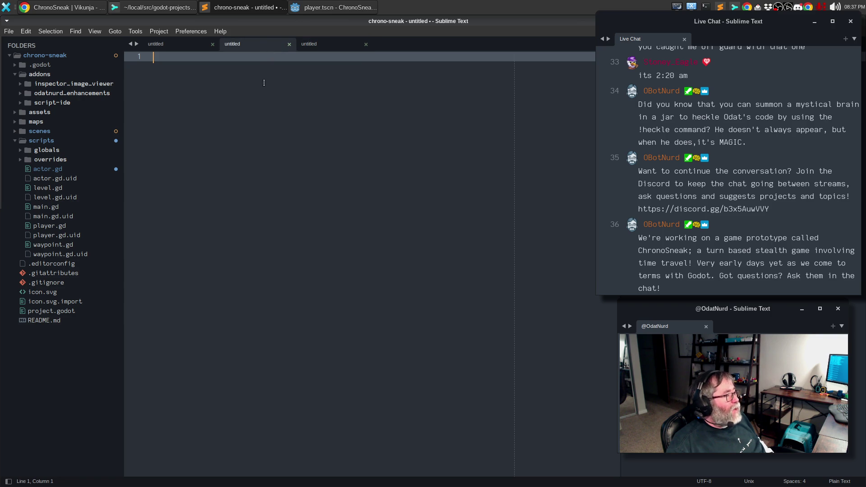
pyautogui.click(188, 47)
pyautogui.click(254, 42)
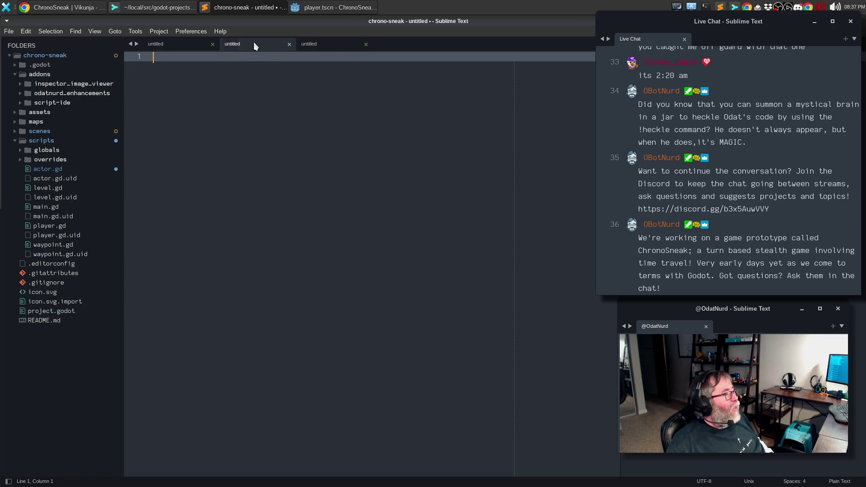
pyautogui.click(335, 49)
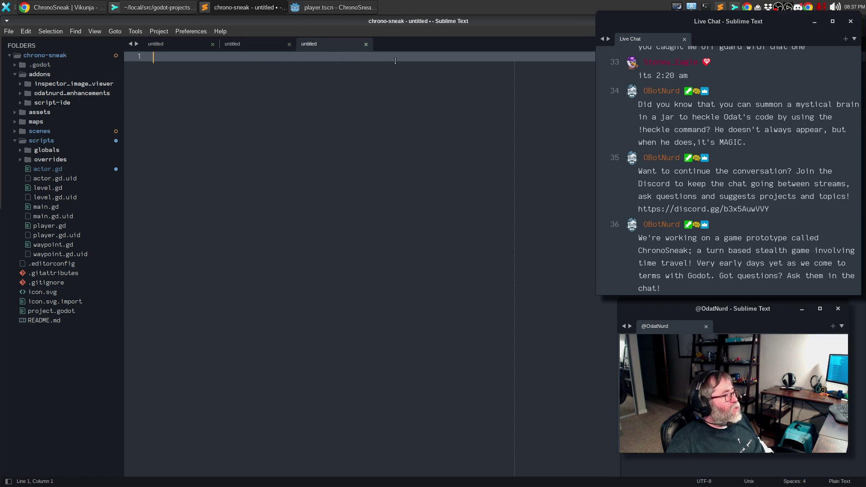
pyautogui.click(366, 44)
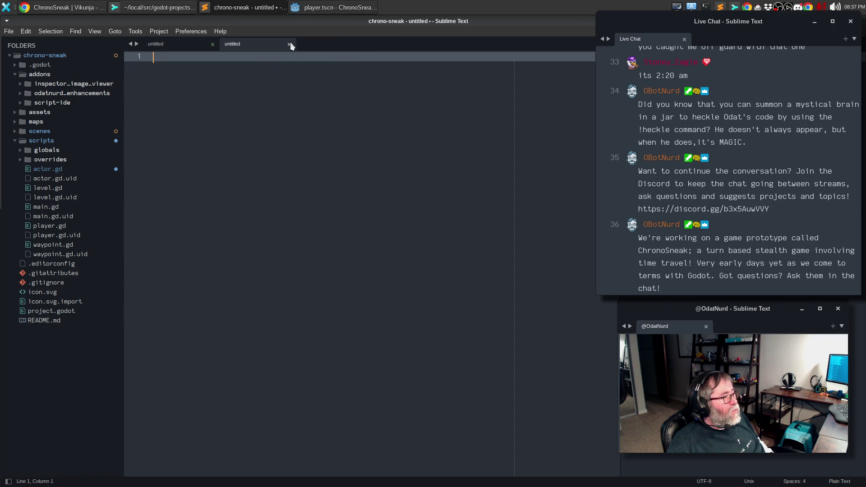
pyautogui.click(290, 43)
pyautogui.click(212, 45)
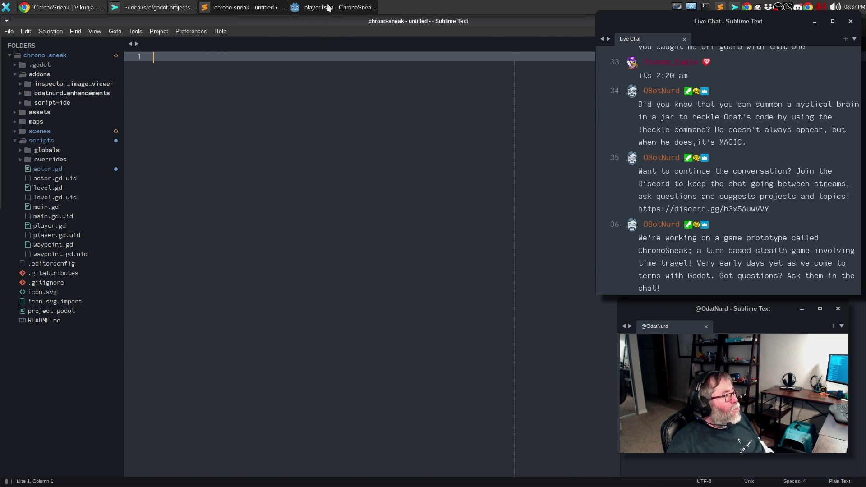
pyautogui.click(331, 7)
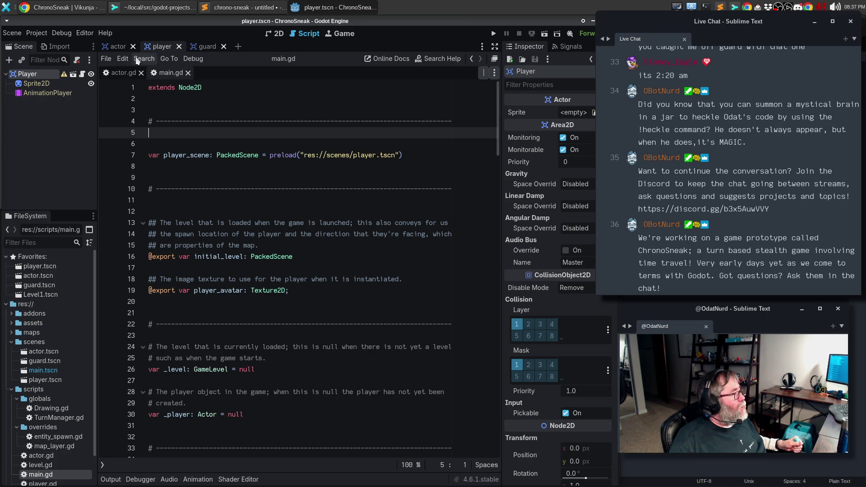
# Switch to the actor scene, test-run the game with F5, then stop it and return to main.gd.
pyautogui.click(117, 47)
pyautogui.click(301, 230)
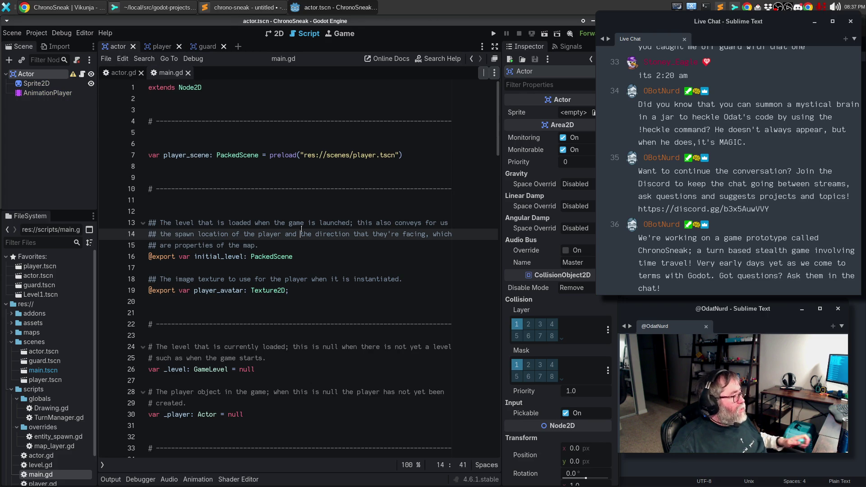
pyautogui.press('F5')
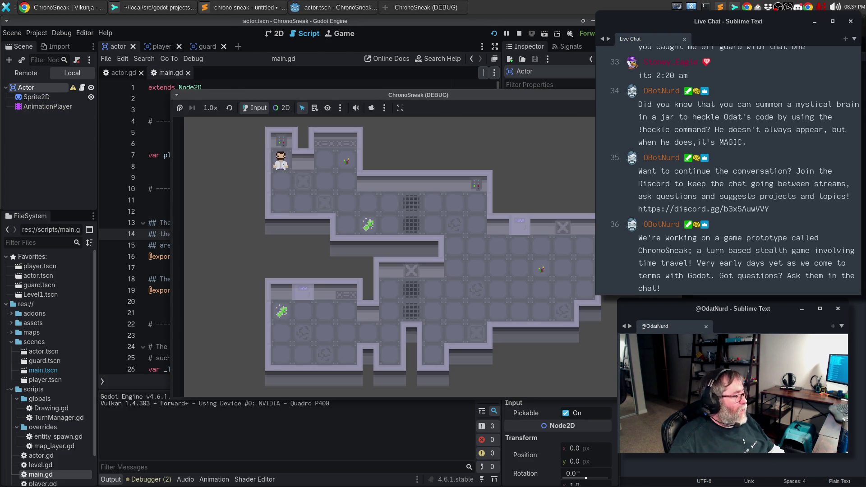
pyautogui.press('F8')
pyautogui.click(386, 137)
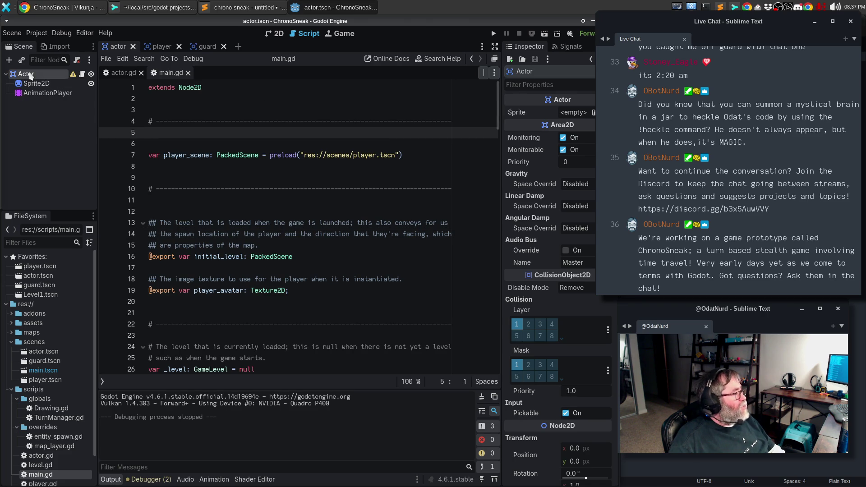
# In actor.gd, rename the exported sprite variable on line 11 to sprite_texture.
pyautogui.click(121, 76)
pyautogui.click(293, 246)
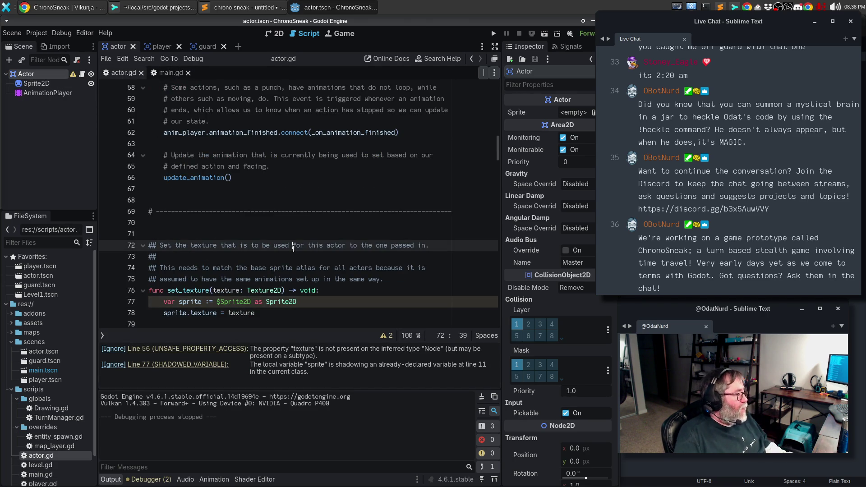
pyautogui.hotkey('ctrl', 'Home')
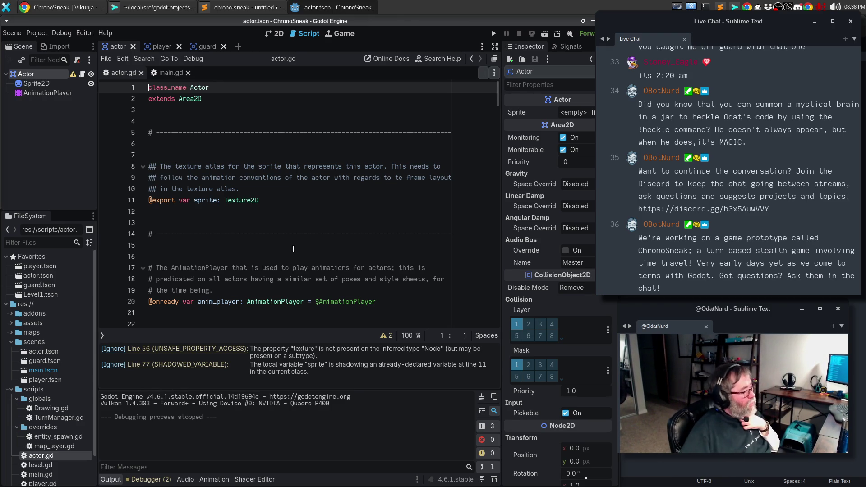
pyautogui.click(216, 200)
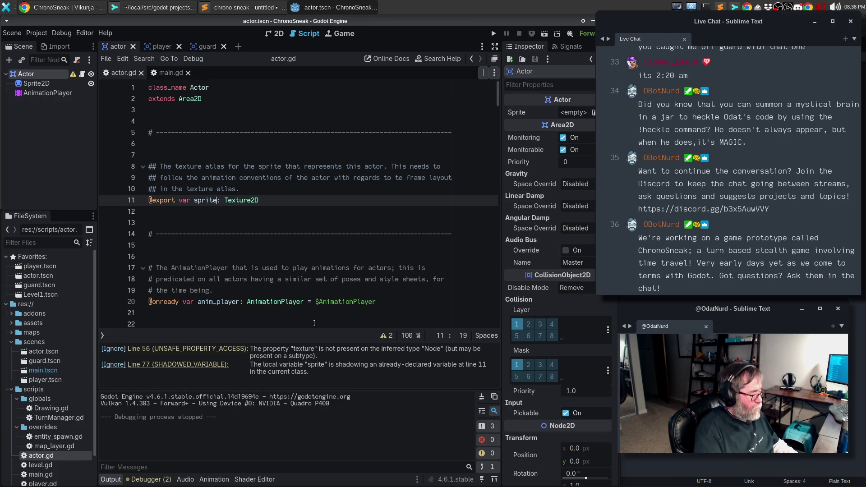
pyautogui.write('_texture')
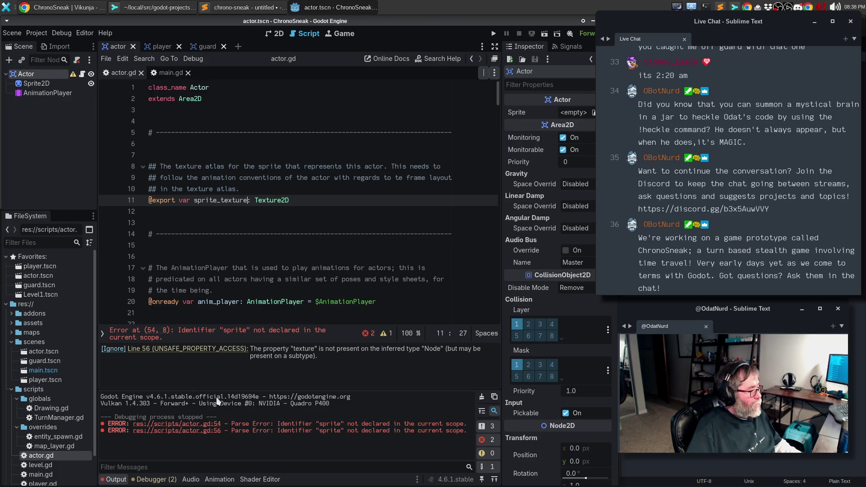
pyautogui.doubleClick(227, 200)
pyautogui.hotkey('ctrl', 'c')
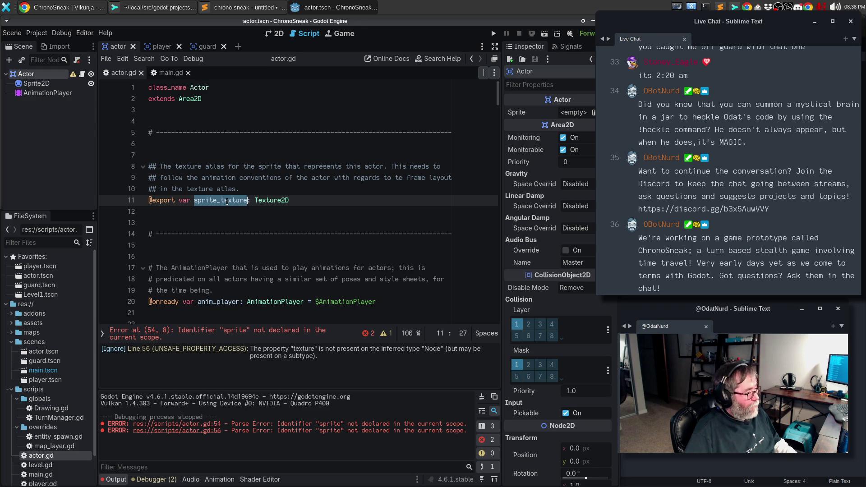
# Replace both old sprite references at lines 54 and 56 with sprite_texture.
pyautogui.doubleClick(206, 424)
pyautogui.scroll(-1, 284, 281)
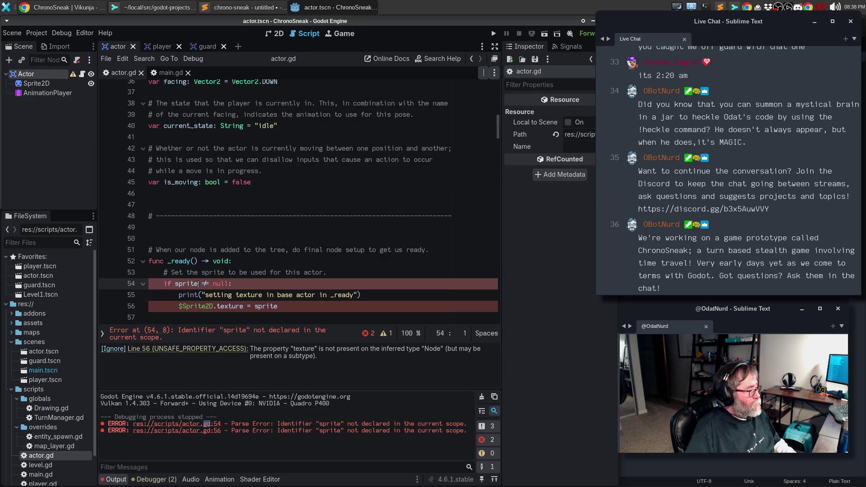
pyautogui.doubleClick(183, 283)
pyautogui.hotkey('ctrl', 'd')
pyautogui.hotkey('ctrl', 'v')
pyautogui.scroll(-8, 364, 314)
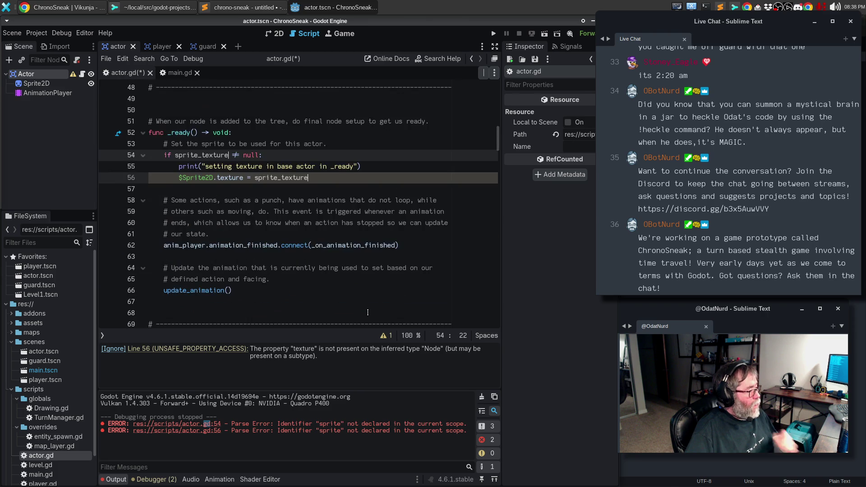
pyautogui.scroll(4, 370, 306)
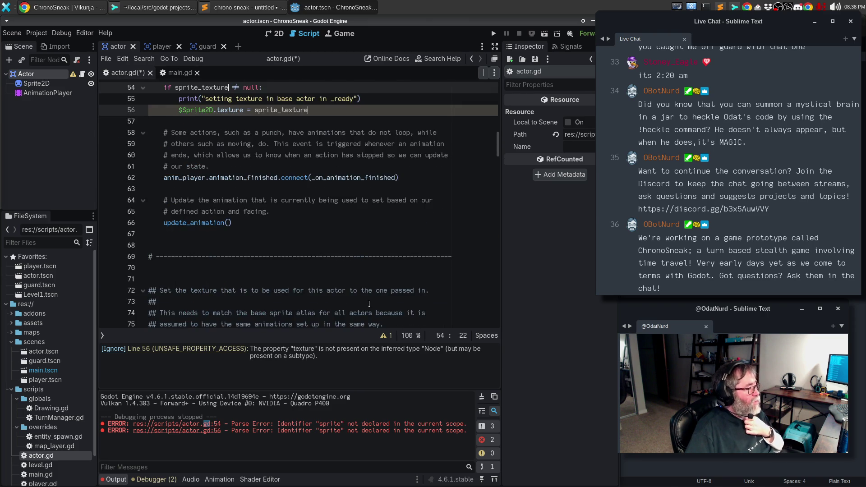
pyautogui.scroll(-4, 369, 303)
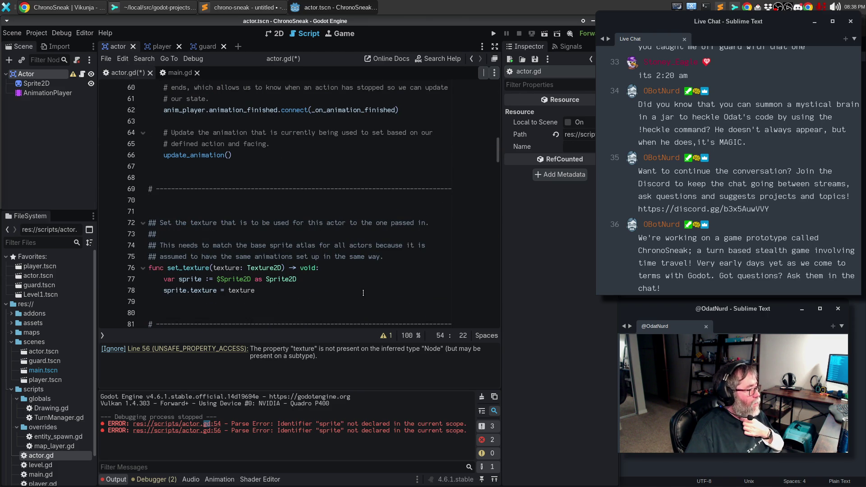
pyautogui.scroll(4, 363, 292)
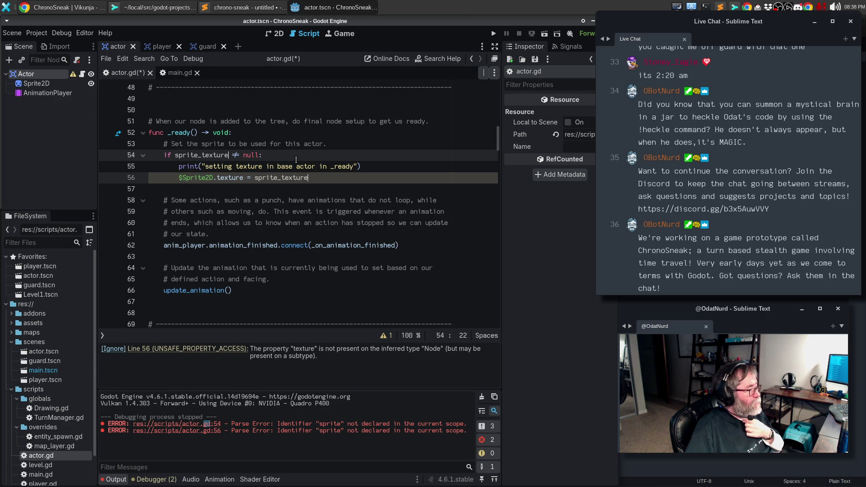
# Add set_texture(sprite_texture) inside the null check in _ready.
pyautogui.press('End')
pyautogui.press('Return')
pyautogui.write('set_texture(sprice_')
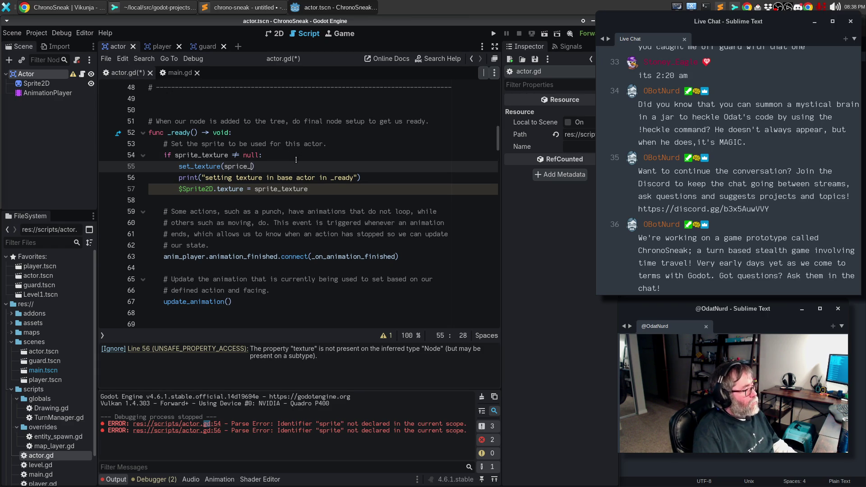
pyautogui.press('BackSpace')
pyautogui.press('BackSpace')
pyautogui.press('BackSpace')
pyautogui.write('te_texture')
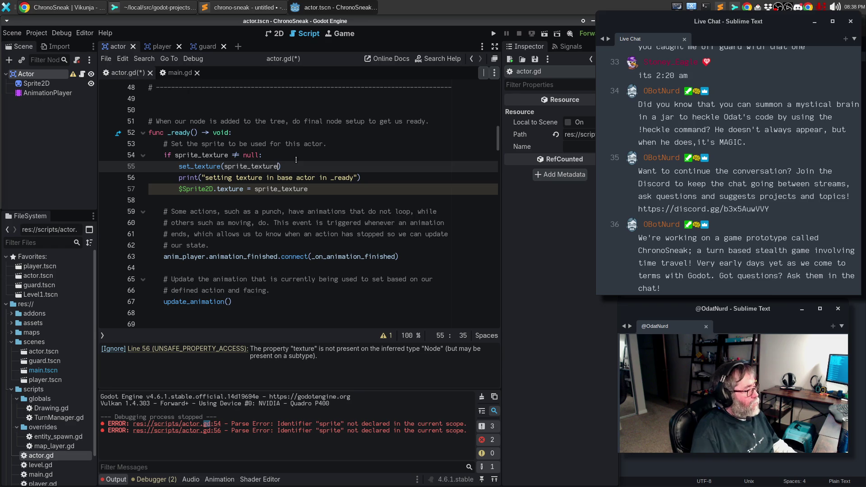
# Move the print line above set_texture, delete the $Sprite2D.texture assignment, and save actor.gd.
pyautogui.press('Down')
pyautogui.hotkey('alt', 'Up')
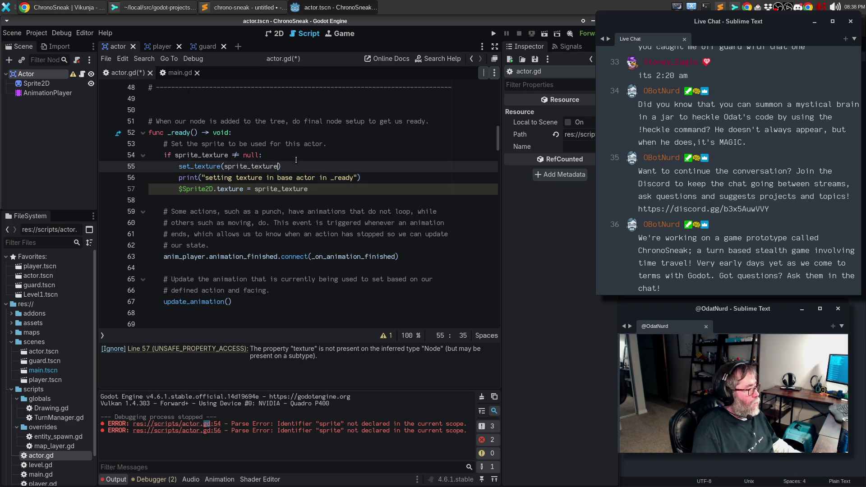
pyautogui.press('Down')
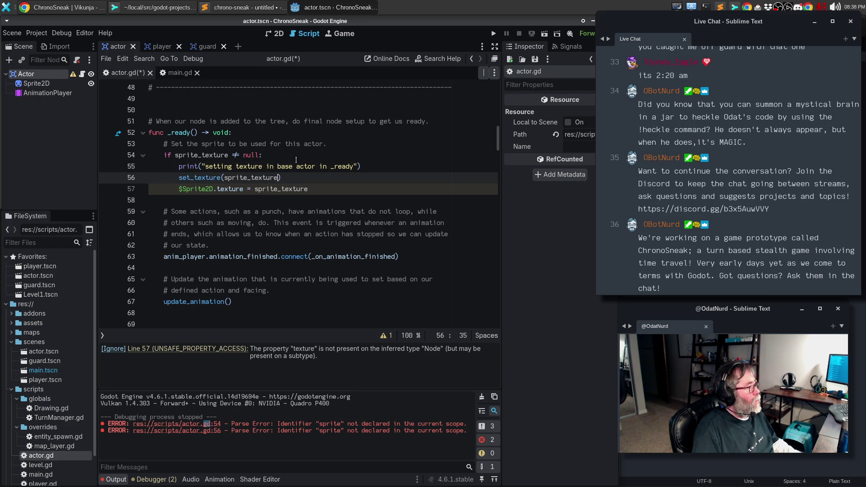
pyautogui.press('Down')
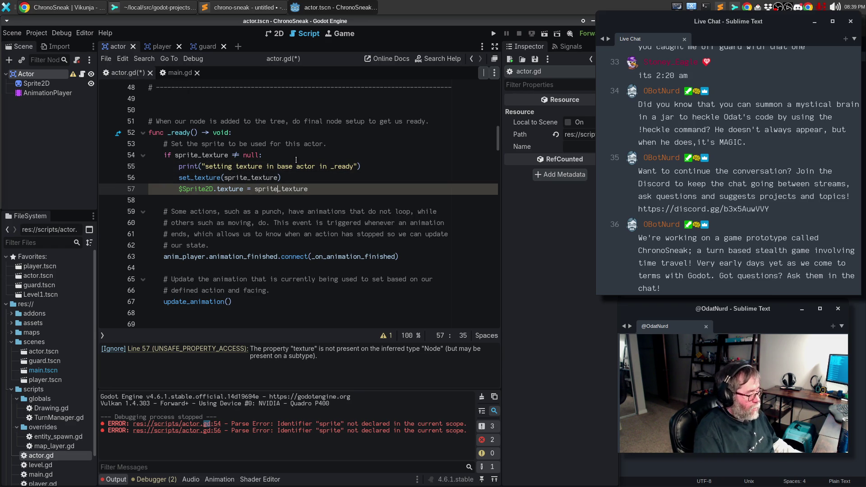
pyautogui.hotkey('ctrl', 'shift', 'k')
pyautogui.hotkey('ctrl', 's')
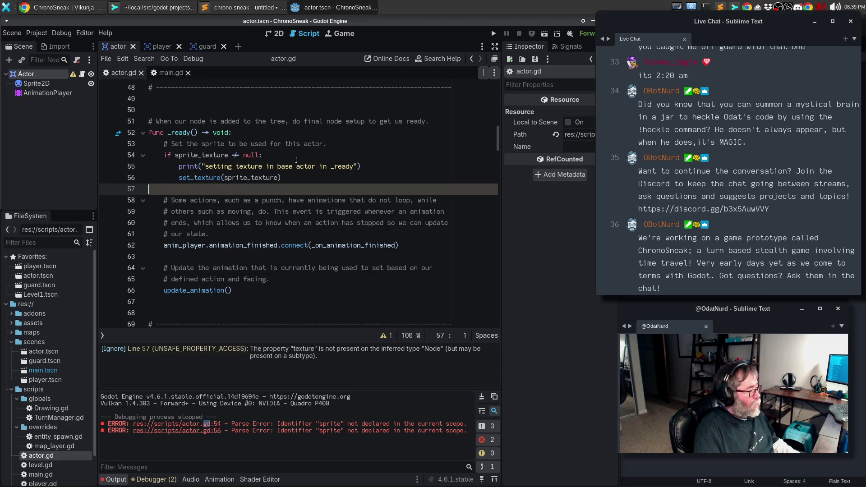
pyautogui.scroll(10, 394, 186)
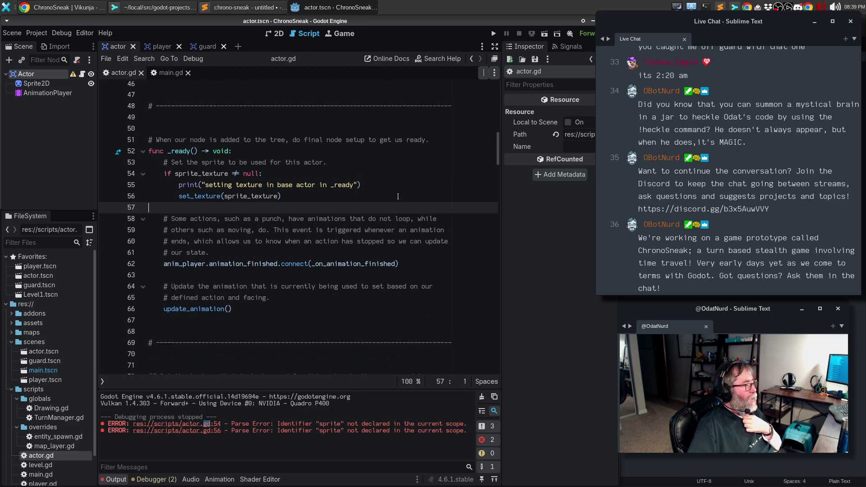
pyautogui.scroll(5, 394, 185)
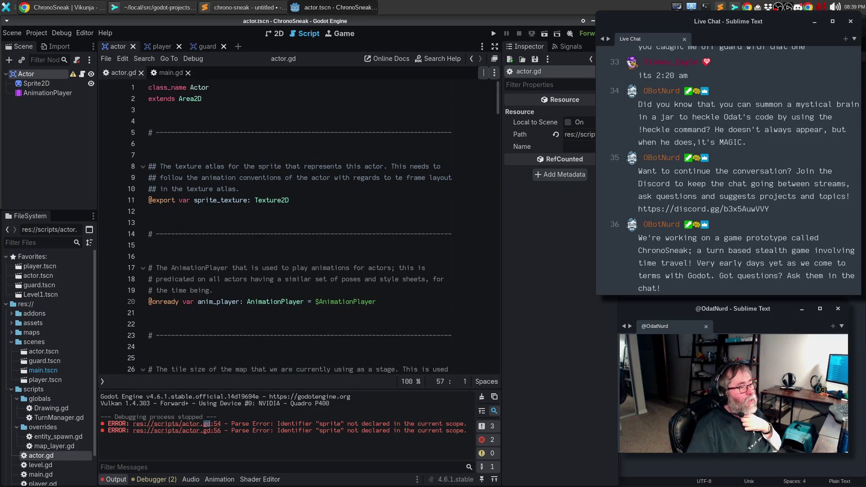
# Inspect the Actor, Sprite2D and AnimationPlayer nodes, showing the RESET animation's Sprite2D frame track.
pyautogui.click(23, 72)
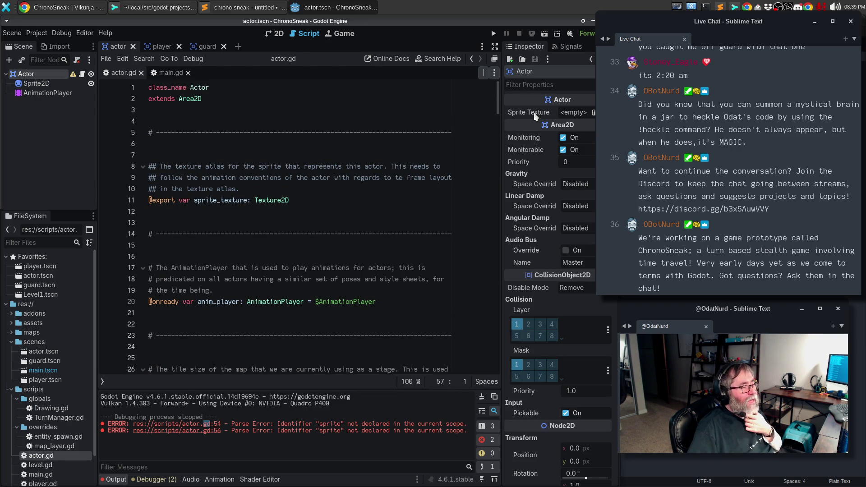
pyautogui.click(36, 83)
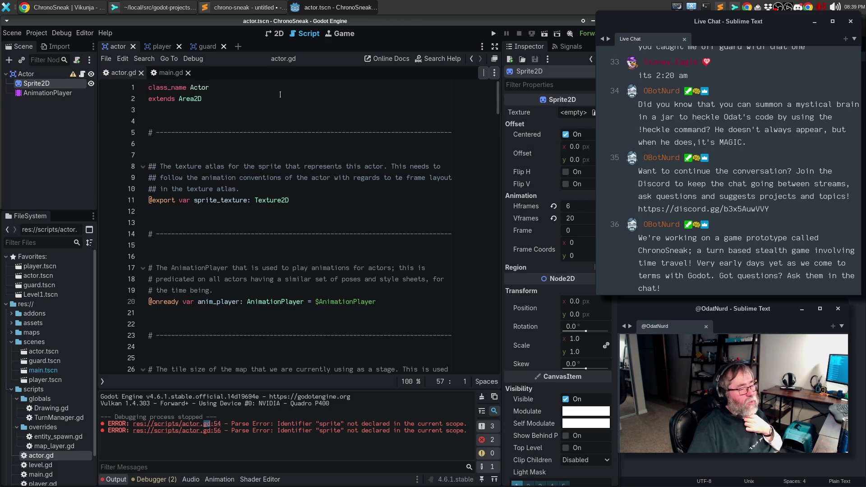
pyautogui.click(46, 93)
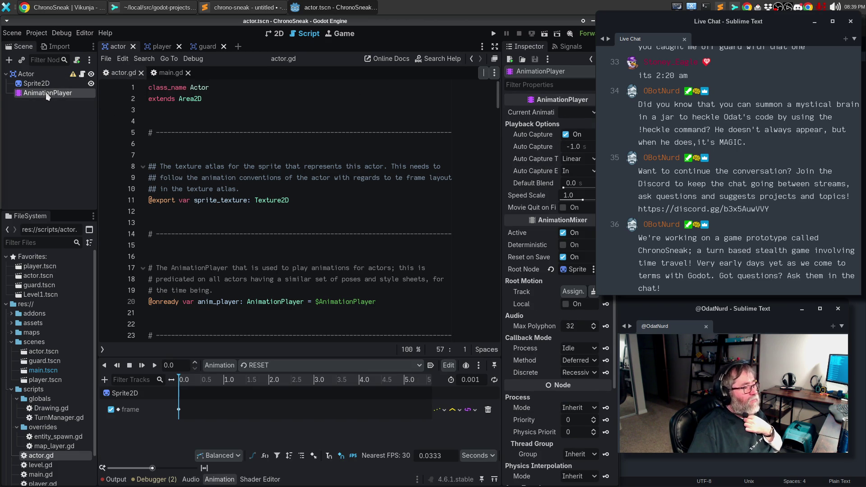
pyautogui.click(28, 75)
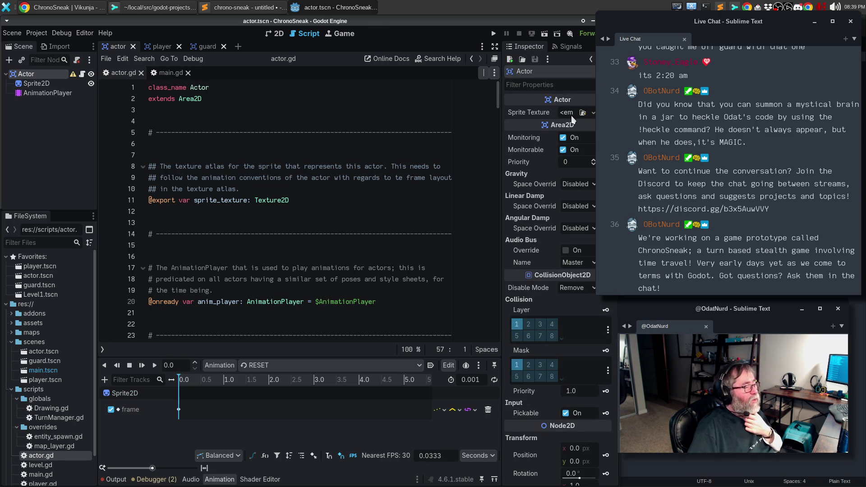
pyautogui.scroll(-3, 308, 218)
pyautogui.scroll(-3, 308, 218)
pyautogui.click(312, 212)
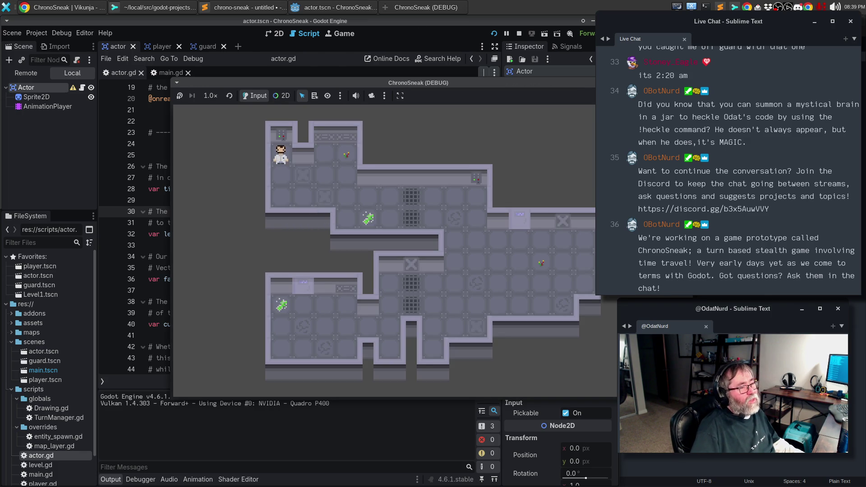
# Stop the test run and review actor.gd from extends Area2D down to the _ready function.
pyautogui.press('F8')
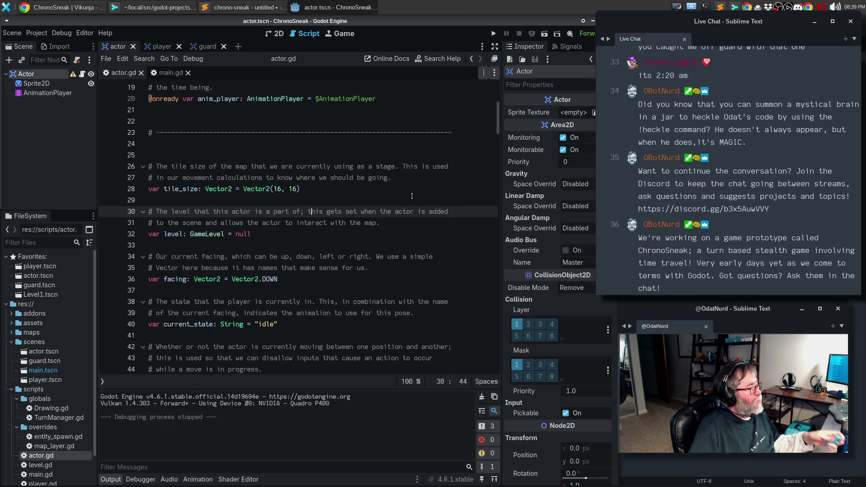
pyautogui.scroll(6, 415, 156)
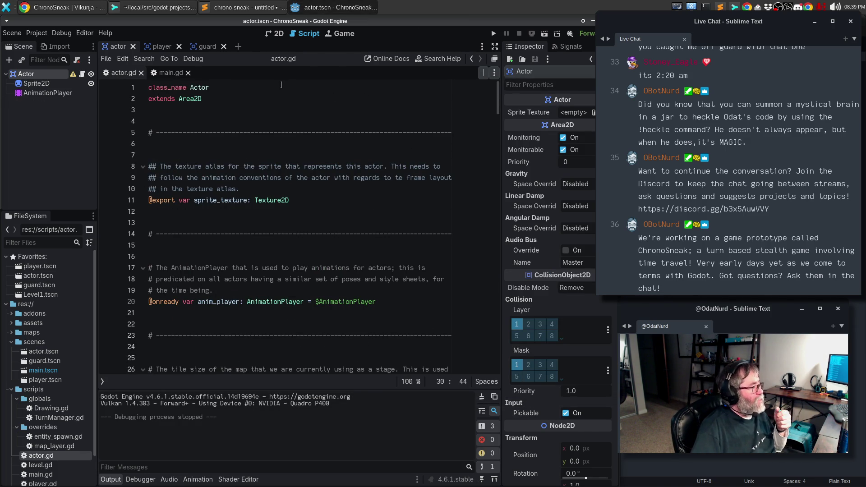
pyautogui.click(232, 99)
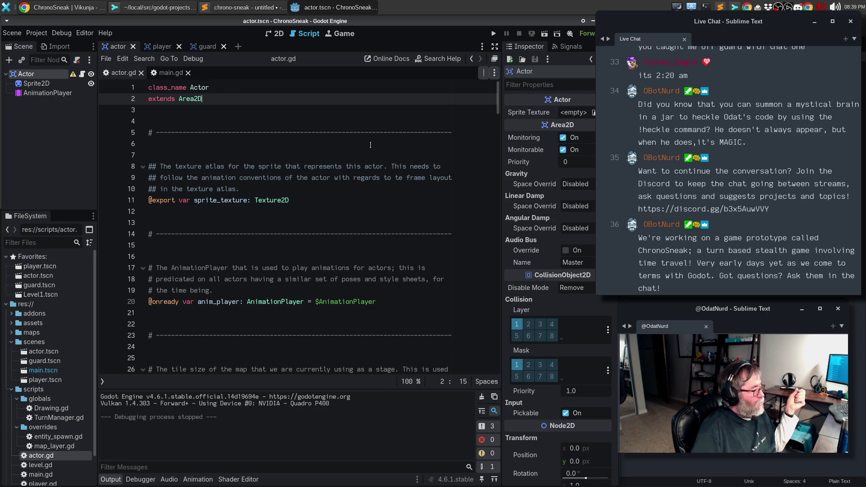
pyautogui.click(335, 197)
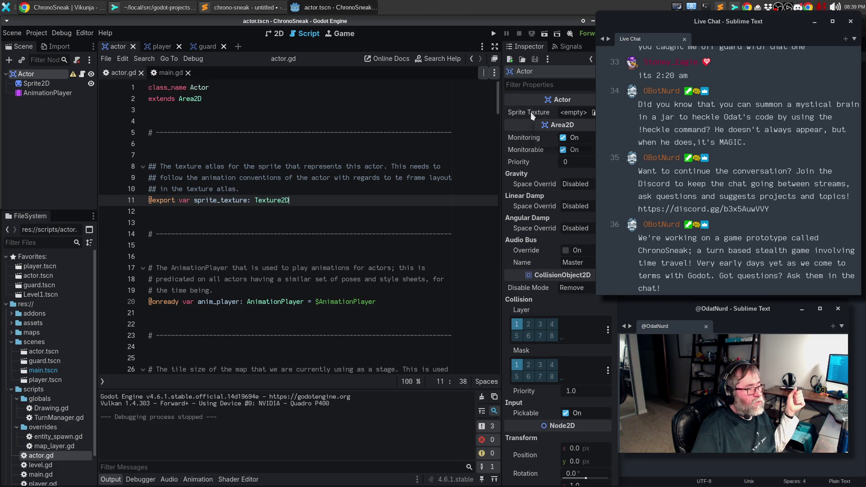
pyautogui.moveTo(530, 112)
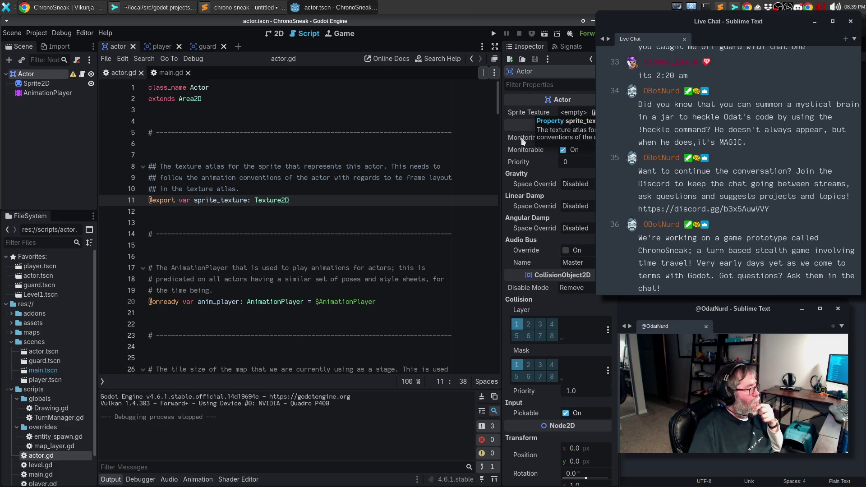
pyautogui.scroll(-4, 294, 218)
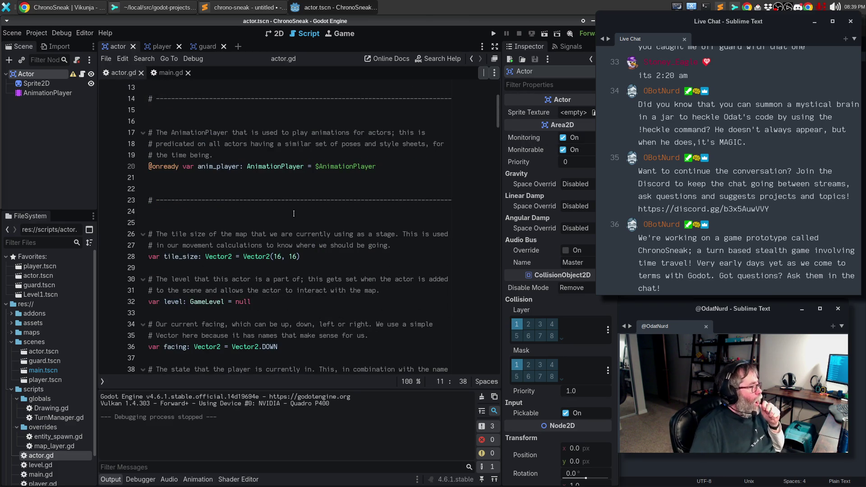
pyautogui.scroll(-2, 298, 206)
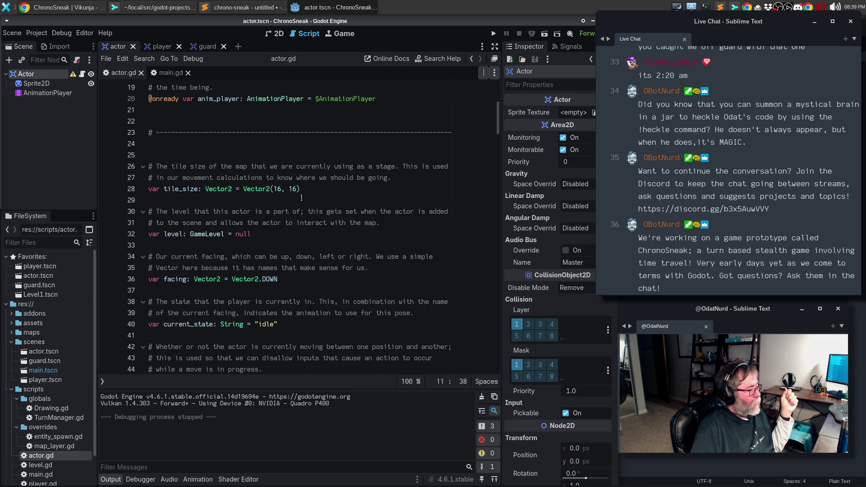
pyautogui.scroll(-7, 301, 199)
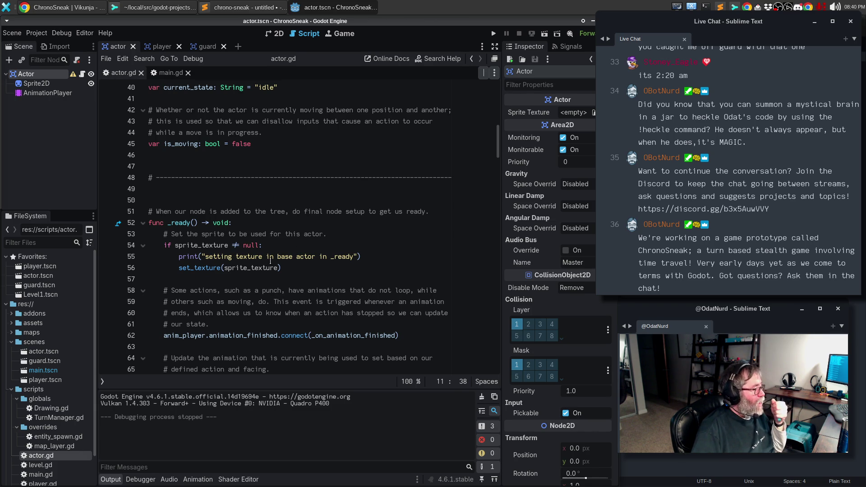
pyautogui.click(271, 245)
pyautogui.click(286, 222)
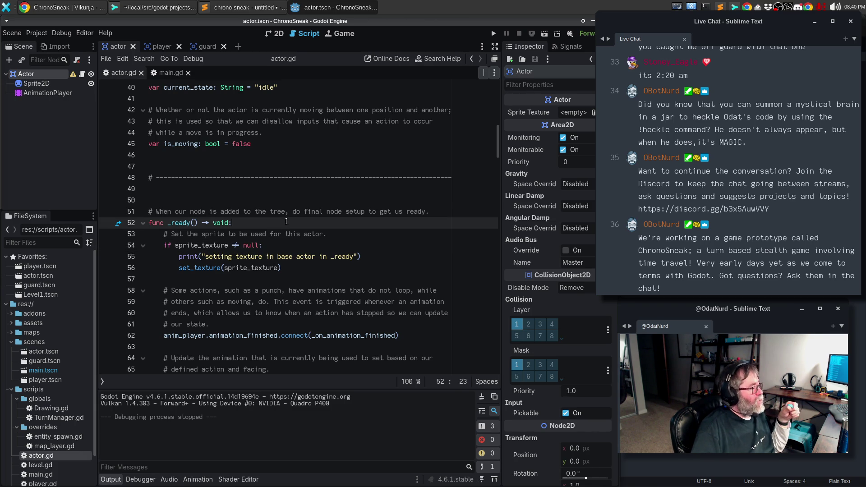
pyautogui.click(318, 233)
# Test-run the game, then quick-load ml_char_12.png as the Actor's Sprite Texture and preview it.
pyautogui.press('F5')
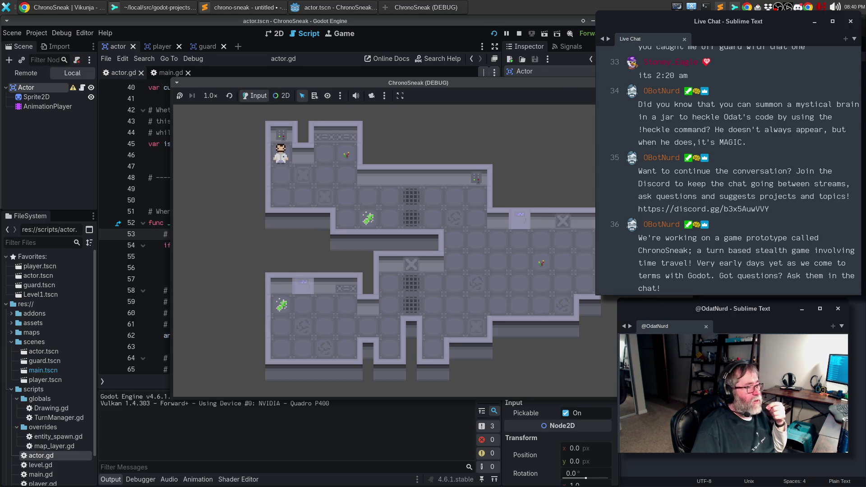
pyautogui.press('F8')
pyautogui.click(356, 211)
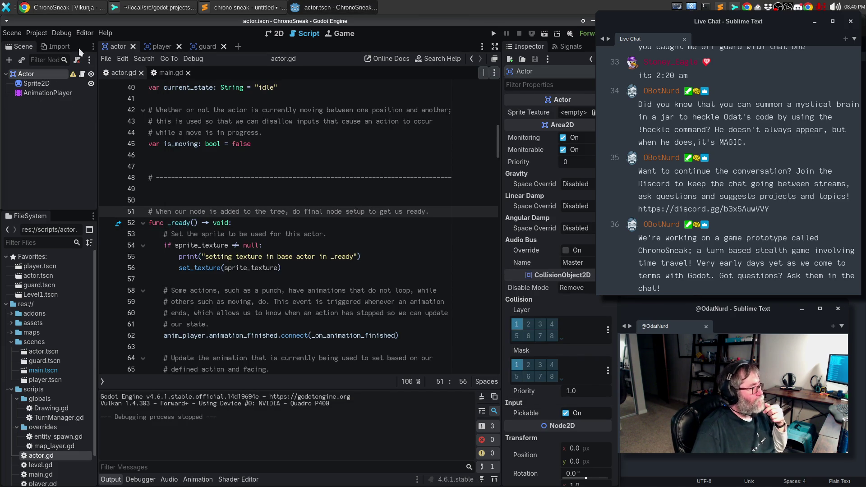
pyautogui.click(586, 114)
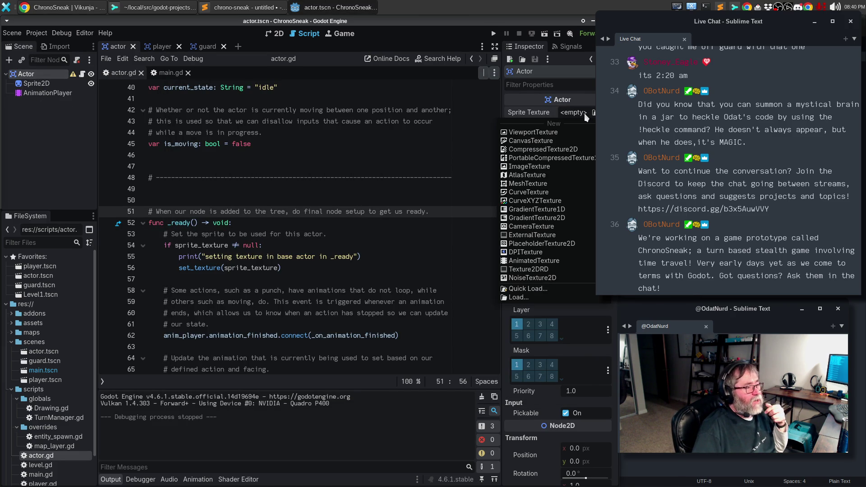
pyautogui.click(536, 288)
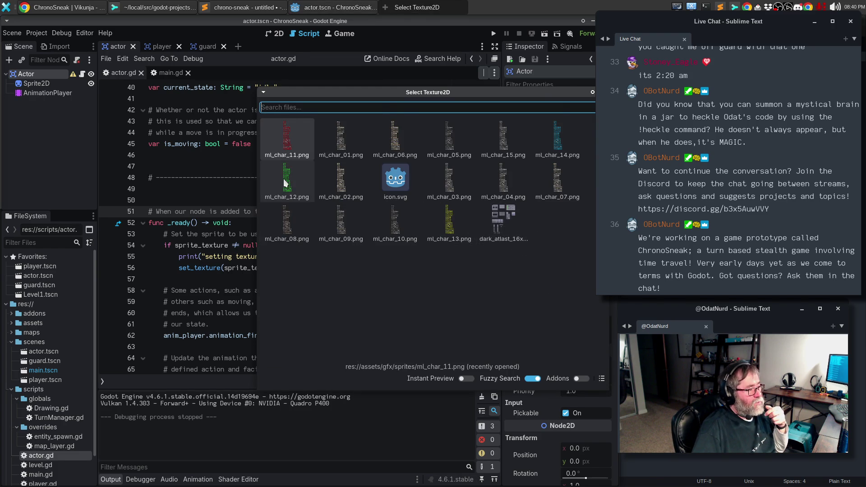
pyautogui.doubleClick(286, 185)
pyautogui.click(584, 131)
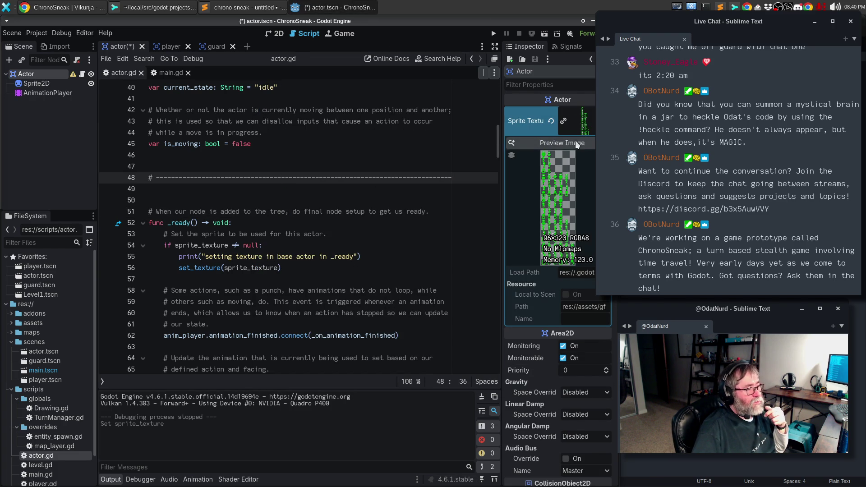
pyautogui.click(578, 142)
pyautogui.scroll(3, 432, 236)
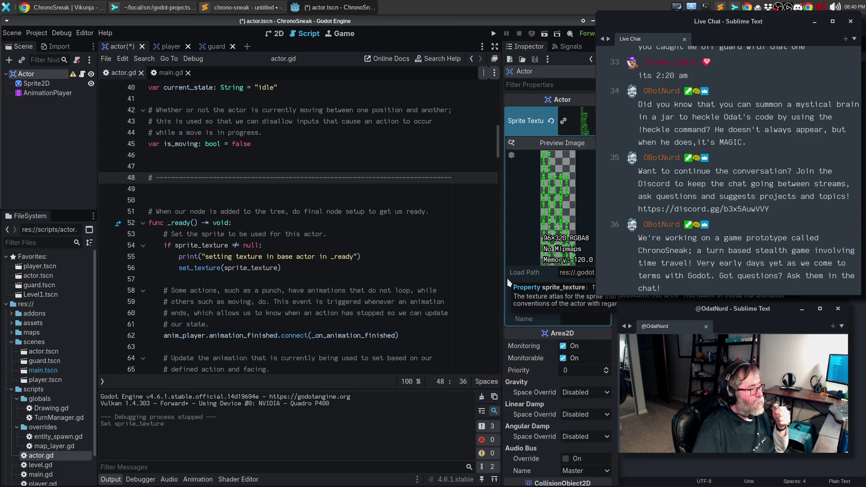
# Save and test-run the actor scene with the ml_char_12 texture, then stop it.
pyautogui.click(42, 83)
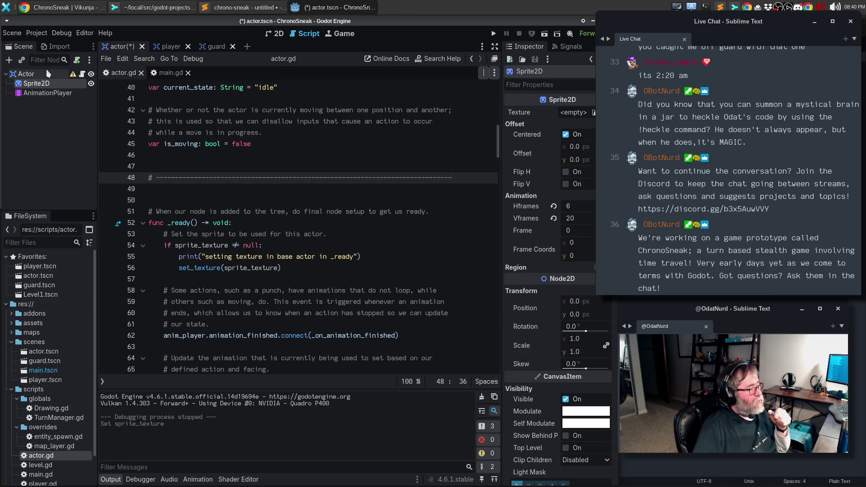
pyautogui.moveTo(211, 143)
pyautogui.press('F5')
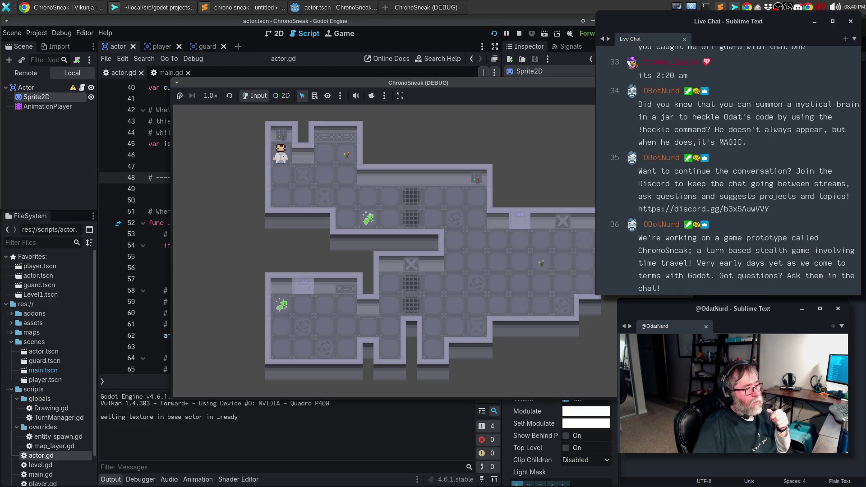
pyautogui.press('F8')
# Clear the Actor's Sprite Texture back to empty, save the scene, and open player.tscn.
pyautogui.click(27, 74)
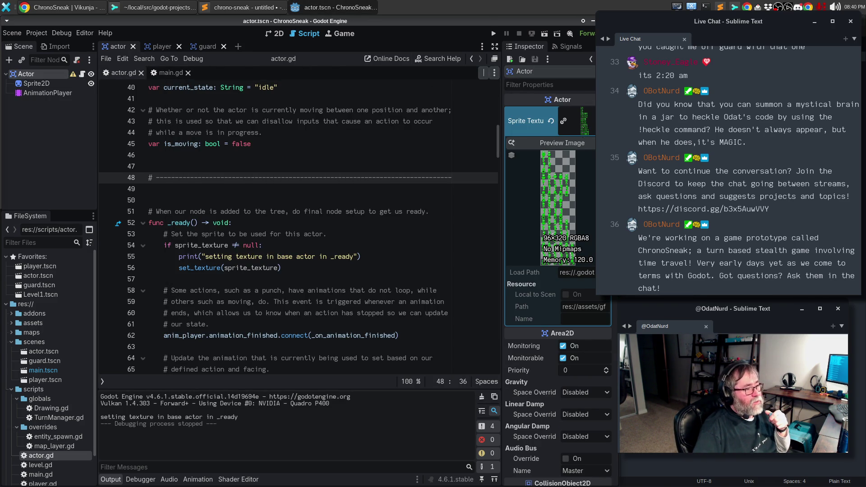
pyautogui.click(586, 121)
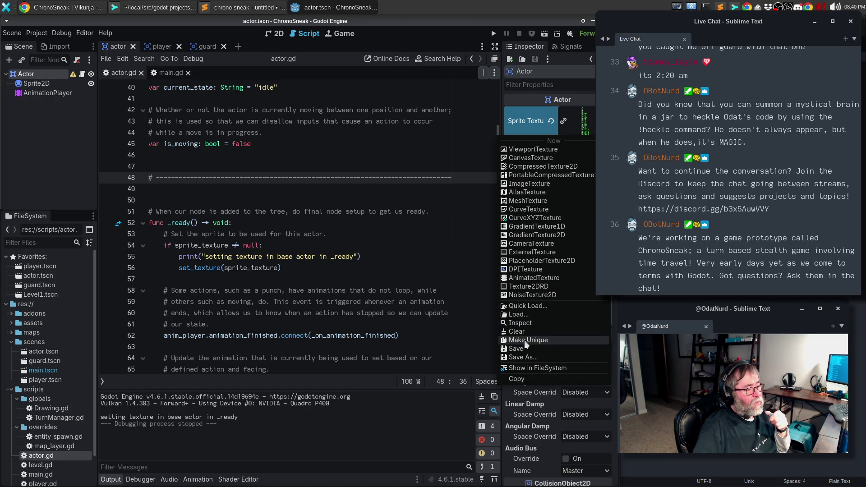
pyautogui.click(526, 331)
pyautogui.click(397, 246)
pyautogui.hotkey('ctrl', 's')
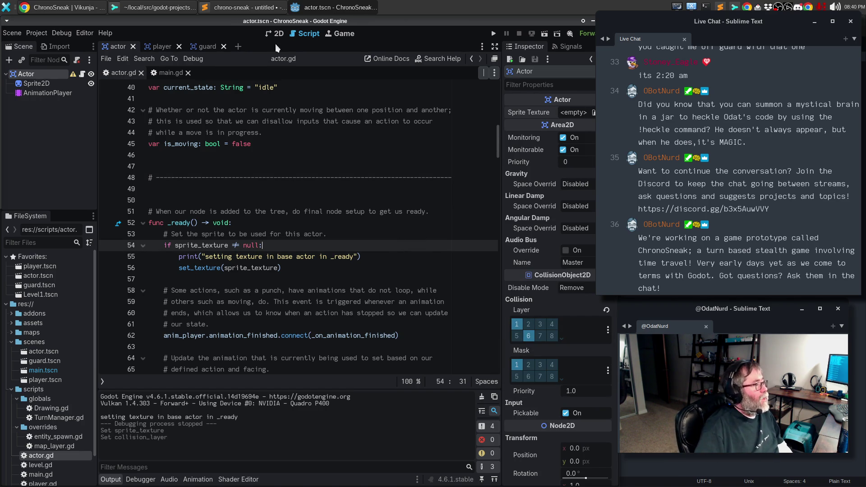
pyautogui.click(161, 47)
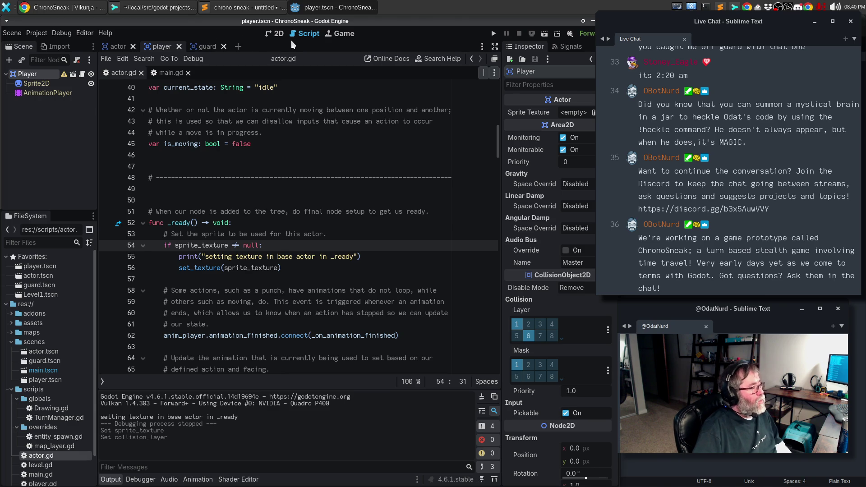
# Check the Player's Sprite2D and Player nodes, then jump to actor.gd's set_texture definition.
pyautogui.click(46, 84)
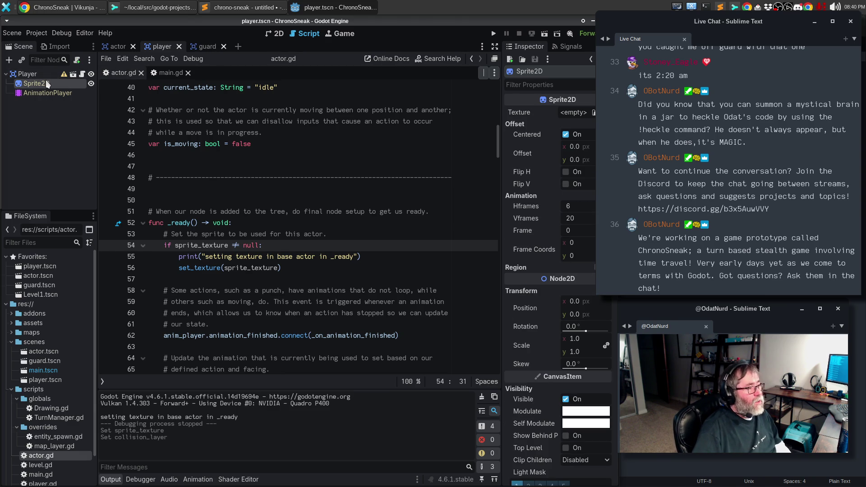
pyautogui.click(34, 76)
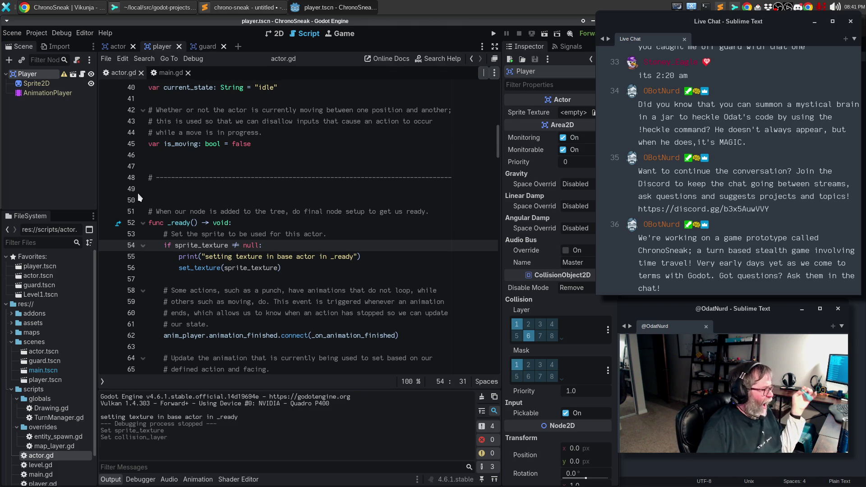
pyautogui.keyDown('ctrl'); pyautogui.click(199, 270); pyautogui.keyUp('ctrl')
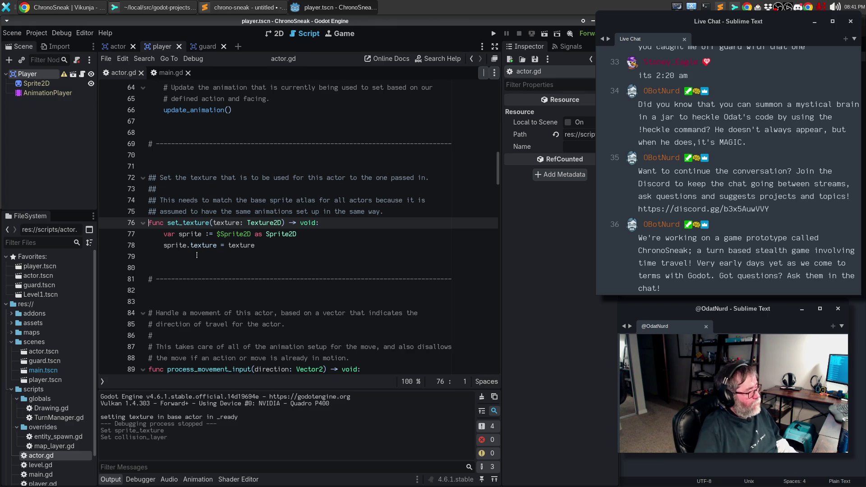
# Wrap set_texture's sprite-assignment lines inside an 'if texture:' block.
pyautogui.press('End')
pyautogui.press('Return')
pyautogui.write('if text')
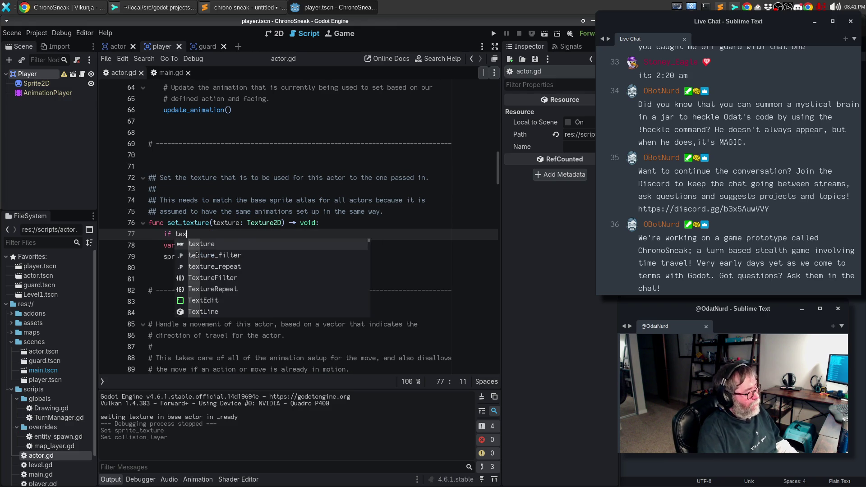
pyautogui.write('uetr')
pyautogui.press('BackSpace')
pyautogui.press('BackSpace')
pyautogui.write('re:')
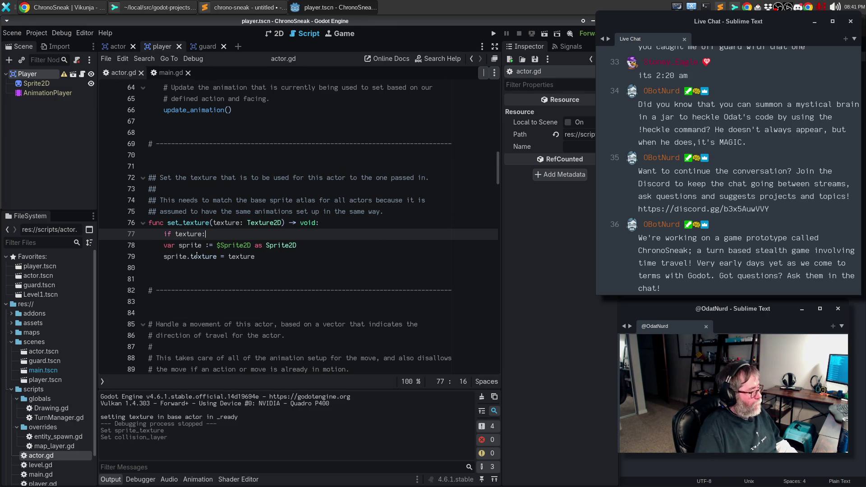
pyautogui.press('Down')
pyautogui.press('Home')
pyautogui.hotkey('shift', 'Down')
pyautogui.hotkey('shift', 'Down')
pyautogui.press('Tab')
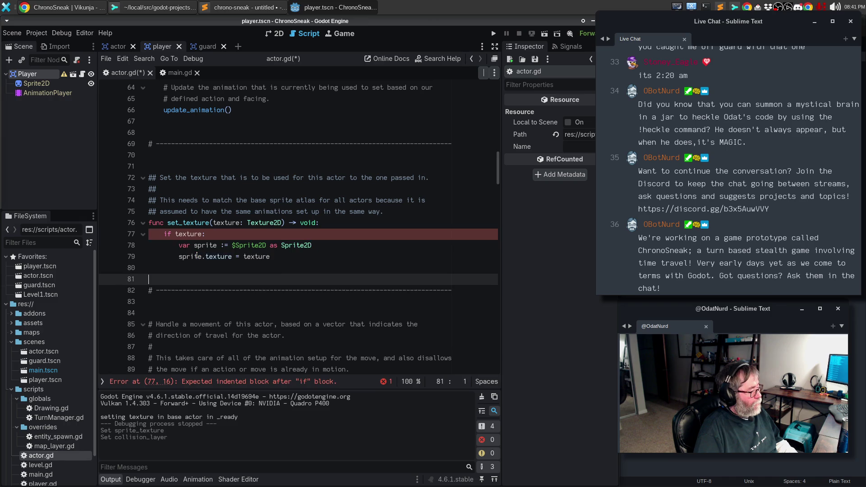
pyautogui.press('Up')
pyautogui.press('End')
# Add an else branch with printerr("Actor has no defined sprite") and save actor.gd.
pyautogui.press('Return')
pyautogui.press('BackSpace')
pyautogui.write('else:')
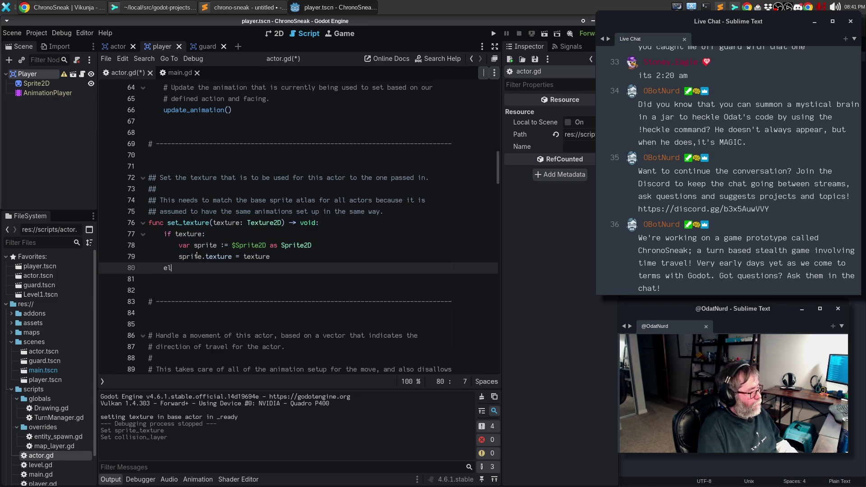
pyautogui.press('Return')
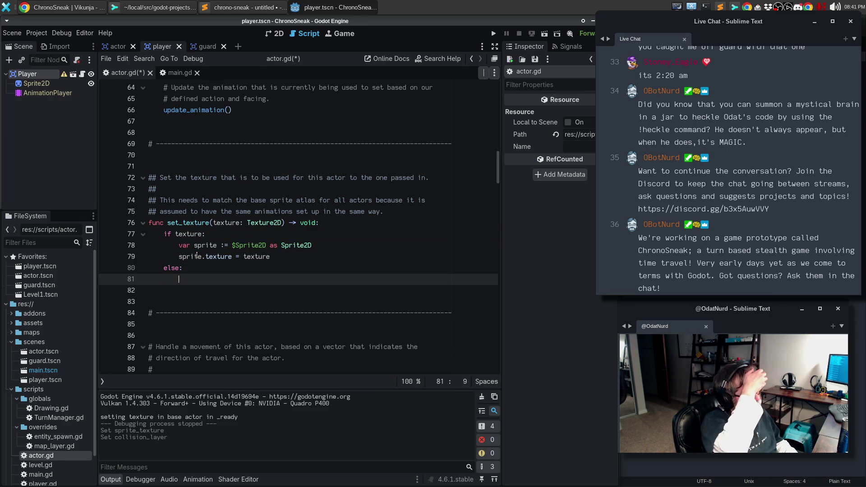
pyautogui.write('print_')
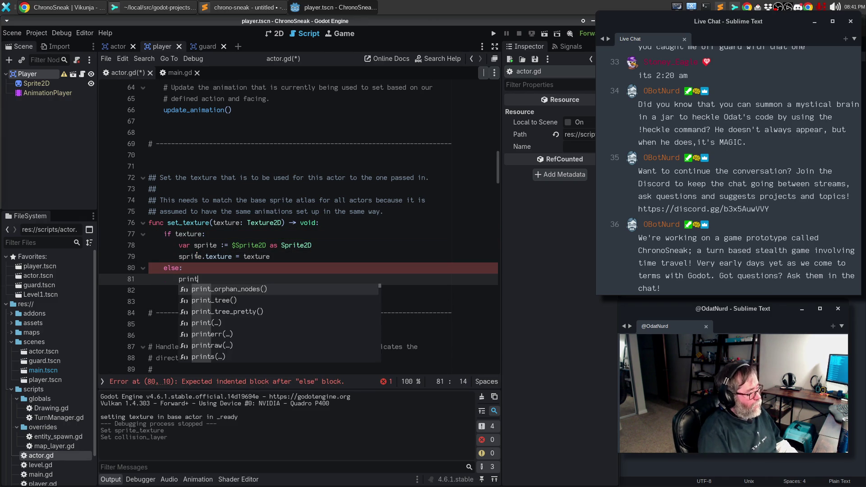
pyautogui.write('war')
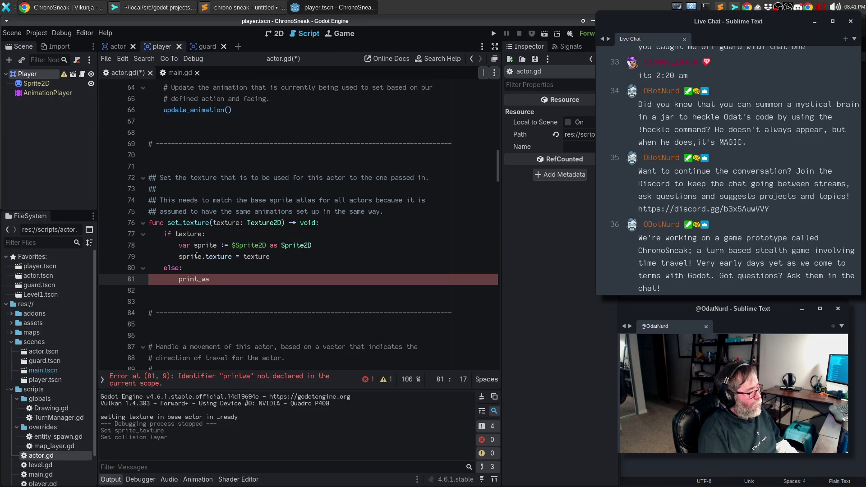
pyautogui.press('BackSpace')
pyautogui.press('BackSpace')
pyautogui.press('BackSpace')
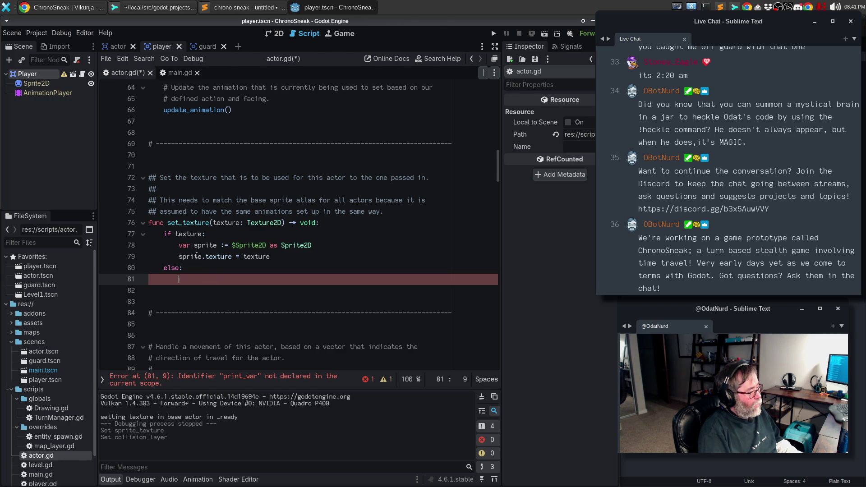
pyautogui.write('err')
pyautogui.press('Return')
pyautogui.write('"')
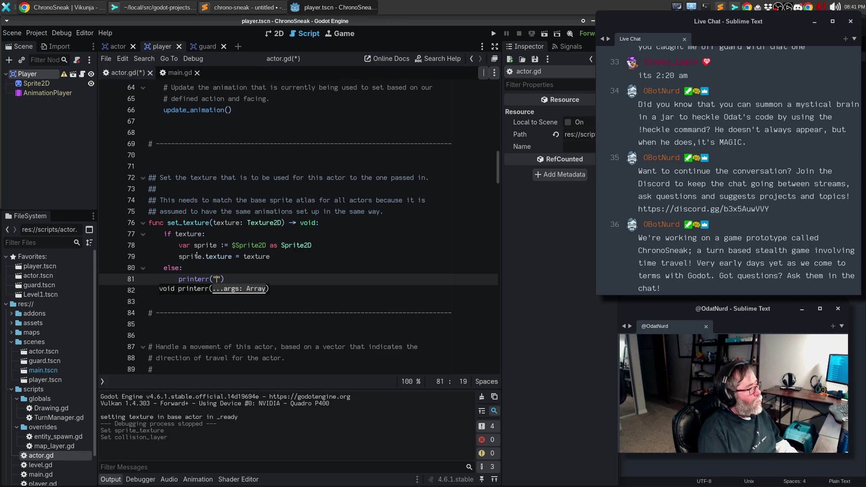
pyautogui.write('Player')
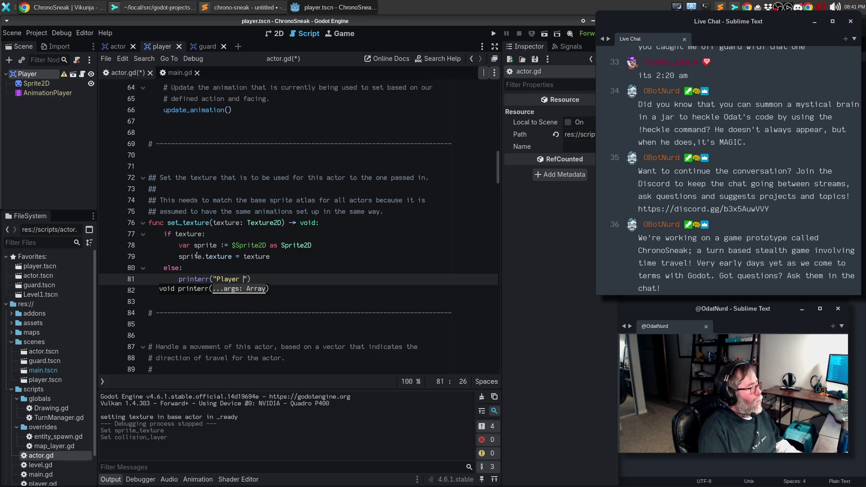
pyautogui.press('BackSpace')
pyautogui.press('BackSpace')
pyautogui.press('BackSpace')
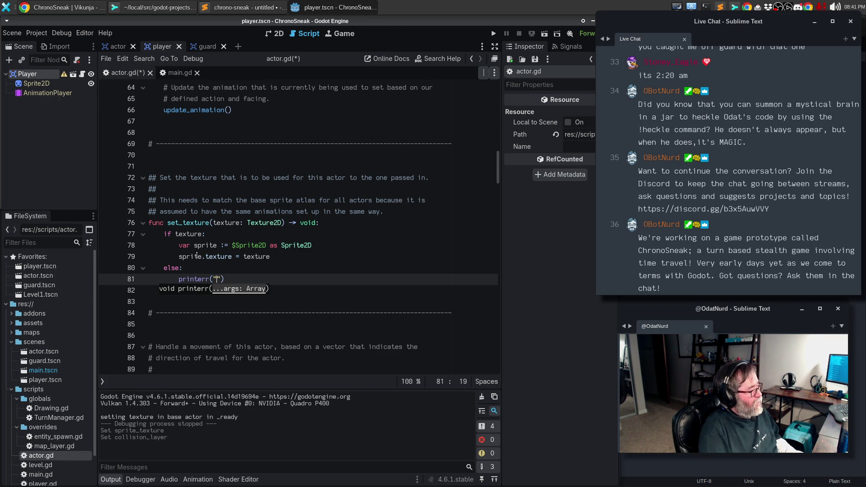
pyautogui.write('Actor')
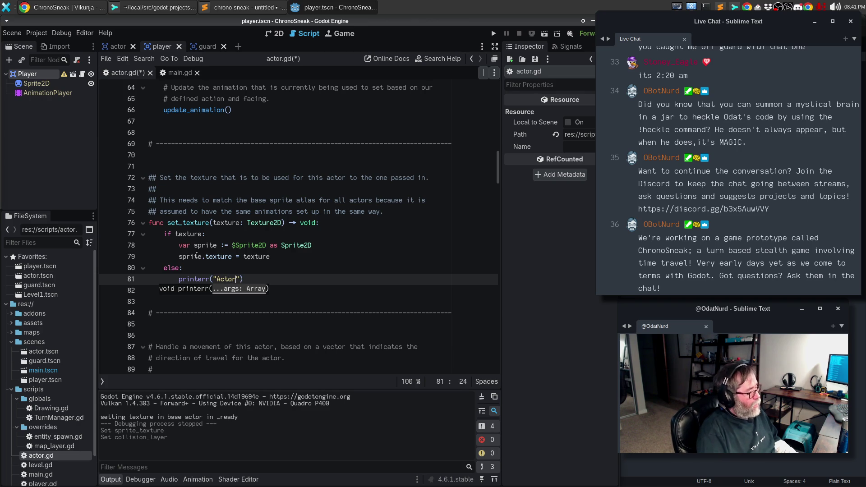
pyautogui.write(' has no d')
pyautogui.write('efined s')
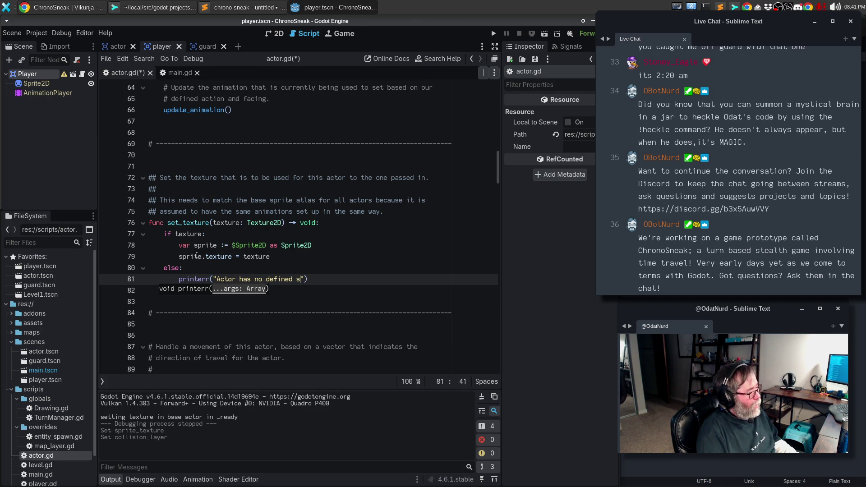
pyautogui.write('prite')
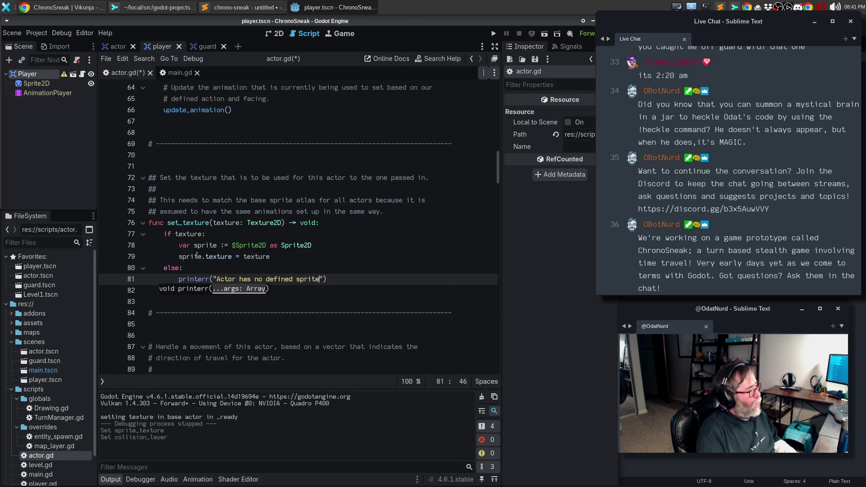
pyautogui.hotkey('ctrl', 's')
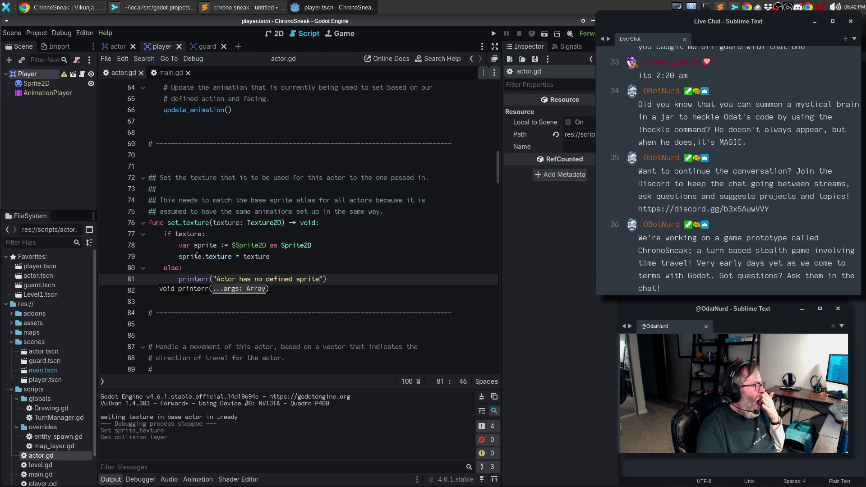
pyautogui.press('Down')
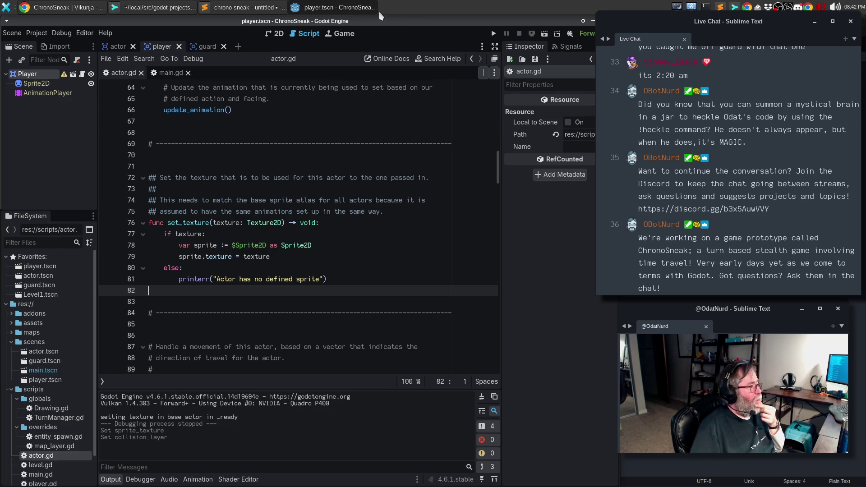
pyautogui.click(190, 221)
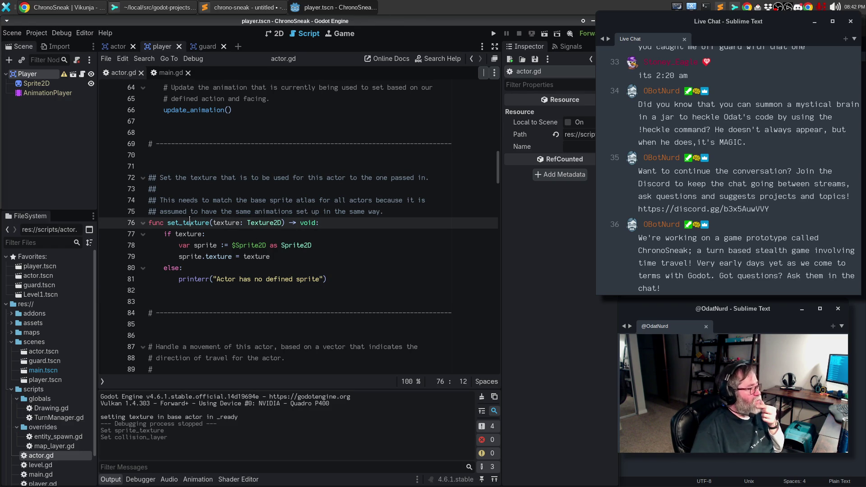
# Select set_texture, switch to the actor scene, and scroll through actor.gd.
pyautogui.doubleClick(189, 221)
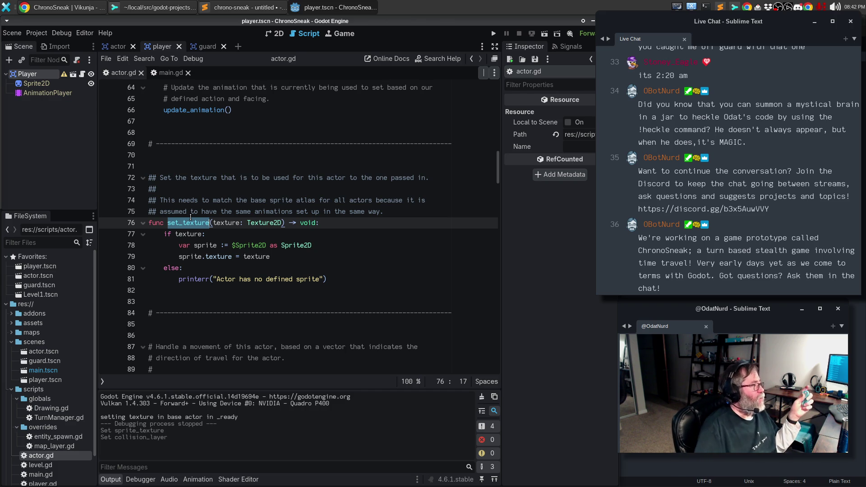
pyautogui.click(116, 46)
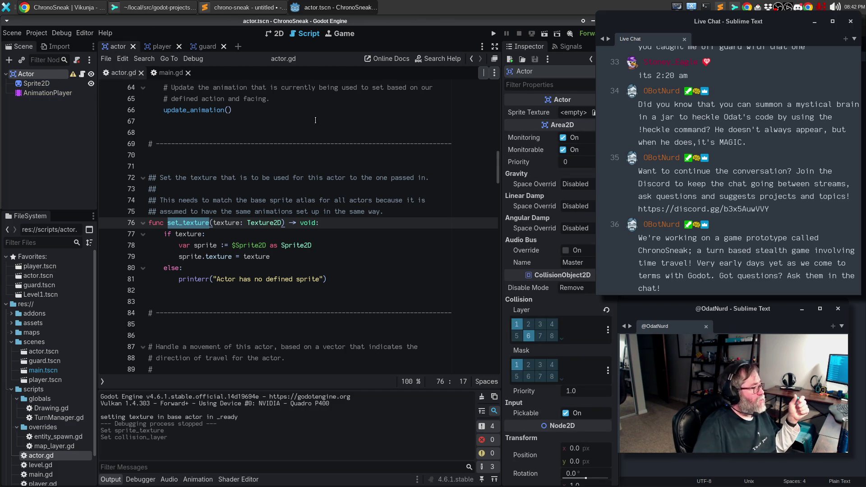
pyautogui.click(317, 200)
pyautogui.scroll(3, 331, 200)
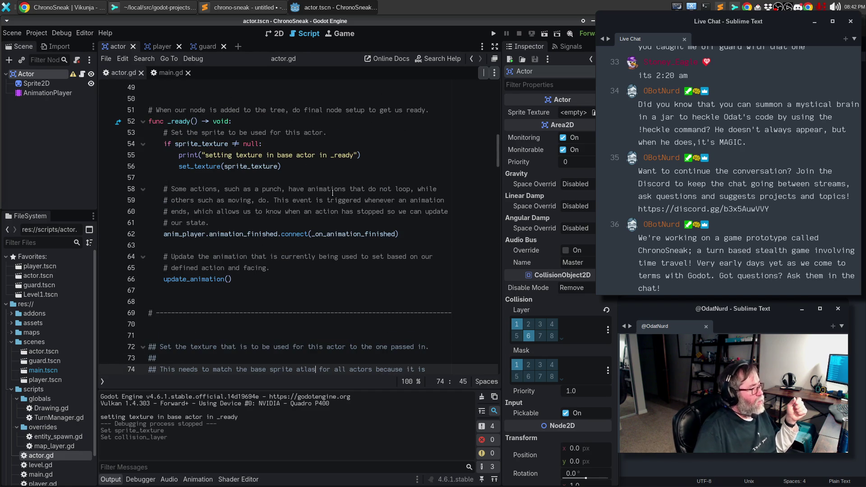
pyautogui.scroll(-2, 332, 192)
pyautogui.scroll(-4, 333, 193)
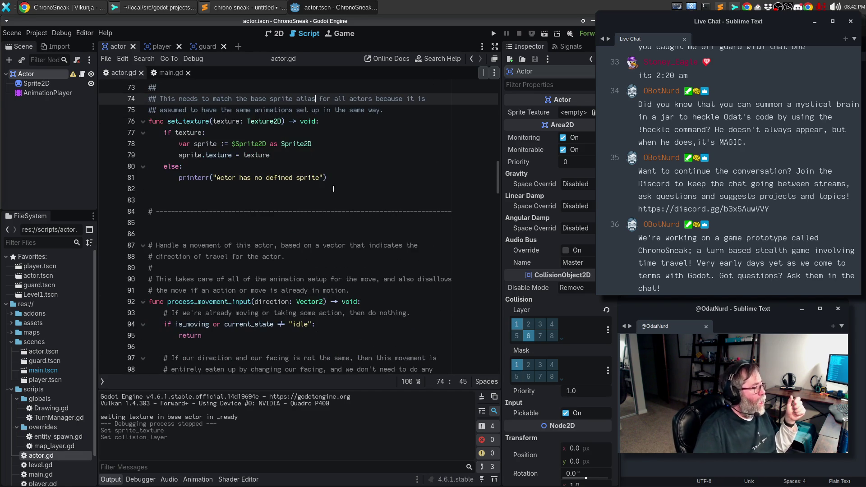
pyautogui.scroll(-13, 333, 188)
pyautogui.scroll(-9, 334, 187)
pyautogui.scroll(-5, 334, 186)
pyautogui.scroll(20, 336, 180)
pyautogui.scroll(20, 337, 178)
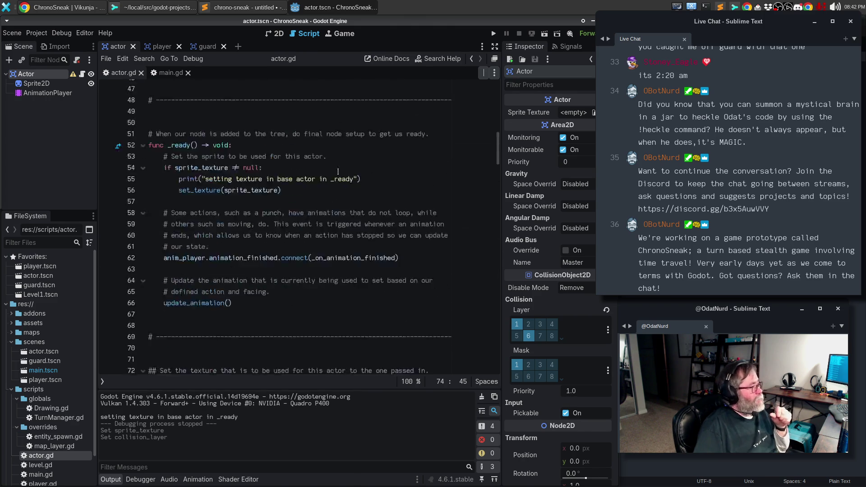
# Open player.gd from the player scene, then return to actor.gd and the actor scene.
pyautogui.click(158, 45)
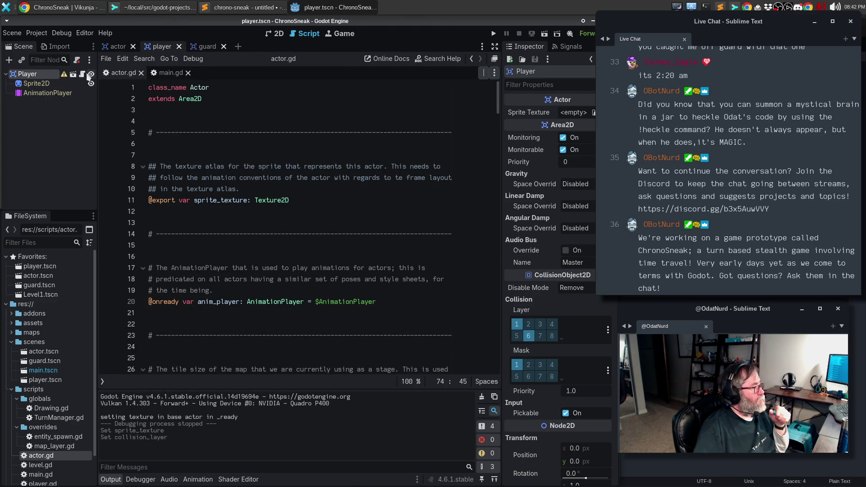
pyautogui.click(83, 74)
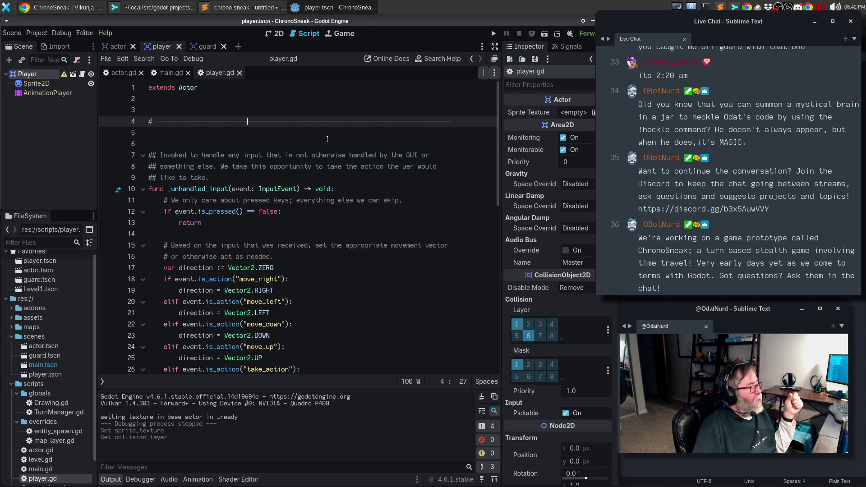
pyautogui.scroll(-6, 347, 149)
pyautogui.scroll(6, 351, 149)
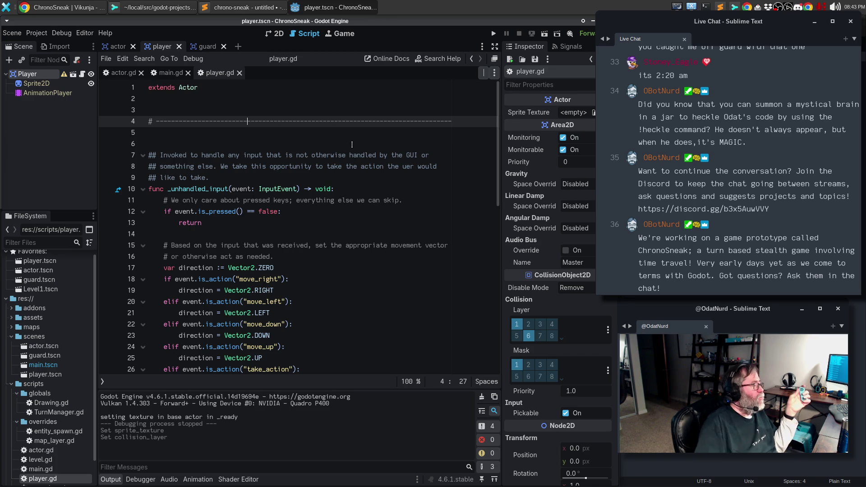
pyautogui.click(123, 75)
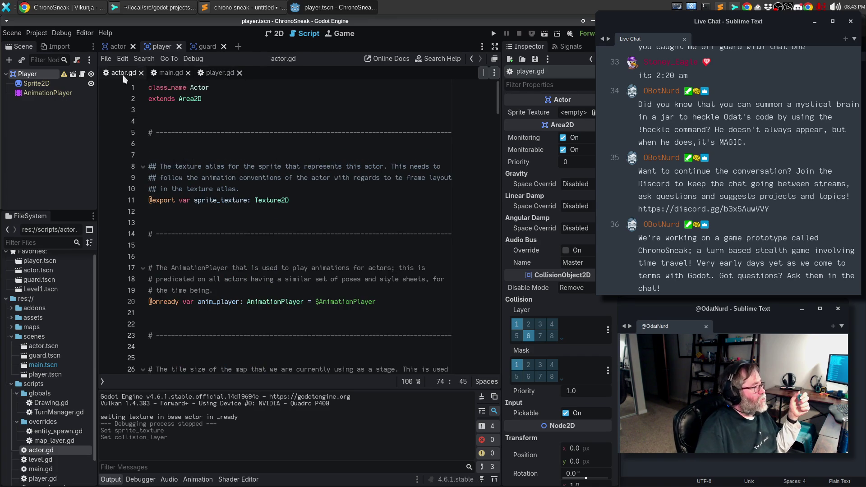
pyautogui.click(222, 194)
pyautogui.doubleClick(202, 205)
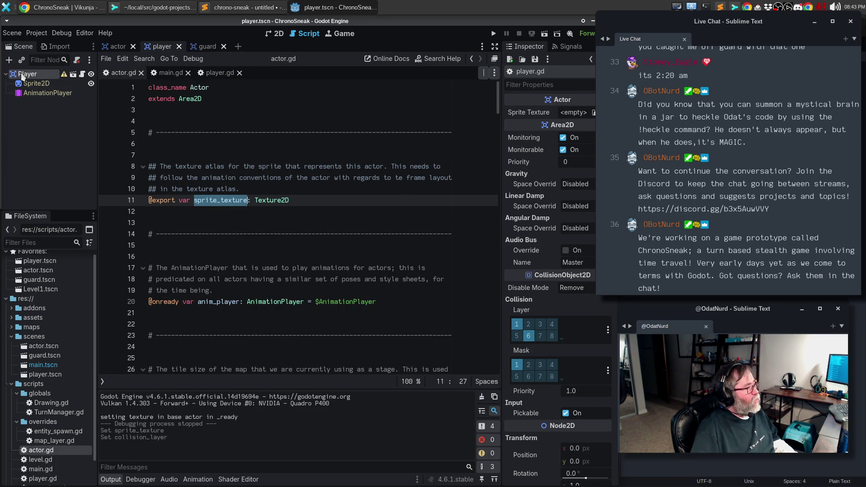
pyautogui.click(119, 46)
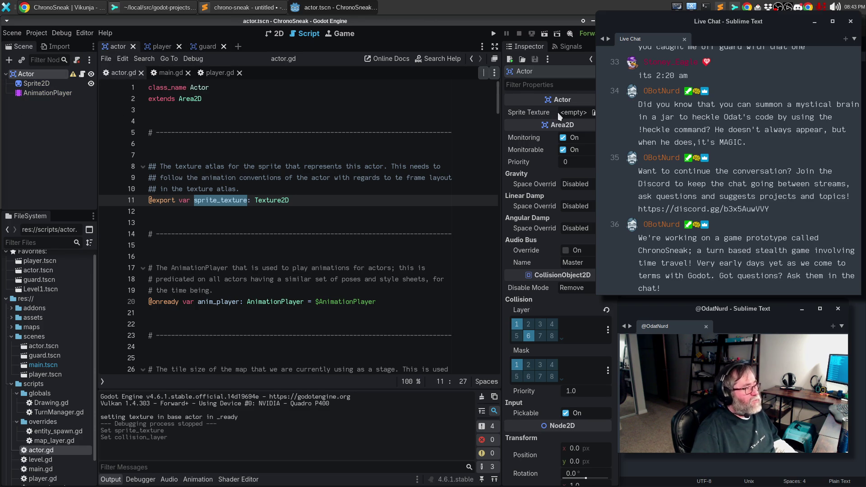
# Check the Actor's Sprite2D empty texture, then show main.gd in the script editor.
pyautogui.click(36, 83)
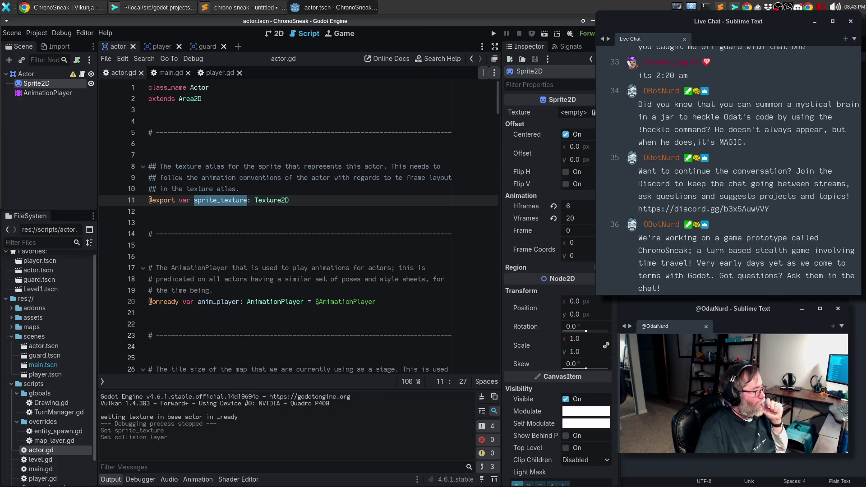
pyautogui.click(308, 257)
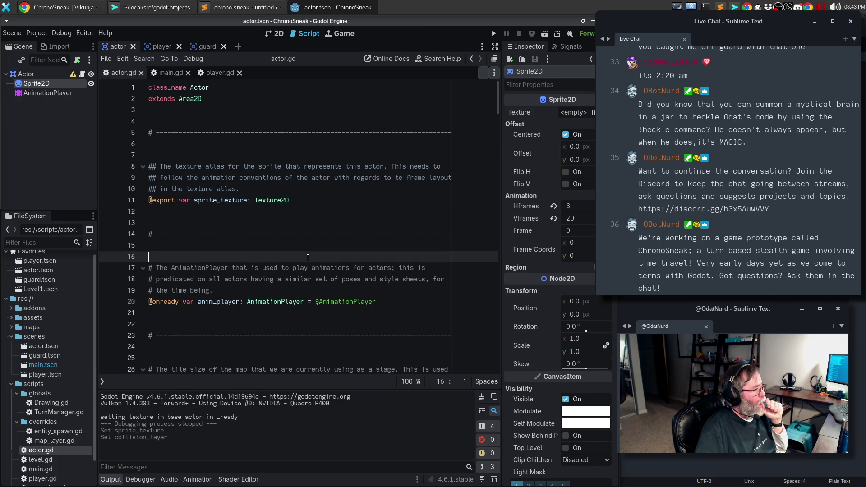
pyautogui.click(171, 72)
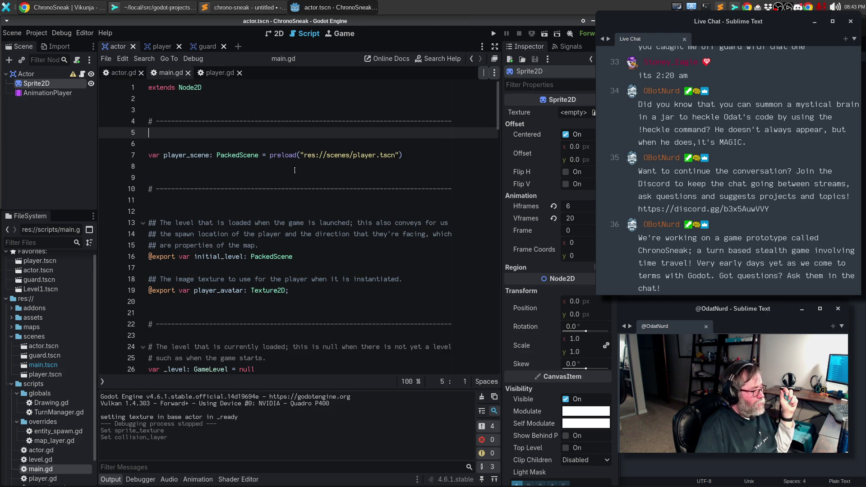
# Jump from player_avatar on line 99 to its export on line 19, then return to the player scene.
pyautogui.scroll(-1, 334, 164)
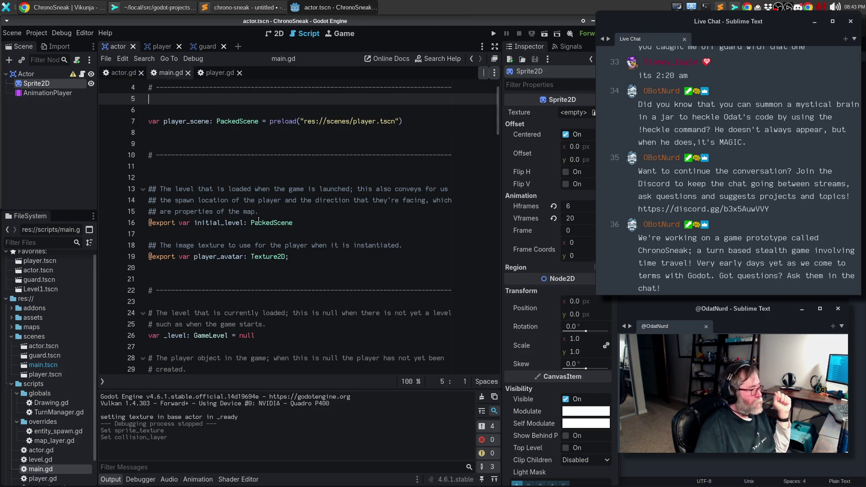
pyautogui.scroll(-7, 260, 208)
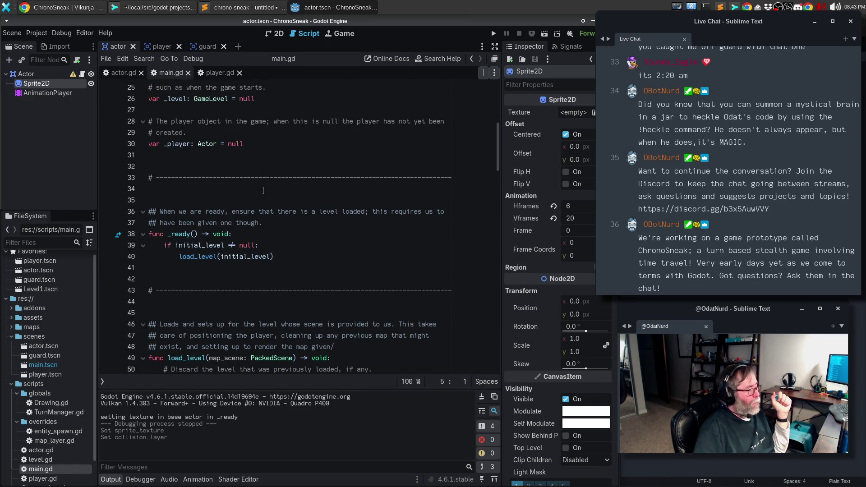
pyautogui.scroll(-2, 263, 191)
pyautogui.scroll(-3, 262, 185)
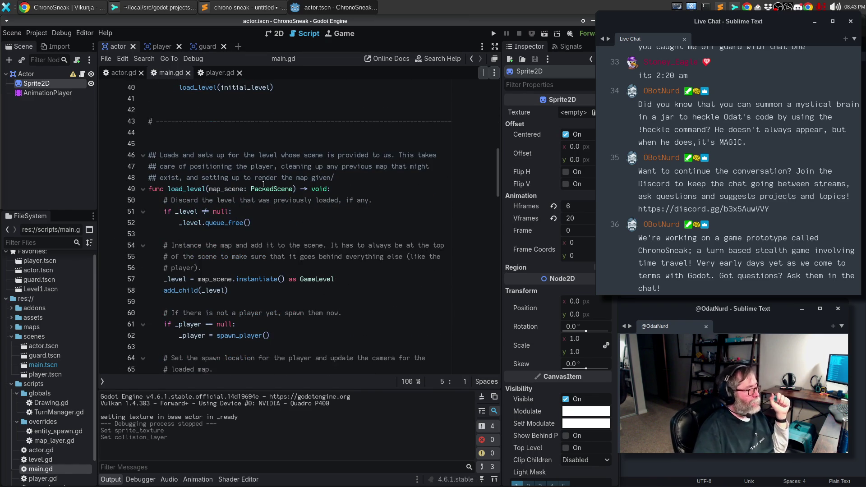
pyautogui.scroll(-9, 263, 184)
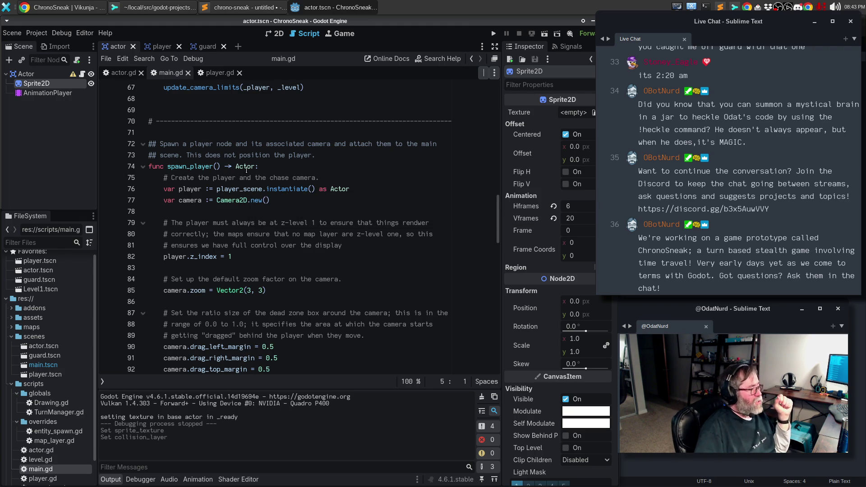
pyautogui.scroll(-3, 247, 169)
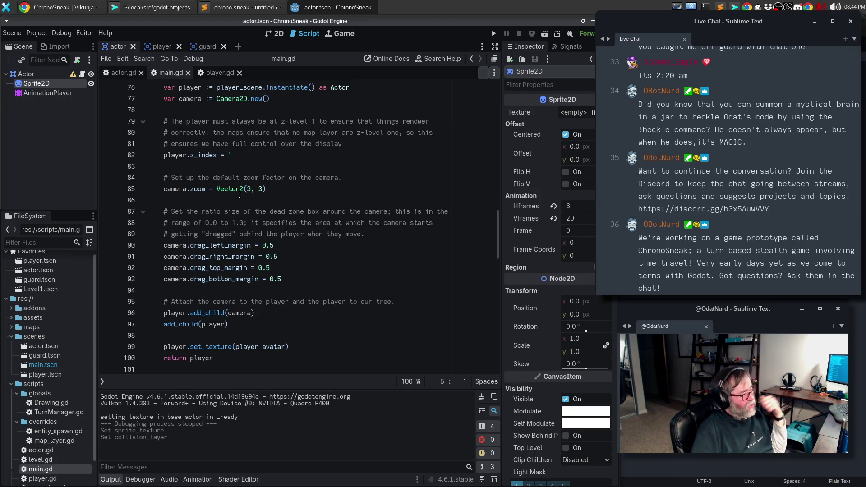
pyautogui.moveTo(239, 193)
pyautogui.click(283, 346)
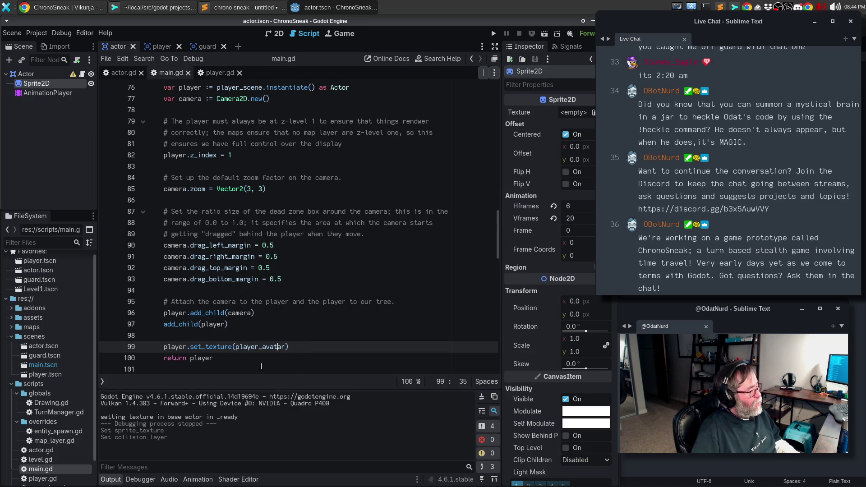
pyautogui.keyDown('ctrl'); pyautogui.click(258, 351); pyautogui.keyUp('ctrl')
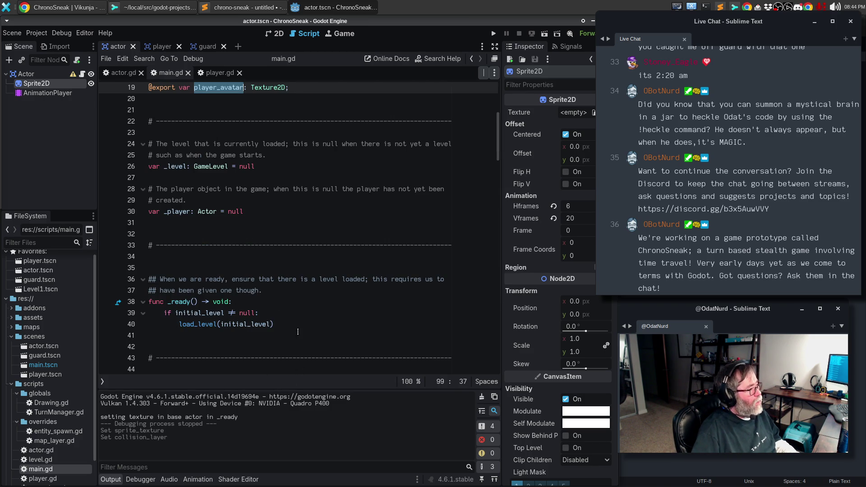
pyautogui.click(160, 47)
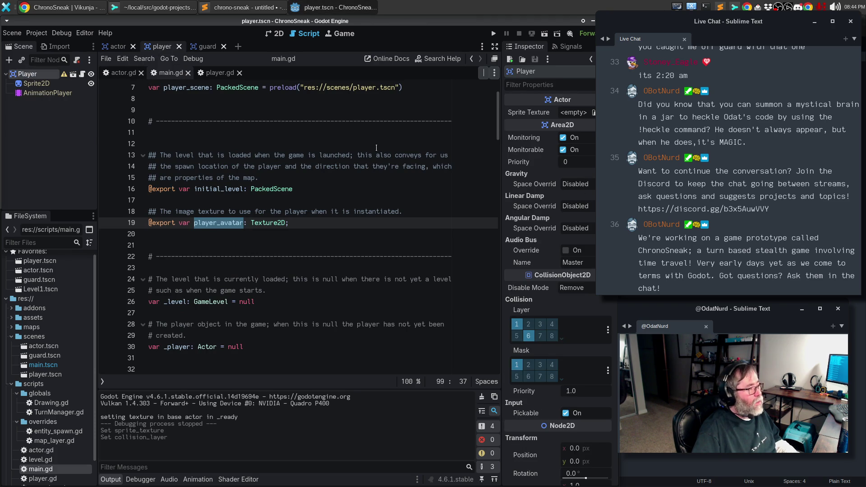
pyautogui.click(323, 137)
pyautogui.scroll(1, 332, 136)
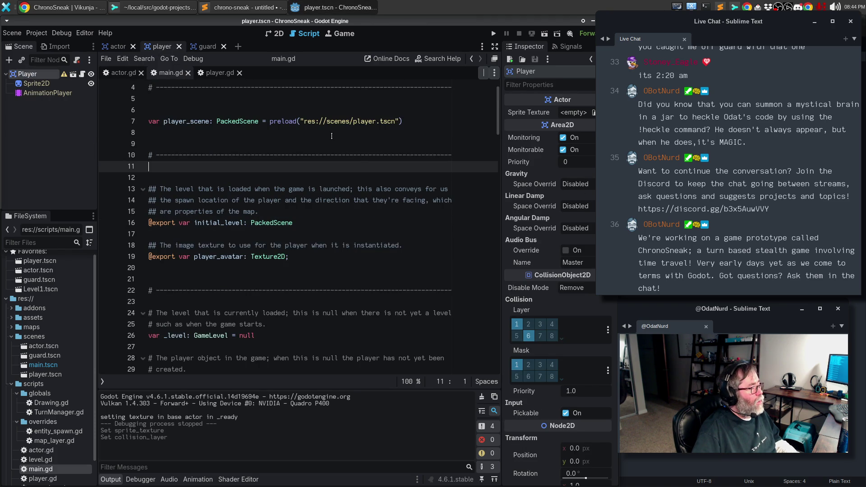
pyautogui.scroll(1, 332, 135)
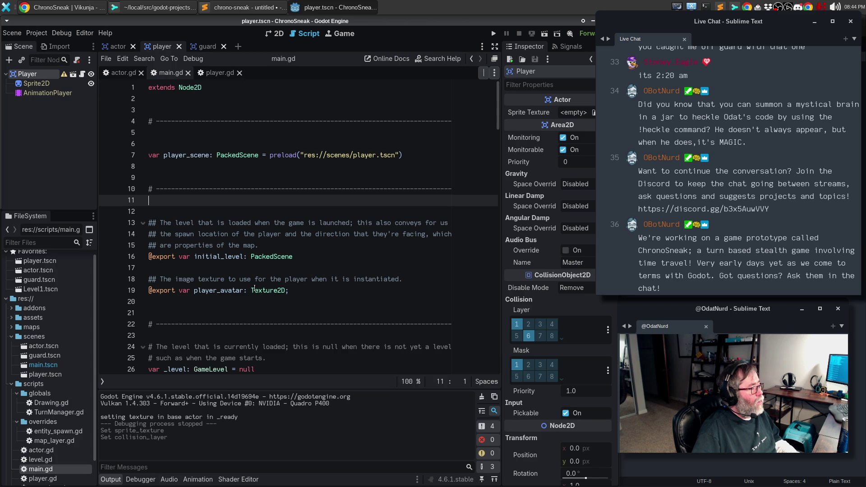
pyautogui.click(233, 291)
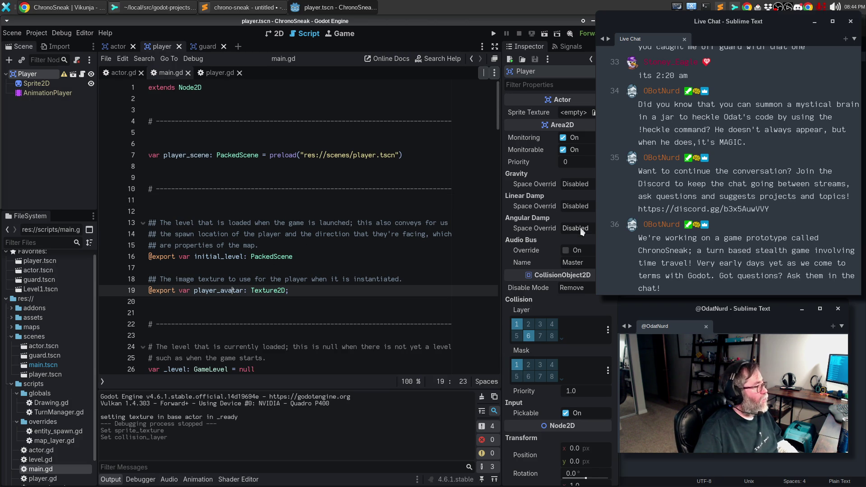
pyautogui.click(286, 214)
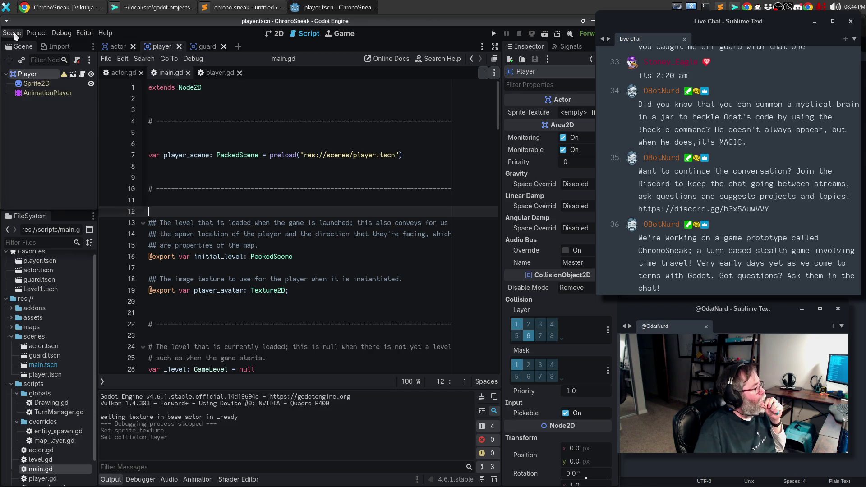
pyautogui.click(13, 33)
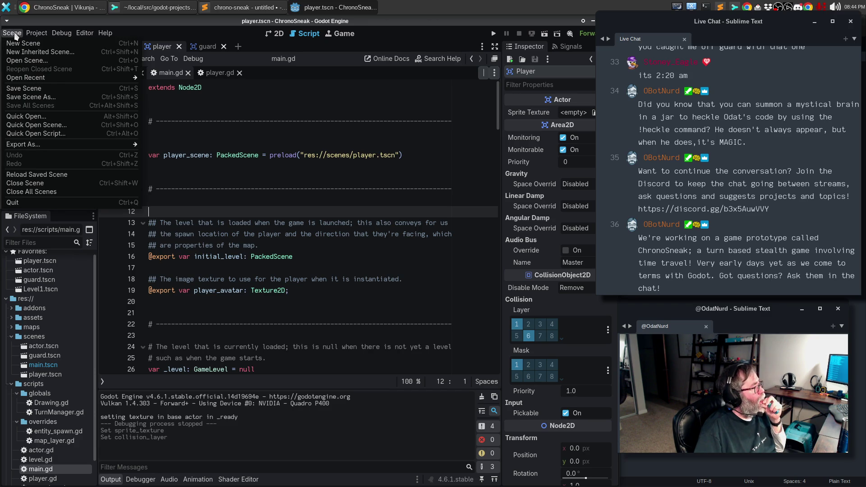
pyautogui.click(13, 33)
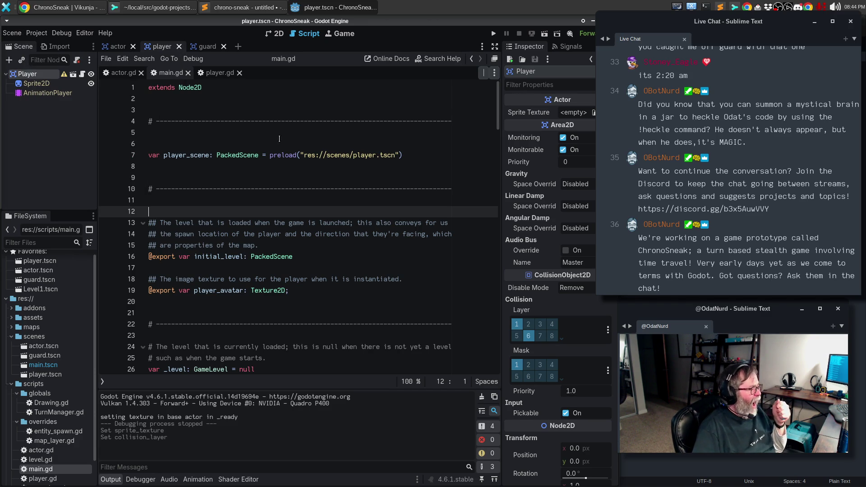
pyautogui.click(217, 291)
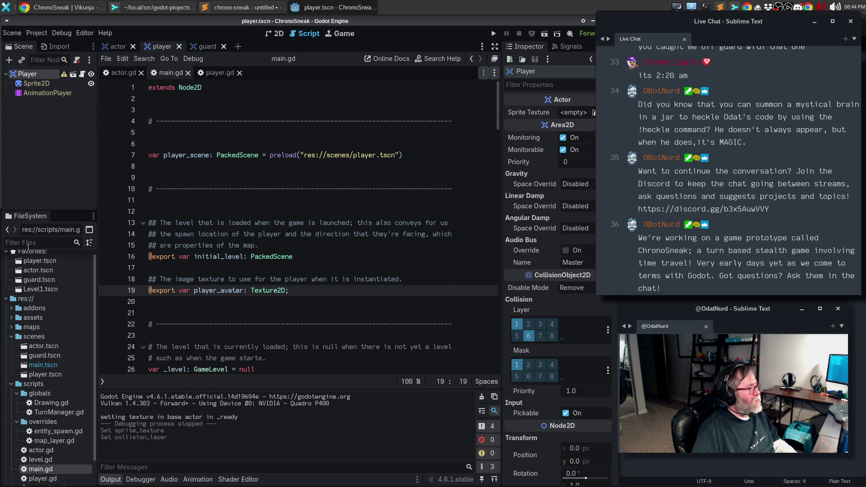
pyautogui.scroll(1, 58, 309)
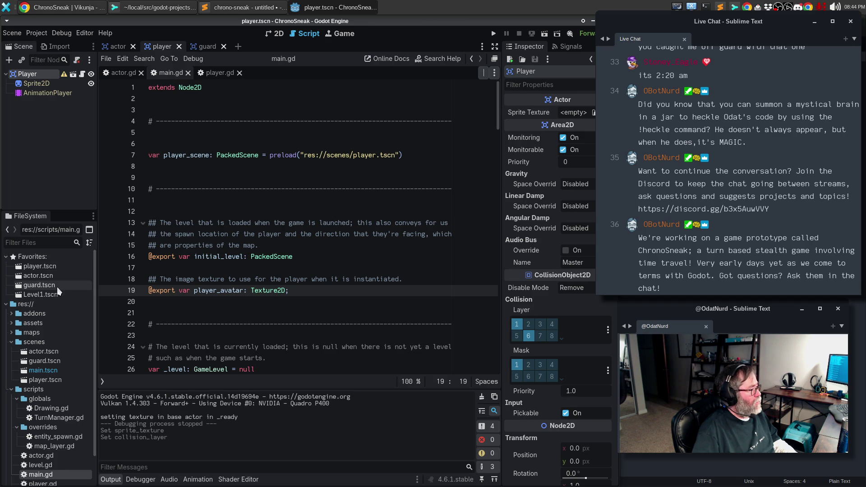
pyautogui.doubleClick(54, 370)
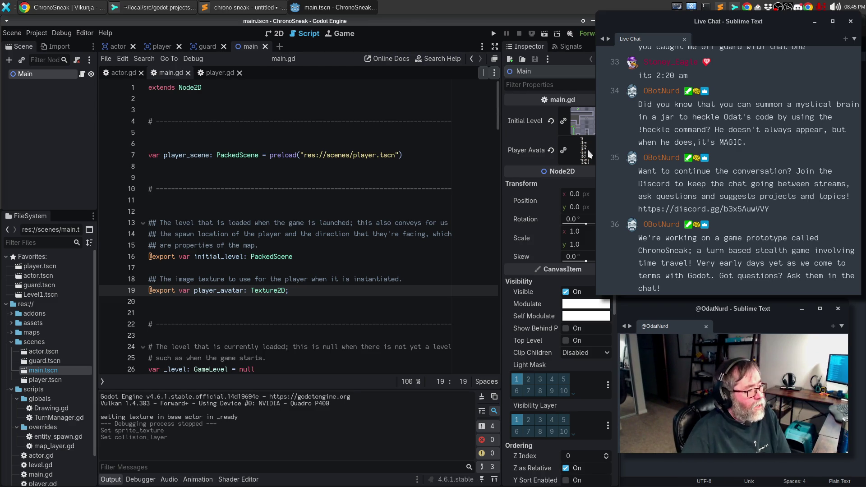
# Clear the Main node's Player Avatar texture in the Inspector and open the Level1 scene.
pyautogui.click(149, 177)
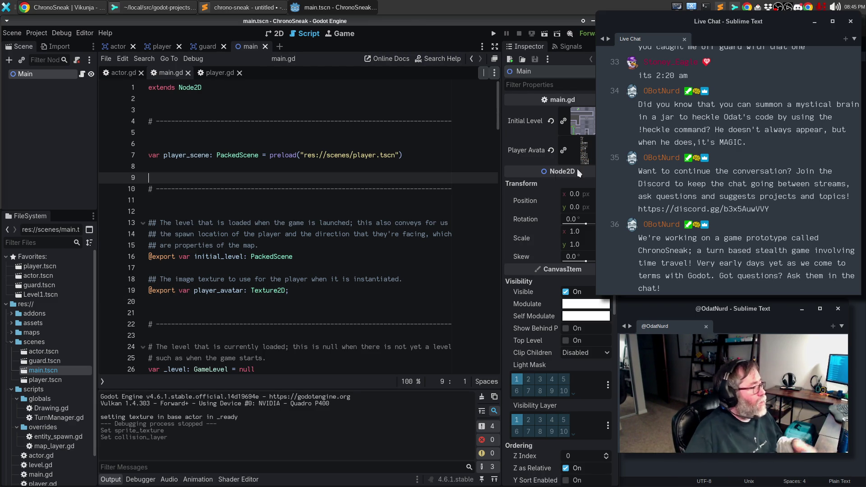
pyautogui.click(550, 150)
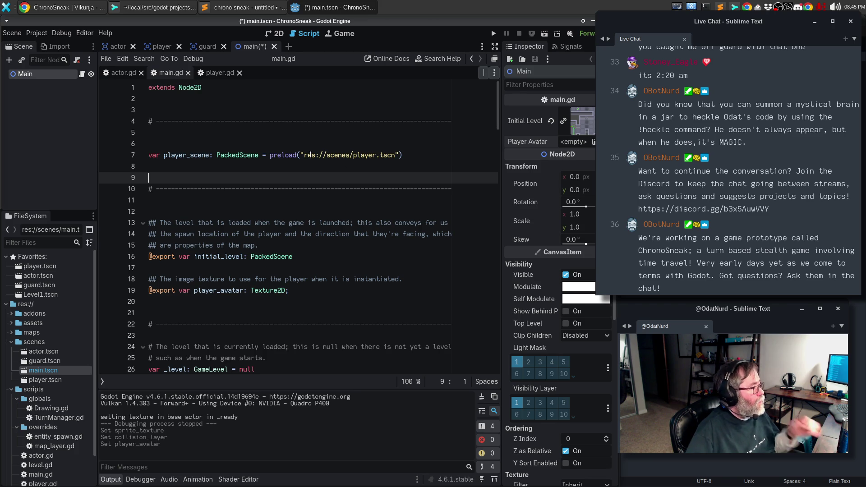
pyautogui.click(252, 155)
pyautogui.click(246, 180)
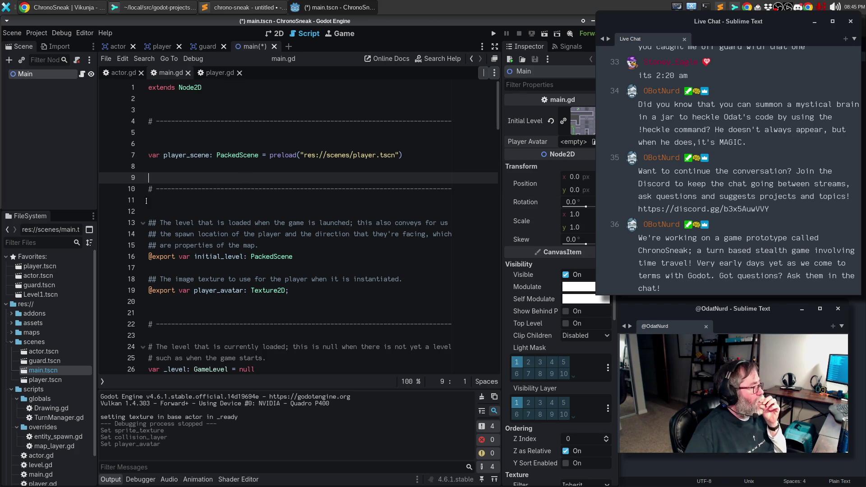
pyautogui.doubleClick(48, 294)
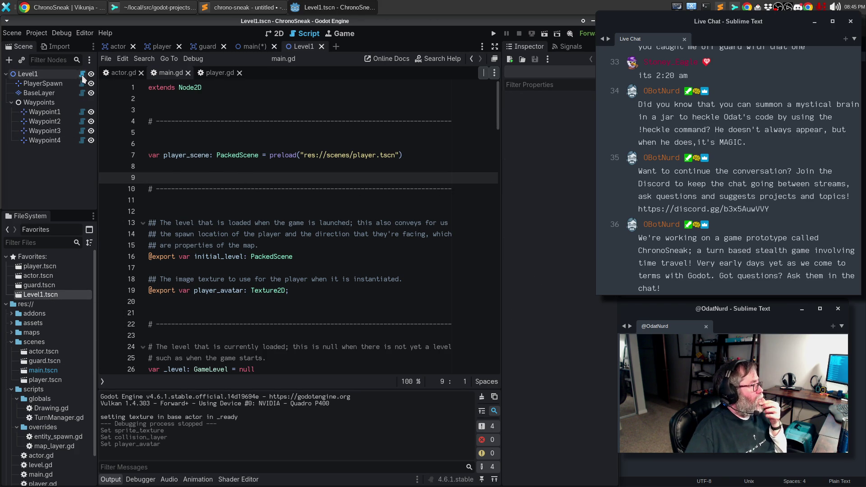
# Open level.gd and read through the script.
pyautogui.click(82, 74)
pyautogui.scroll(10, 348, 238)
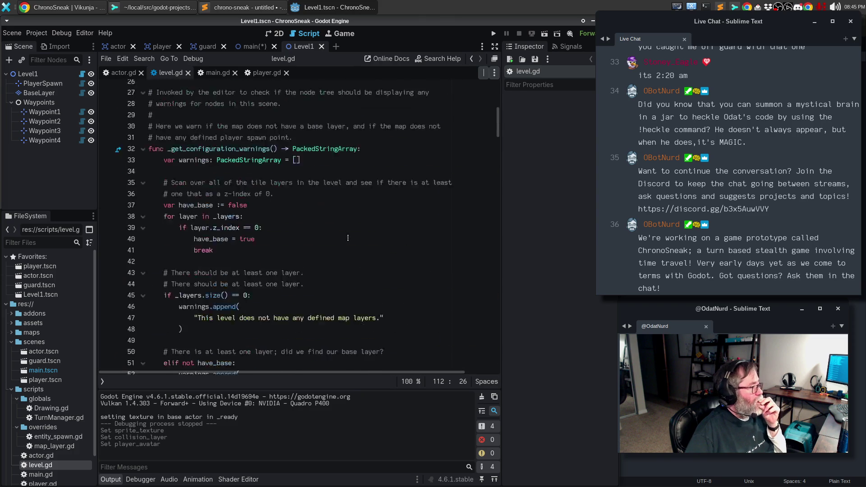
pyautogui.scroll(10, 347, 238)
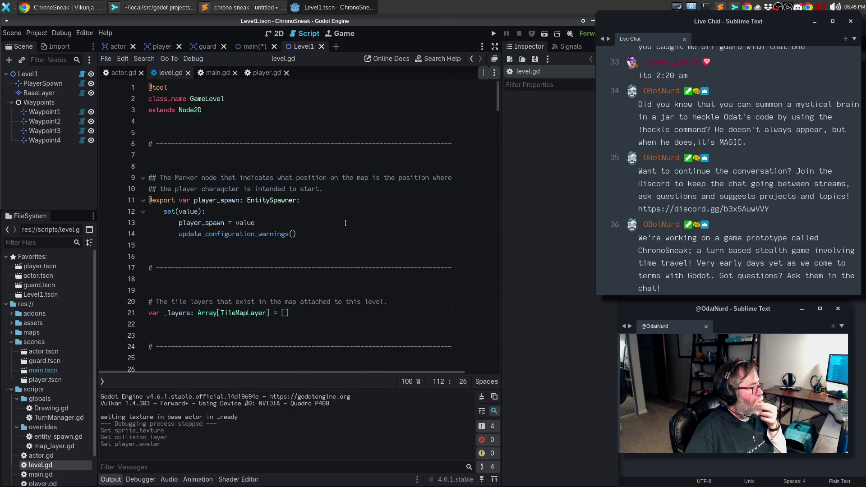
pyautogui.scroll(-3, 345, 222)
pyautogui.scroll(-6, 344, 223)
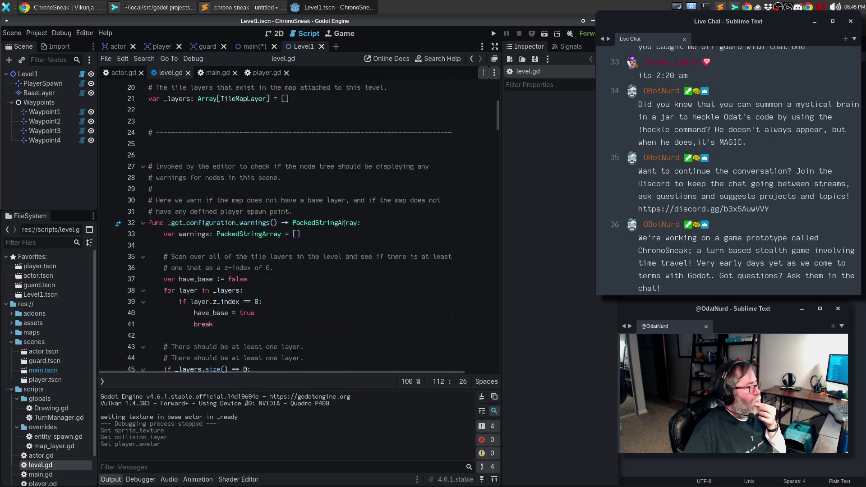
pyautogui.scroll(-13, 344, 221)
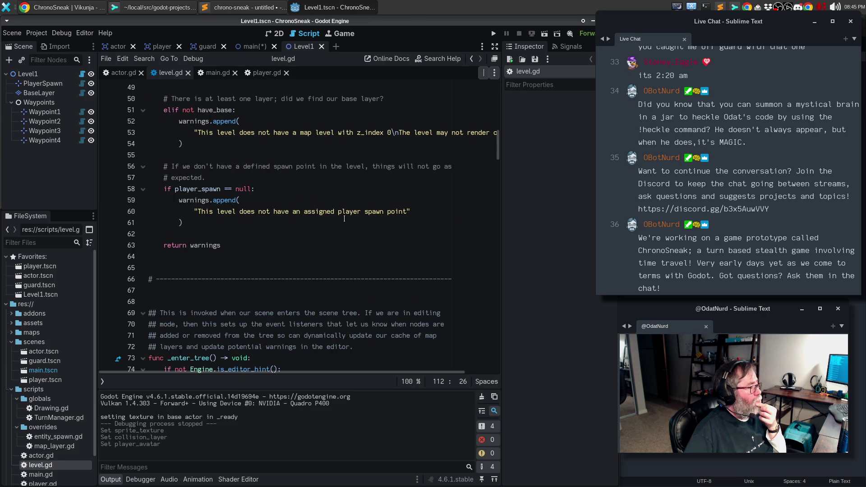
# Run the game twice with F5, then quit the Godot editor.
pyautogui.press('F5')
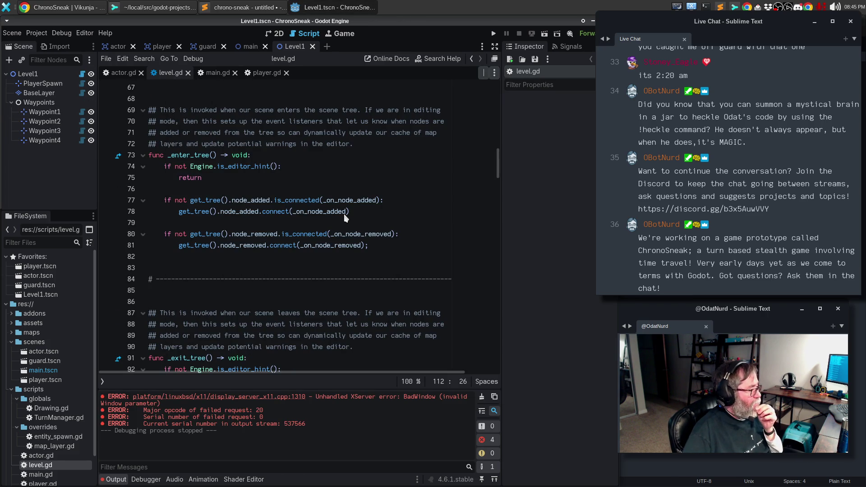
pyautogui.press('F5')
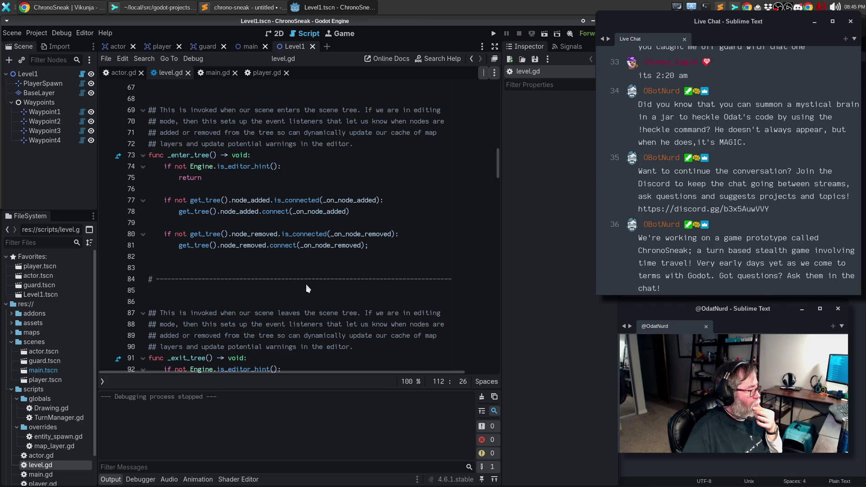
pyautogui.click(314, 248)
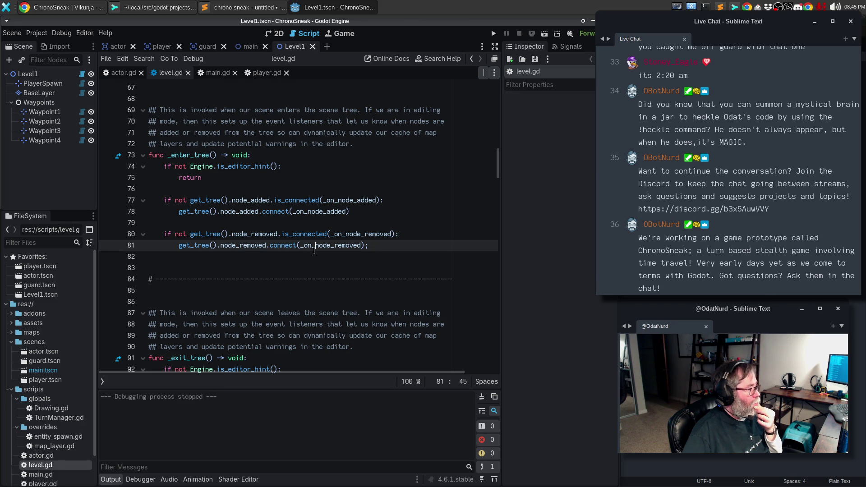
pyautogui.hotkey('ctrl', 'q')
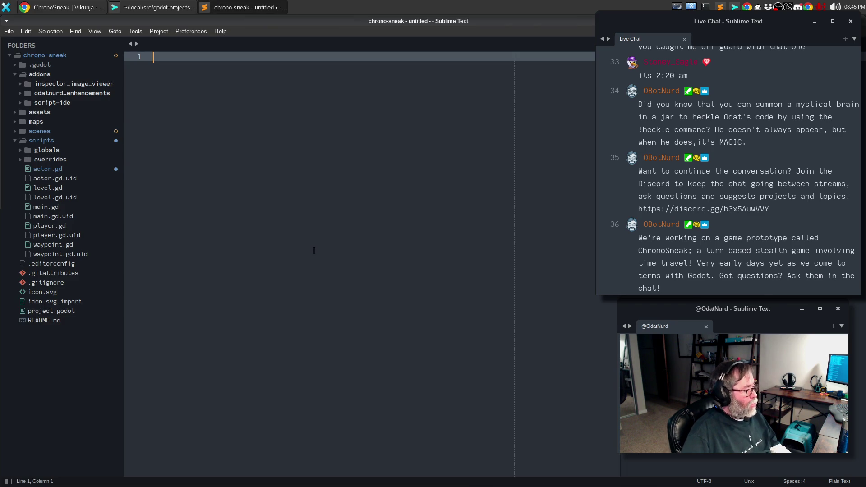
# Relaunch Godot from the launcher icon in the left-edge dock.
pyautogui.moveTo(3, 114)
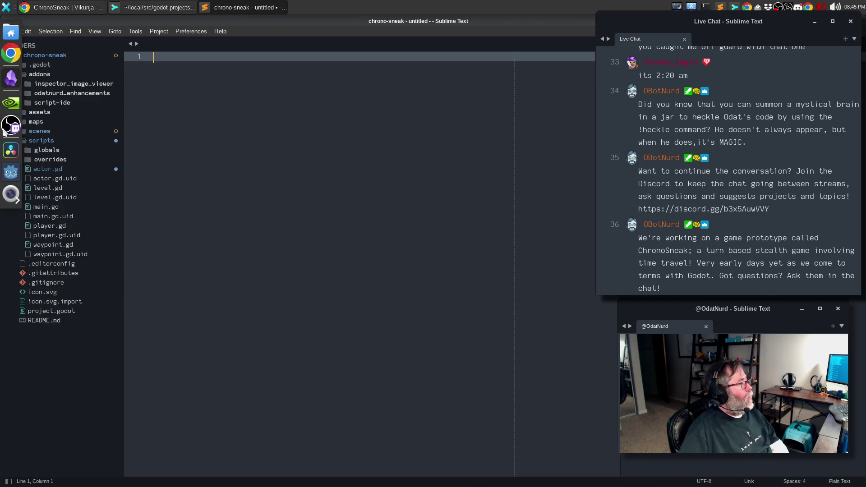
pyautogui.click(12, 171)
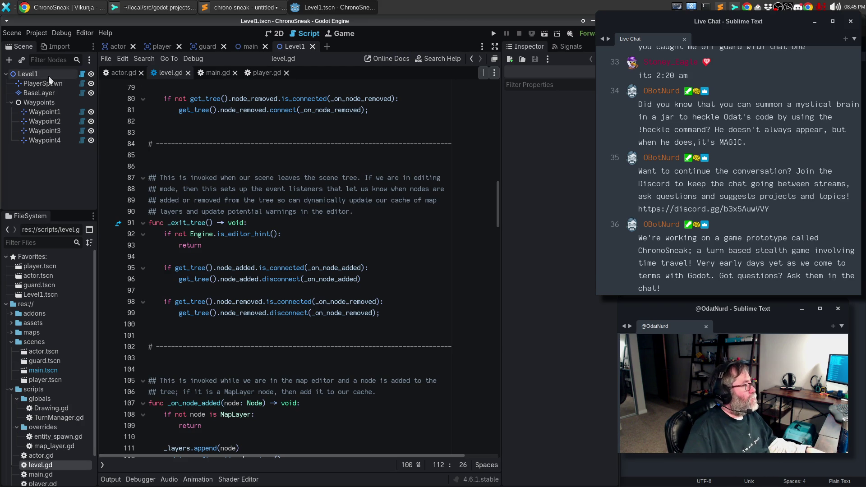
# Inspect Level1's root node and the player_spawn setter code, then bring Sublime Merge forward.
pyautogui.click(28, 74)
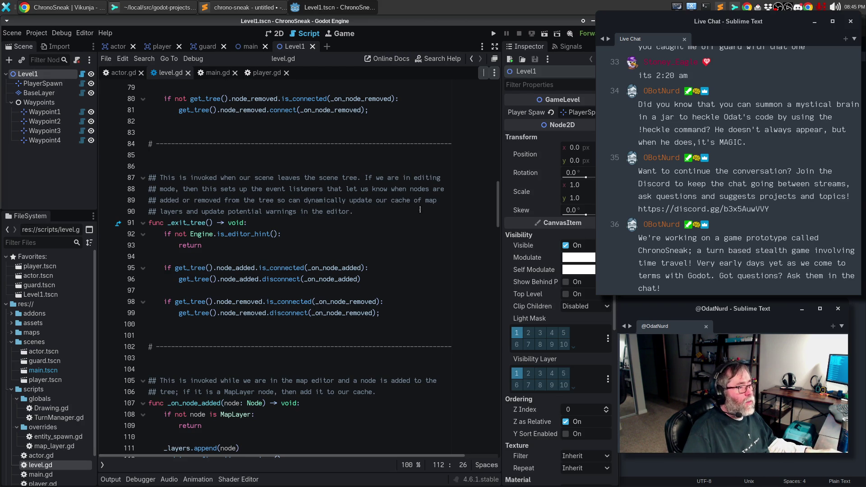
pyautogui.scroll(20, 384, 206)
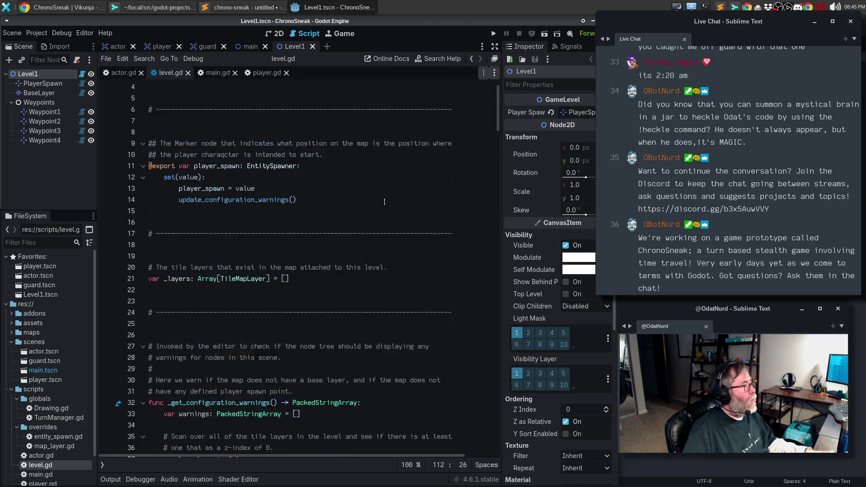
pyautogui.click(239, 47)
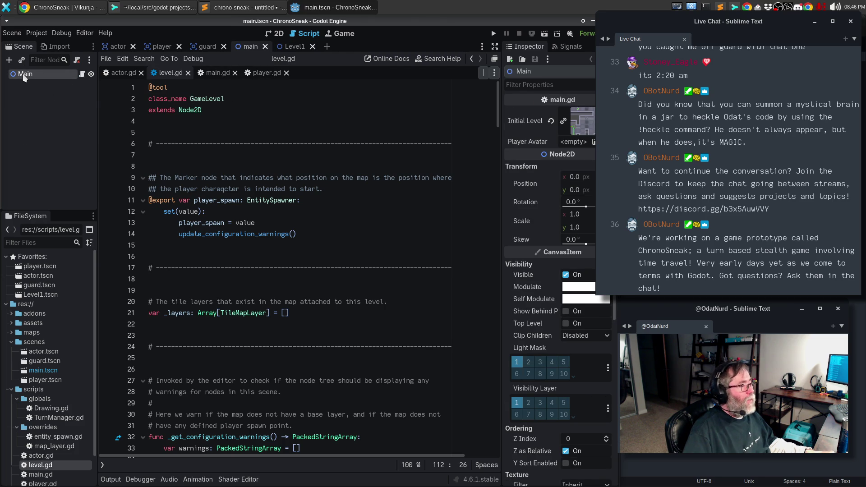
pyautogui.click(283, 176)
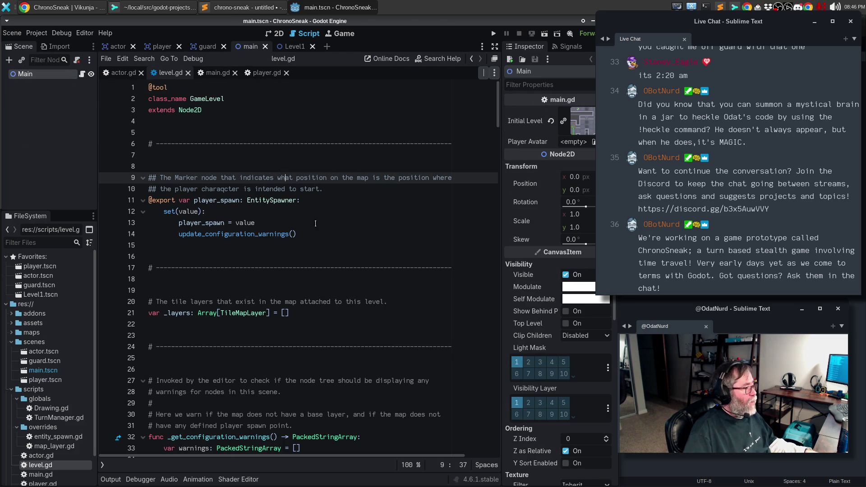
pyautogui.click(301, 232)
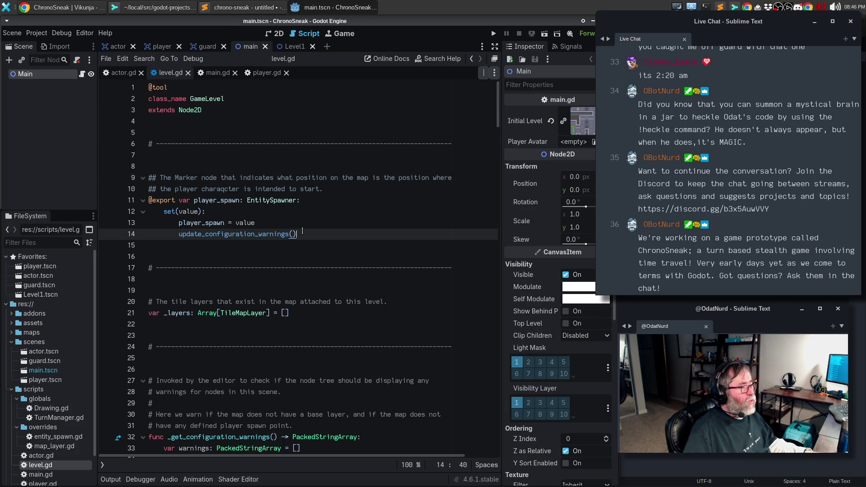
pyautogui.click(314, 208)
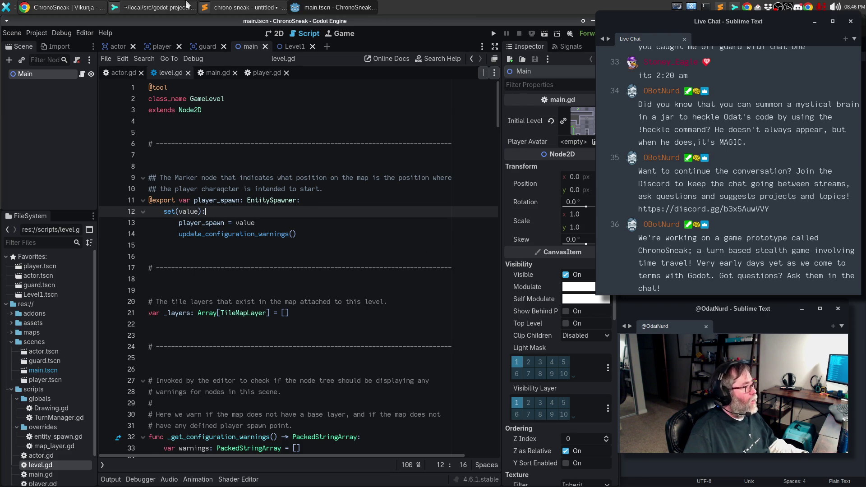
pyautogui.click(154, 7)
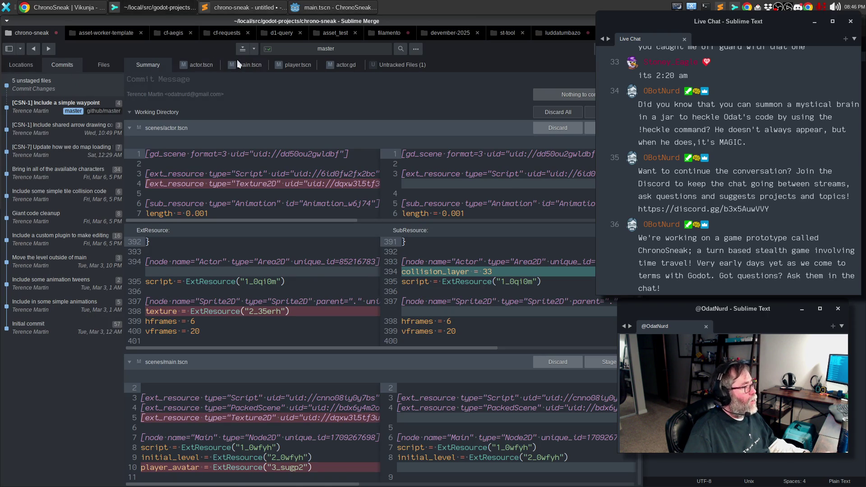
# Review the main.tscn diff with the removed player_avatar line, then return to Godot.
pyautogui.click(250, 63)
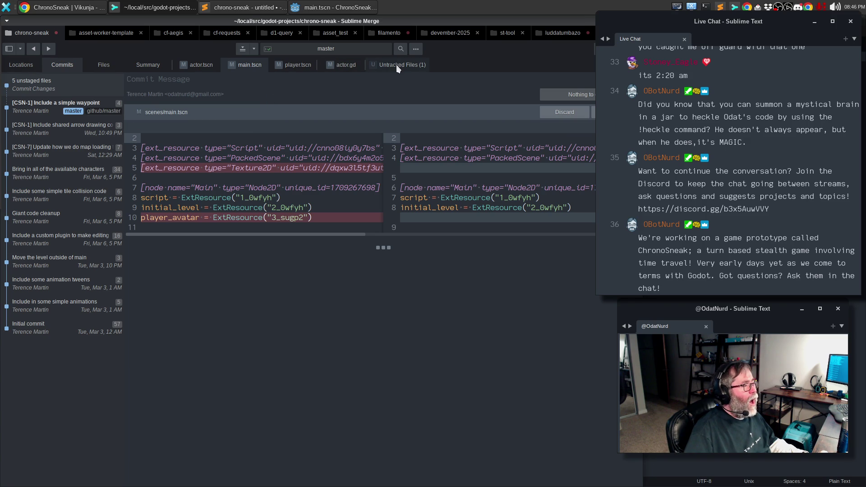
pyautogui.hotkey('alt', 'Tab')
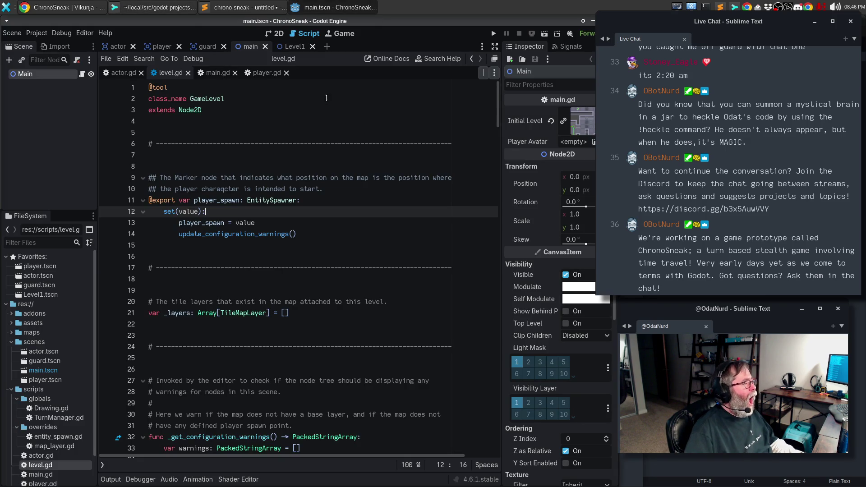
pyautogui.click(216, 72)
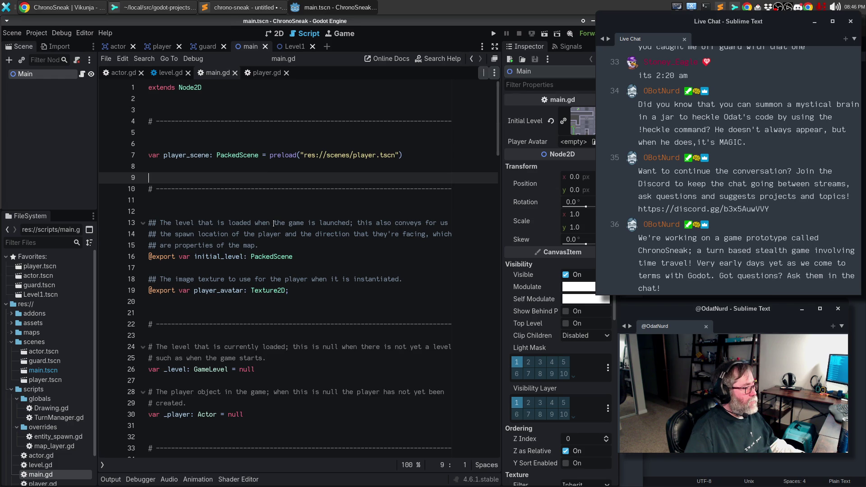
pyautogui.moveTo(302, 288)
pyautogui.mouseDown()
pyautogui.moveTo(144, 279)
pyautogui.moveTo(121, 269)
pyautogui.mouseUp()
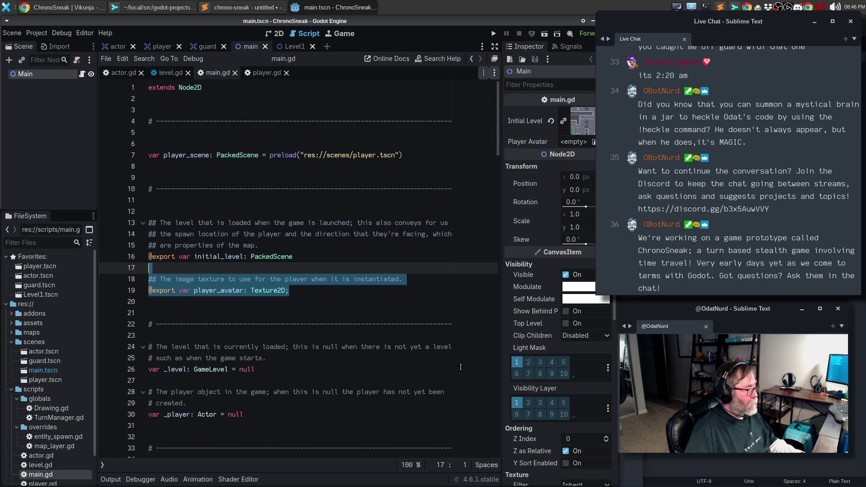
pyautogui.press('BackSpace')
pyautogui.press('Escape')
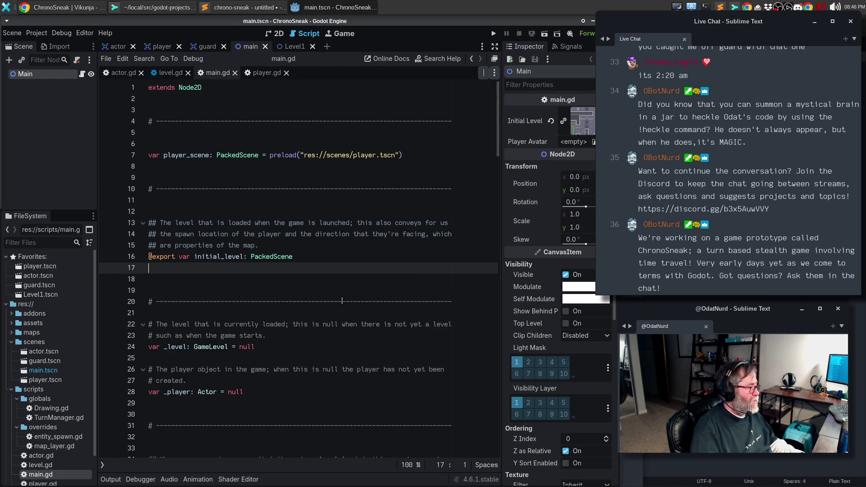
pyautogui.press('BackSpace')
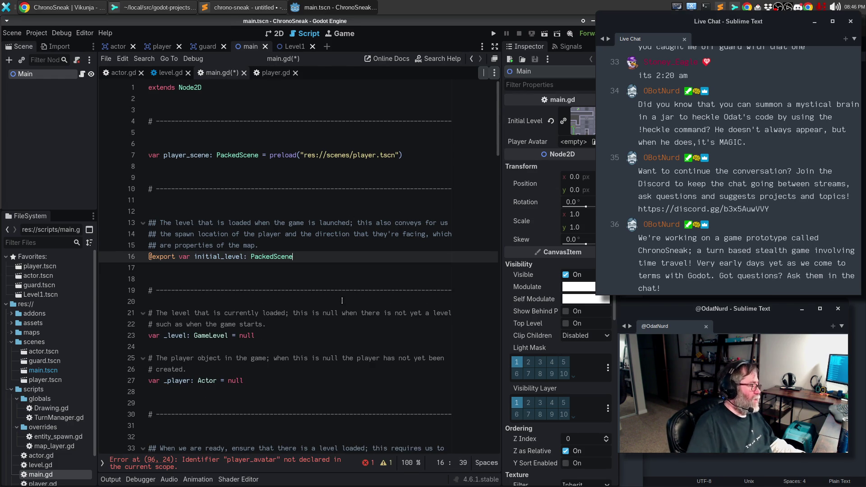
# Remove the player.set_texture(player_avatar) line from spawn_player and save main.gd.
pyautogui.click(326, 463)
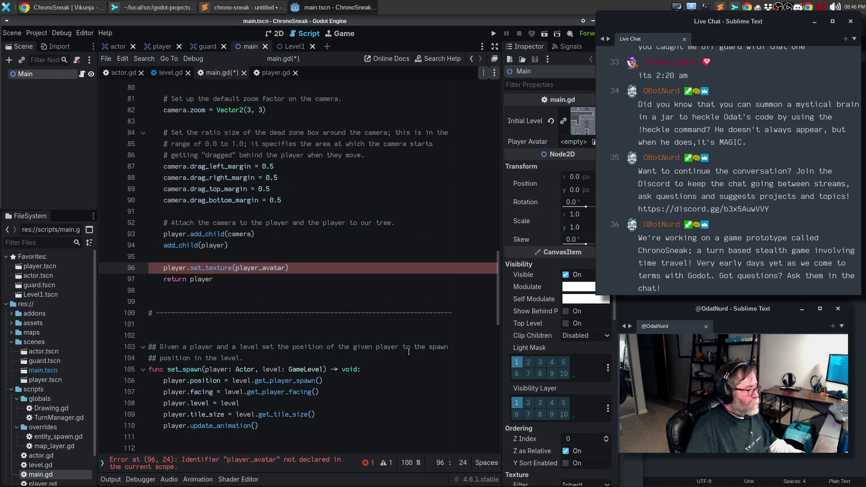
pyautogui.click(301, 275)
pyautogui.scroll(3, 300, 275)
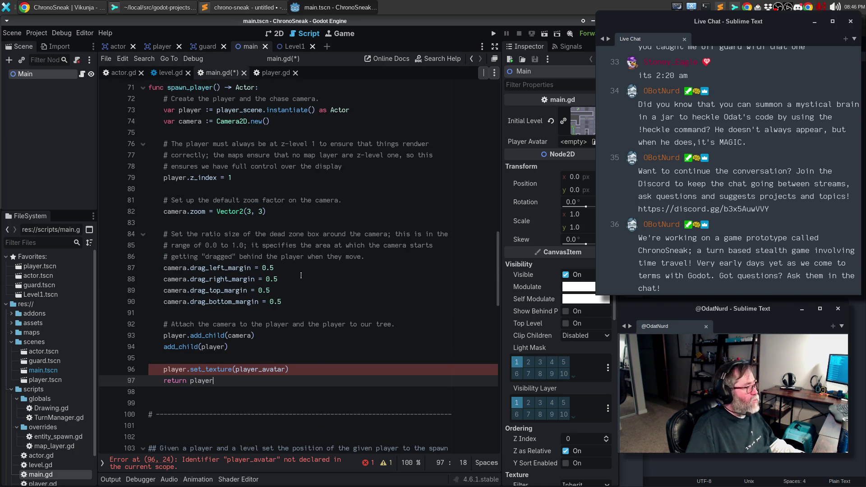
pyautogui.click(312, 371)
pyautogui.hotkey('shift', 'Home')
pyautogui.hotkey('shift', 'Home')
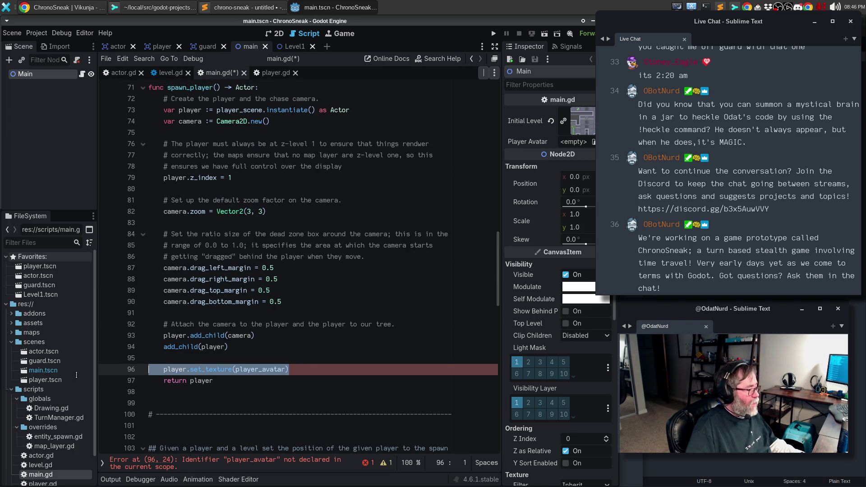
pyautogui.press('BackSpace')
pyautogui.press('BackSpace')
pyautogui.hotkey('ctrl', 's')
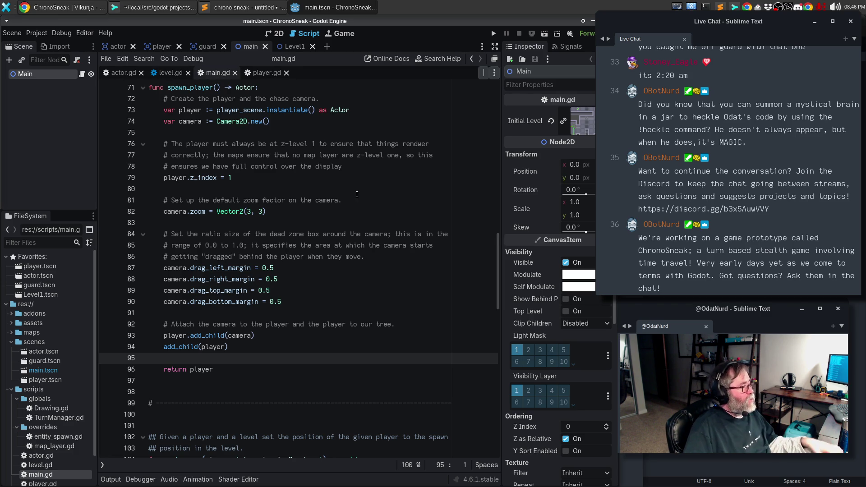
# Jump to player_scene's definition, the preload of res://scenes/player.tscn on line 7.
pyautogui.scroll(2, 370, 195)
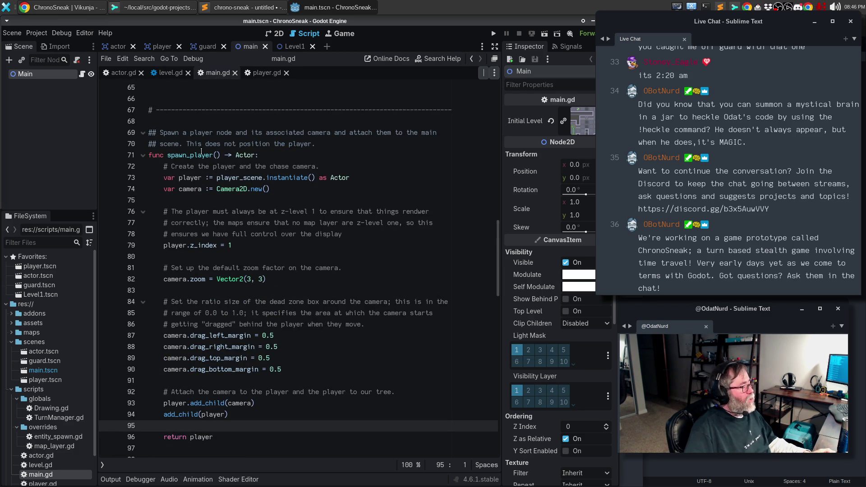
pyautogui.click(261, 178)
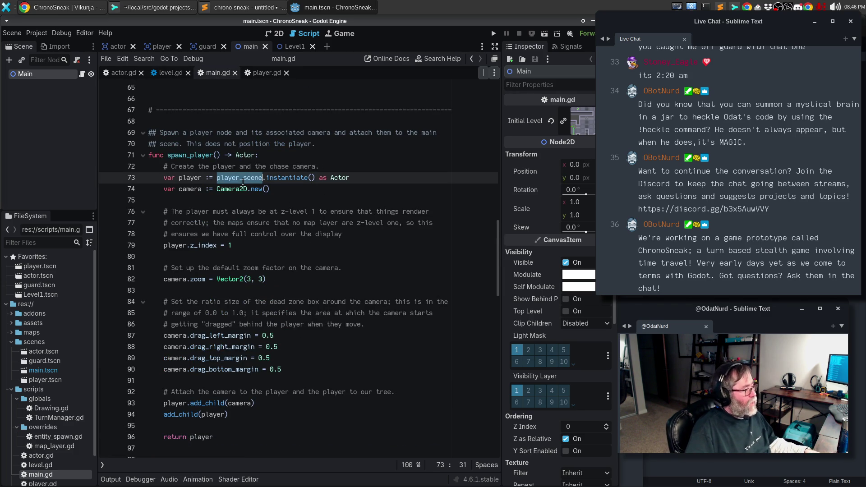
pyautogui.keyDown('ctrl'); pyautogui.click(260, 177); pyautogui.keyUp('ctrl')
pyautogui.scroll(2, 348, 177)
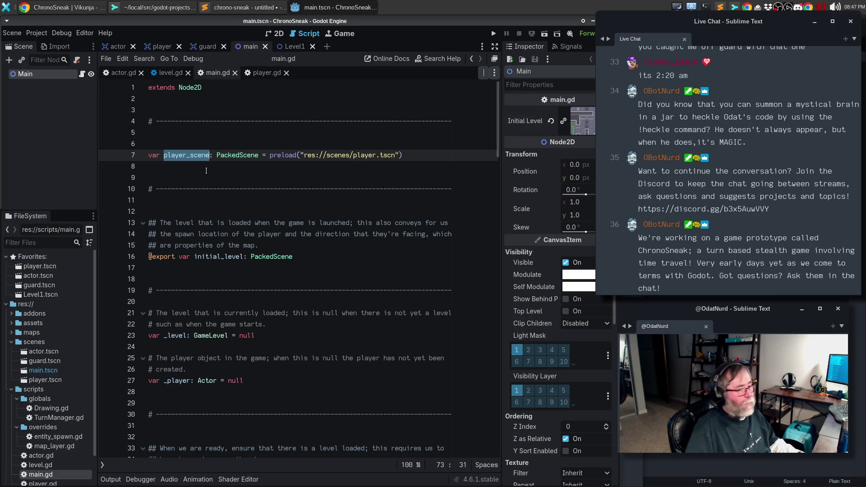
pyautogui.click(225, 165)
# Move the player_scene preload line below initial_level and replace var with export.
pyautogui.click(225, 155)
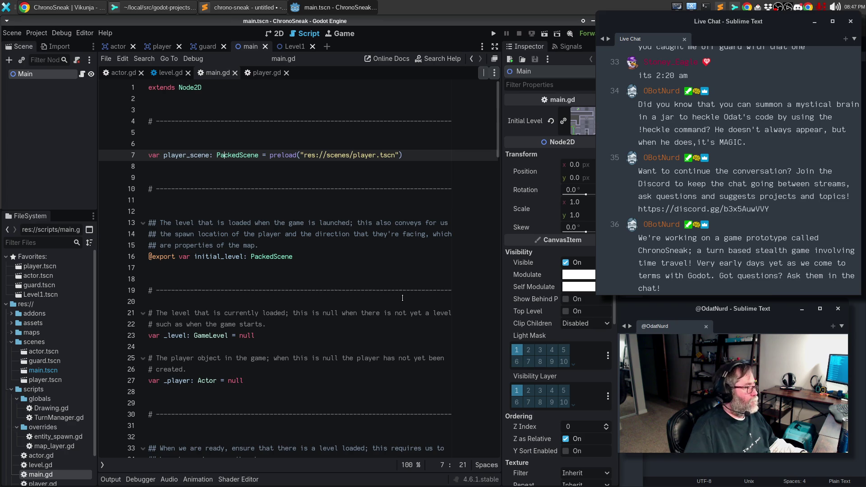
pyautogui.hotkey('alt', 'Down')
pyautogui.hotkey('alt', 'Down')
pyautogui.hotkey('alt', 'Down')
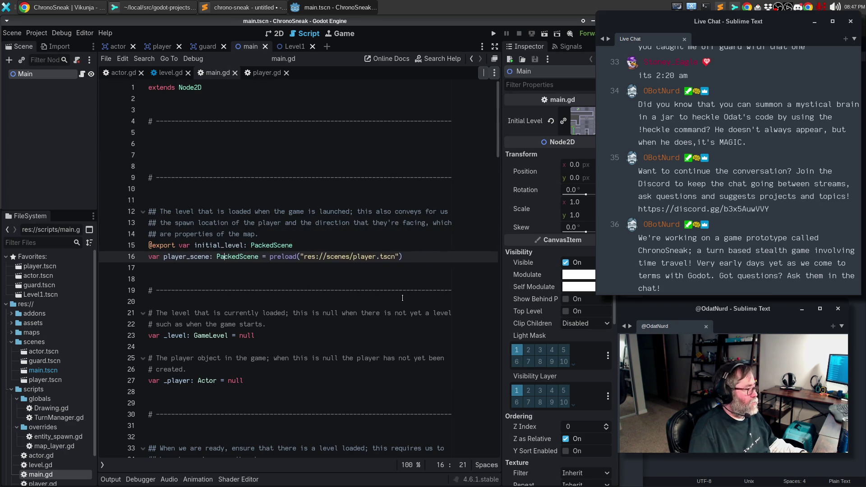
pyautogui.hotkey('alt', 'Down')
pyautogui.press('Home')
pyautogui.hotkey('shift', 'ctrl', 'Right')
pyautogui.write('expo')
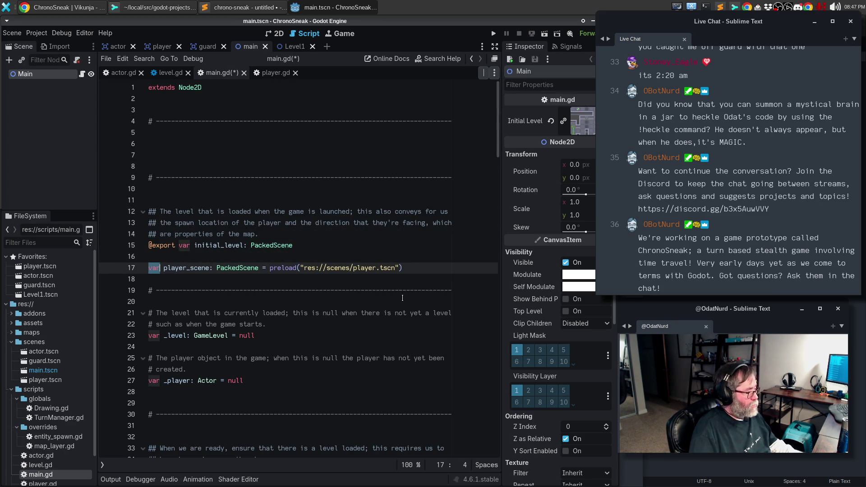
pyautogui.write('rt')
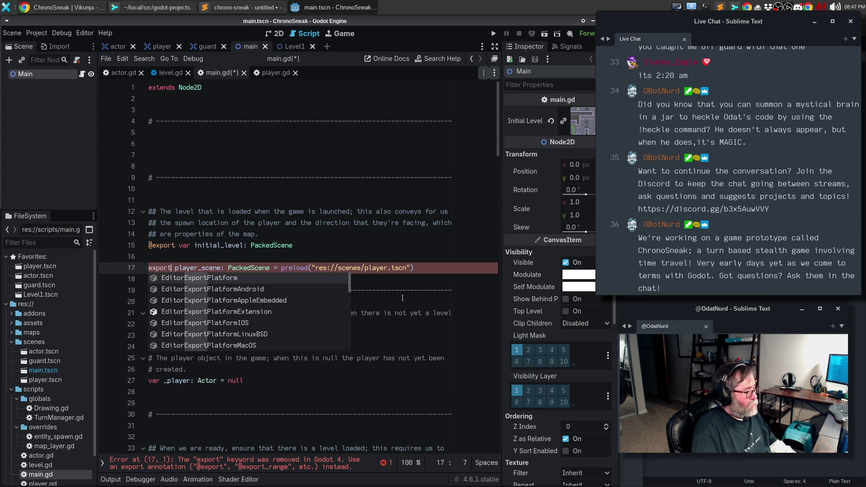
pyautogui.press('Escape')
pyautogui.press('Home')
pyautogui.write('#')
pyautogui.write('@')
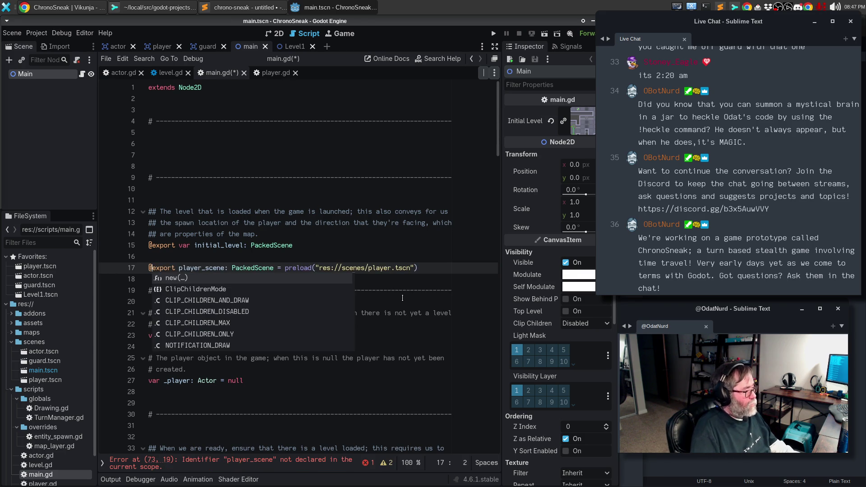
pyautogui.press('Escape')
pyautogui.hotkey('ctrl', 'Right')
pyautogui.hotkey('ctrl', 'Right')
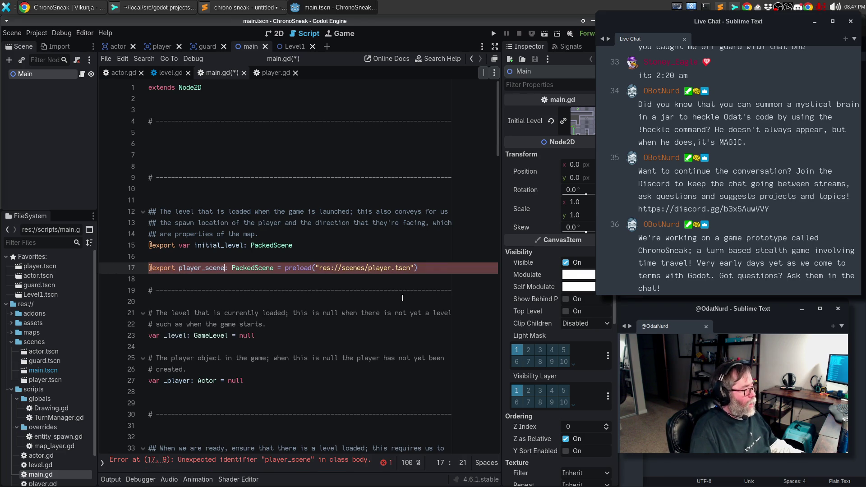
pyautogui.click(436, 266)
pyautogui.press('Return')
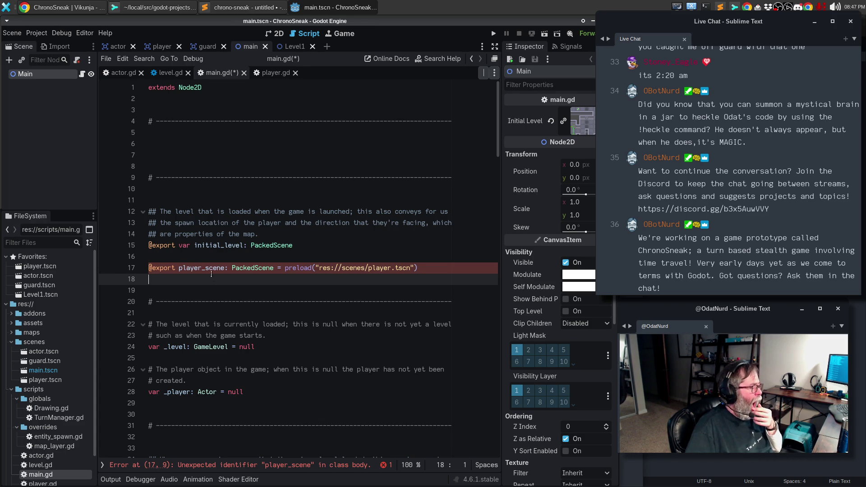
pyautogui.click(179, 268)
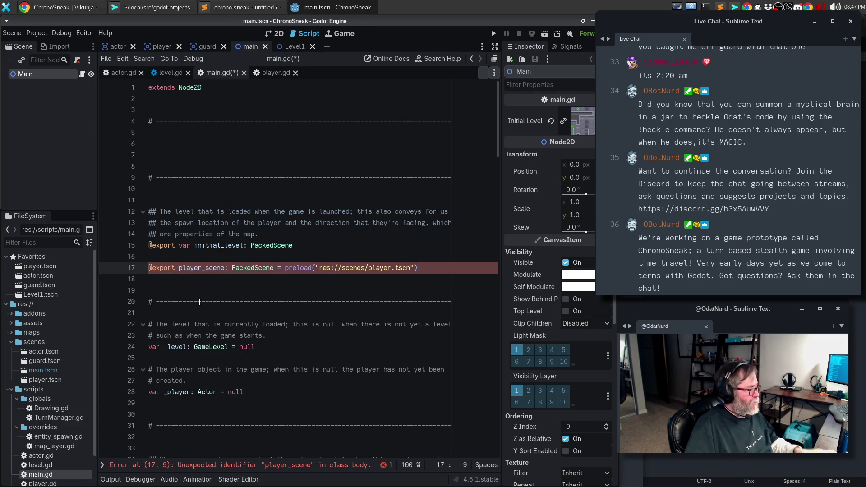
pyautogui.write('var')
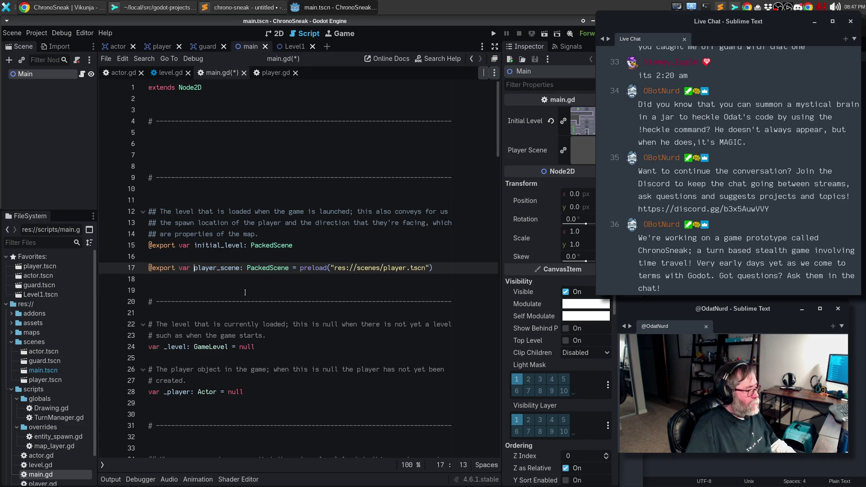
pyautogui.hotkey('ctrl', 'shift', 'Return')
pyautogui.write('## The scene to use as t')
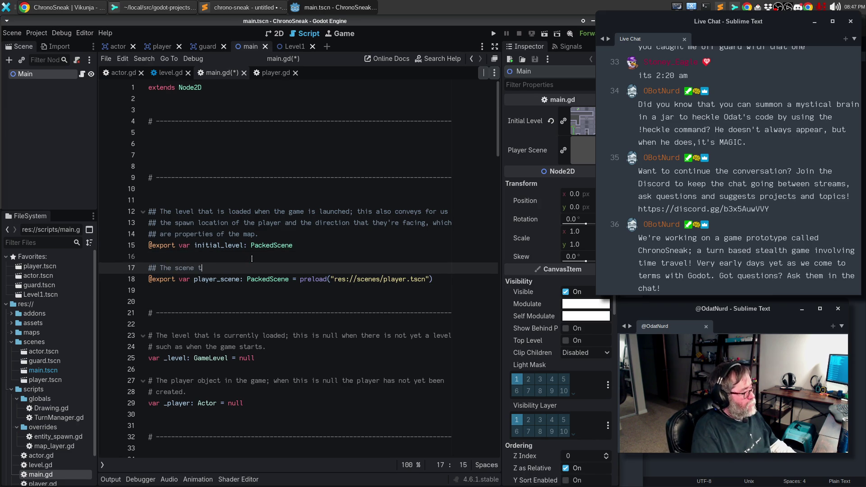
pyautogui.write('he player ')
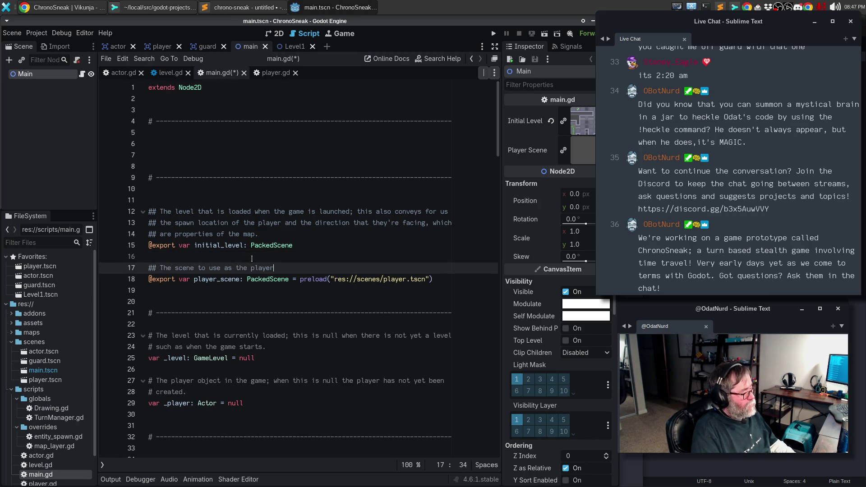
pyautogui.write('character; this sh')
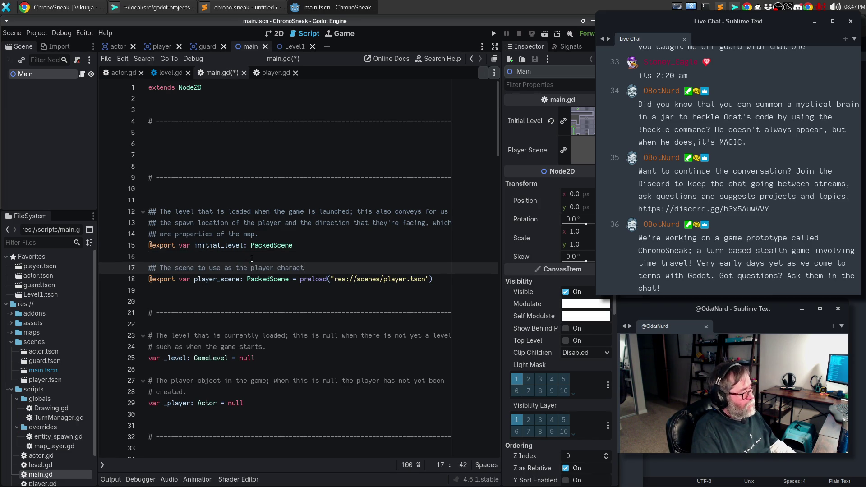
pyautogui.write('ould be')
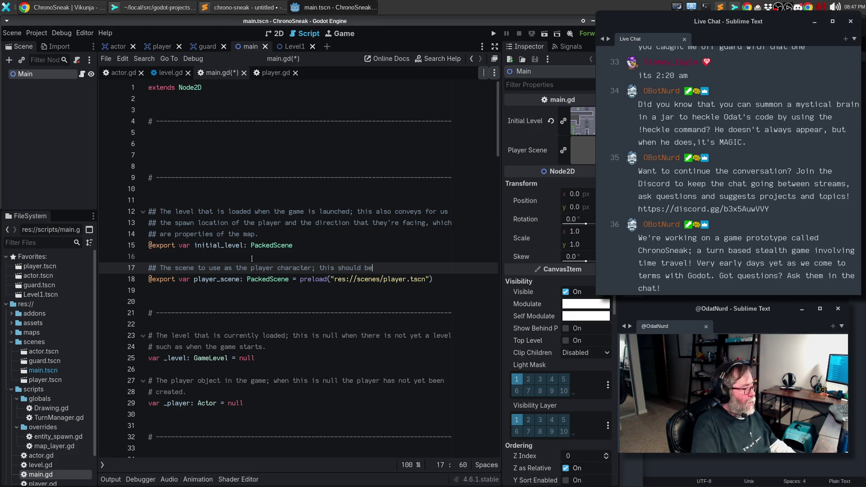
pyautogui.doubleClick(257, 281)
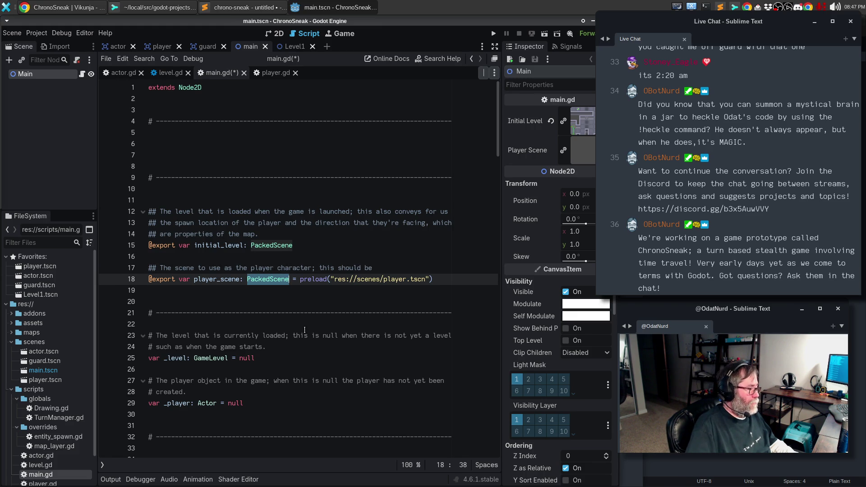
pyautogui.write('Act')
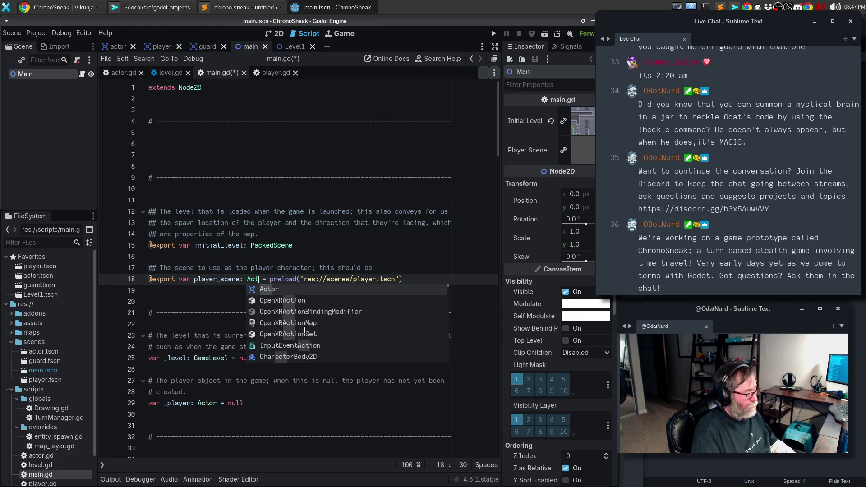
pyautogui.write('or')
pyautogui.press('Escape')
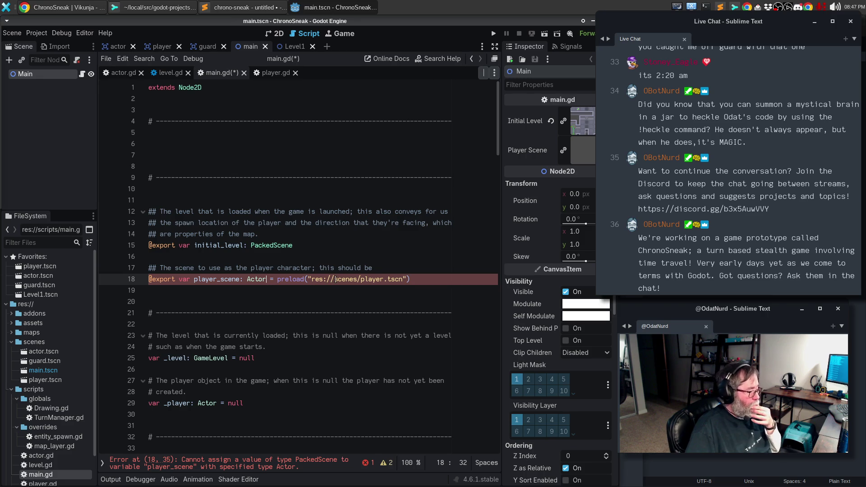
# Try appending 'as Actor' to the preload, undo the cast, and save main.gd.
pyautogui.moveTo(336, 280)
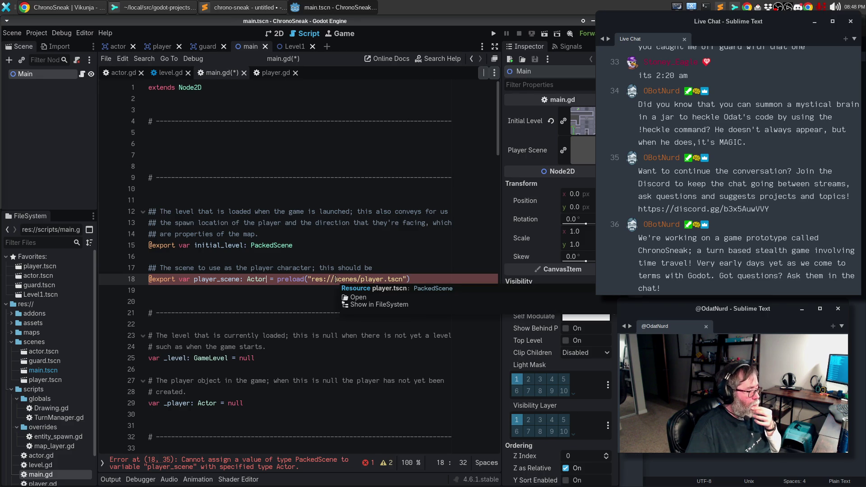
pyautogui.click(432, 278)
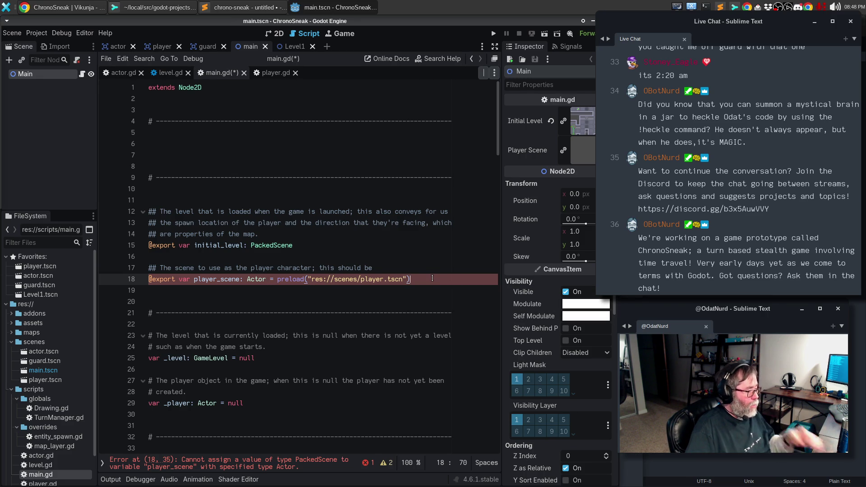
pyautogui.write('as Actor')
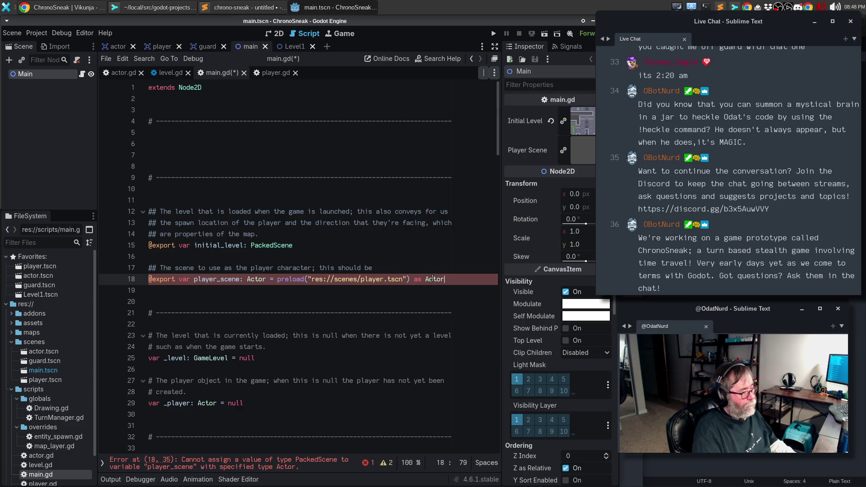
pyautogui.hotkey('ctrl', 'shift', 'Left')
pyautogui.hotkey('ctrl', 'shift', 'Left')
pyautogui.hotkey('ctrl', 'shift', 'Left')
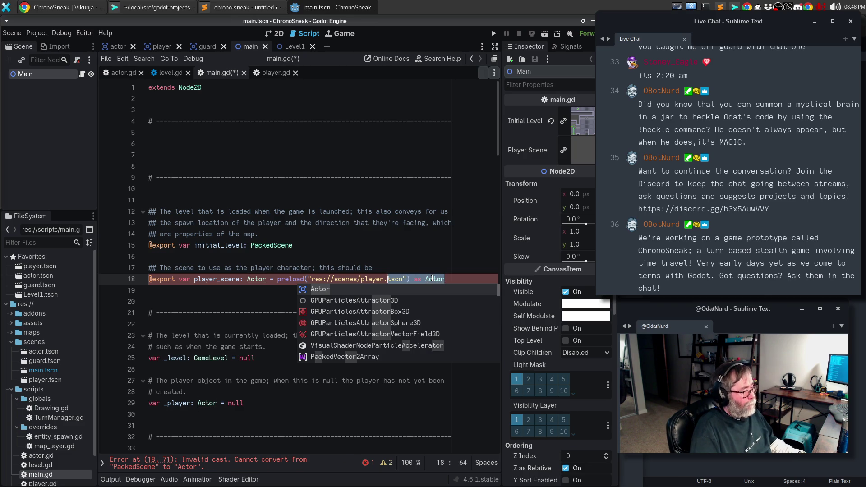
pyautogui.write('(')
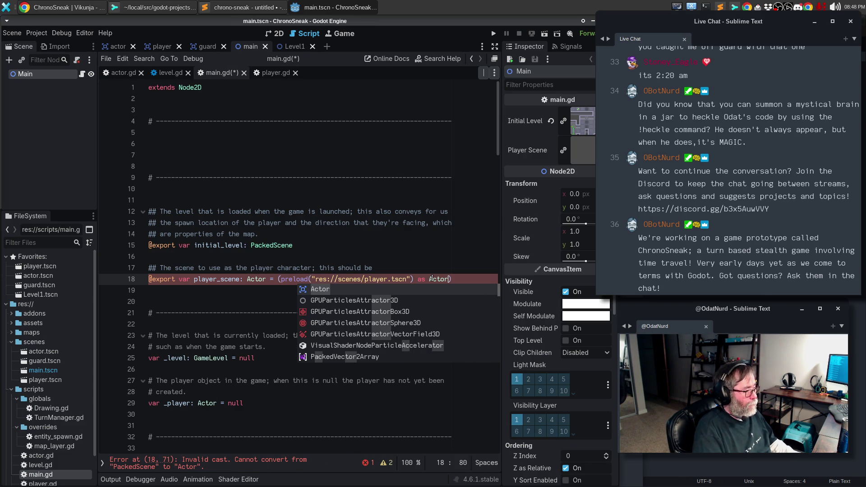
pyautogui.hotkey('ctrl', 'z')
pyautogui.hotkey('ctrl', 'z')
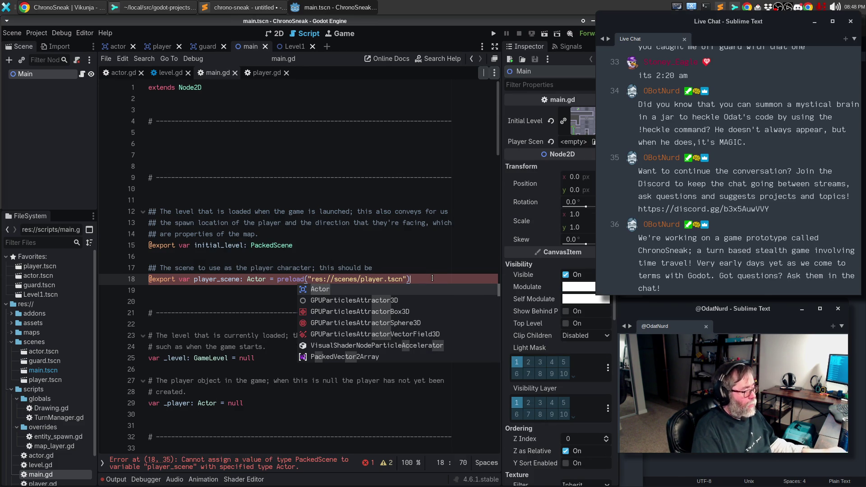
pyautogui.hotkey('ctrl', 's')
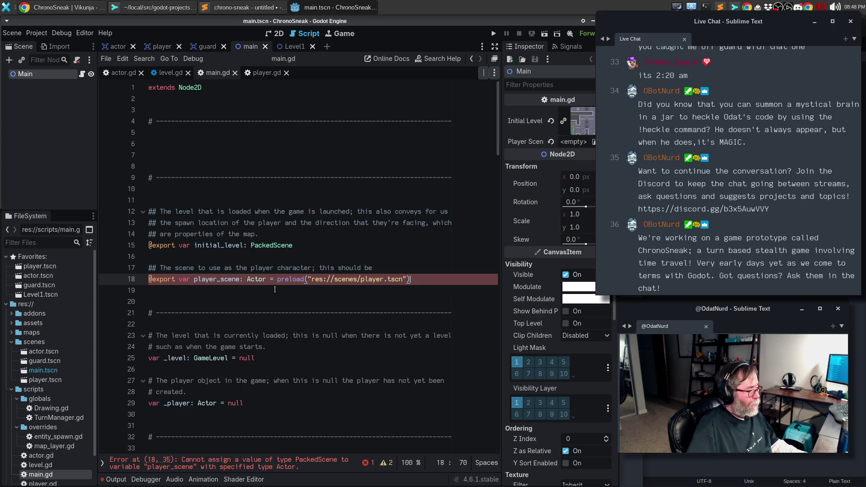
# Remove the preload default from player_scene on line 18 and save main.gd.
pyautogui.moveTo(269, 277); pyautogui.dragTo(498, 280)
pyautogui.press('BackSpace')
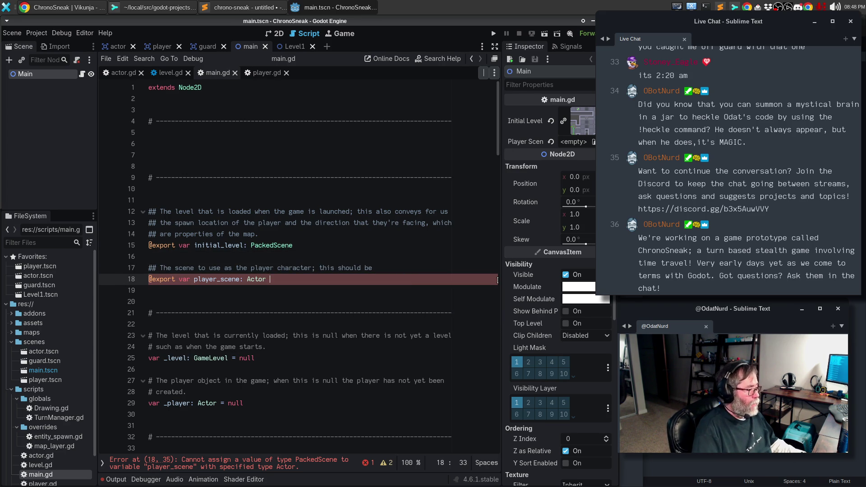
pyautogui.hotkey('ctrl', 's')
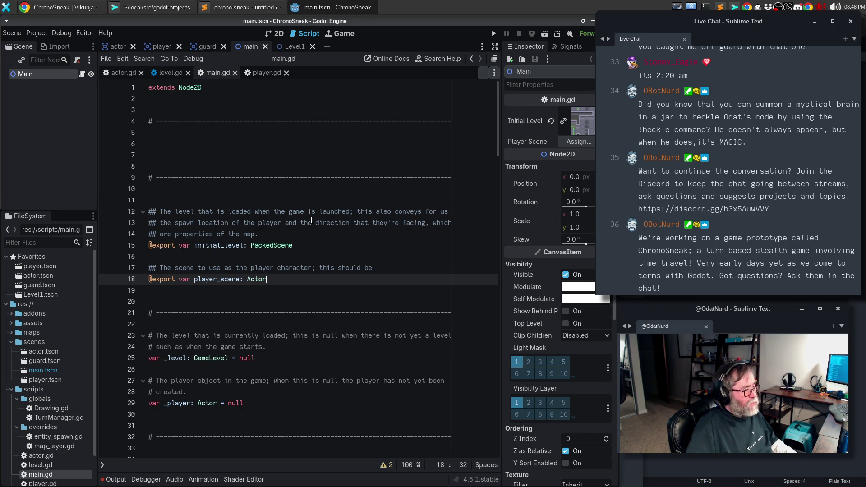
# Try assigning Main's Player Scene in the Inspector, then cancel the node picker unassigned.
pyautogui.click(578, 141)
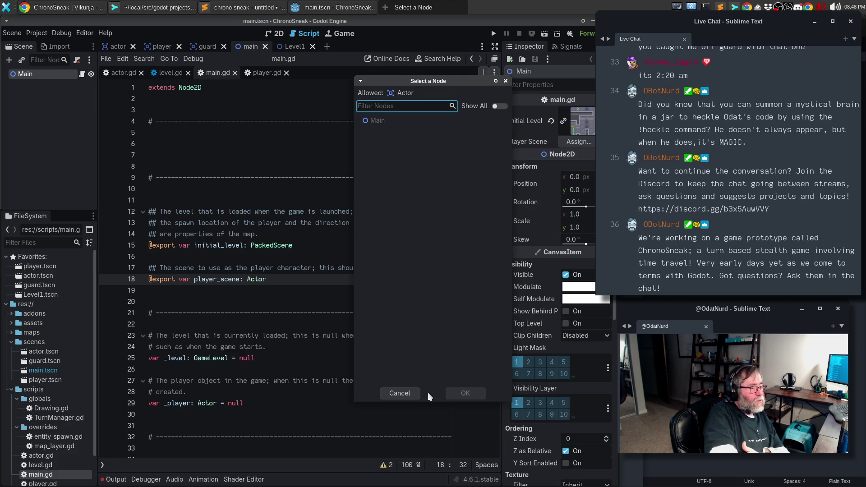
pyautogui.press('Escape')
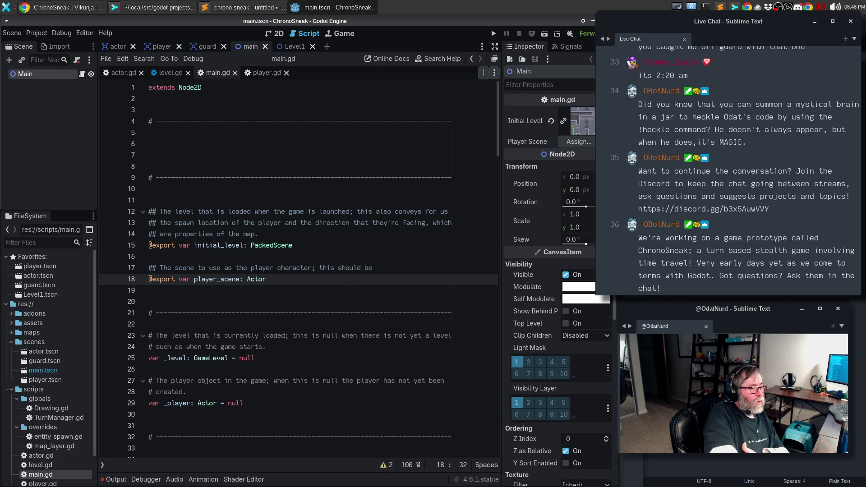
pyautogui.click(149, 165)
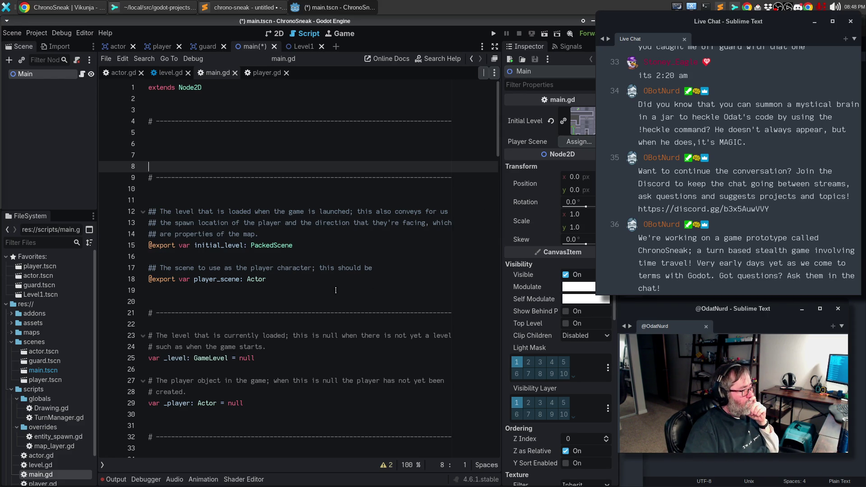
# Trim 'this should be' from the comment, retype player_scene as PackedScene, and save.
pyautogui.click(389, 268)
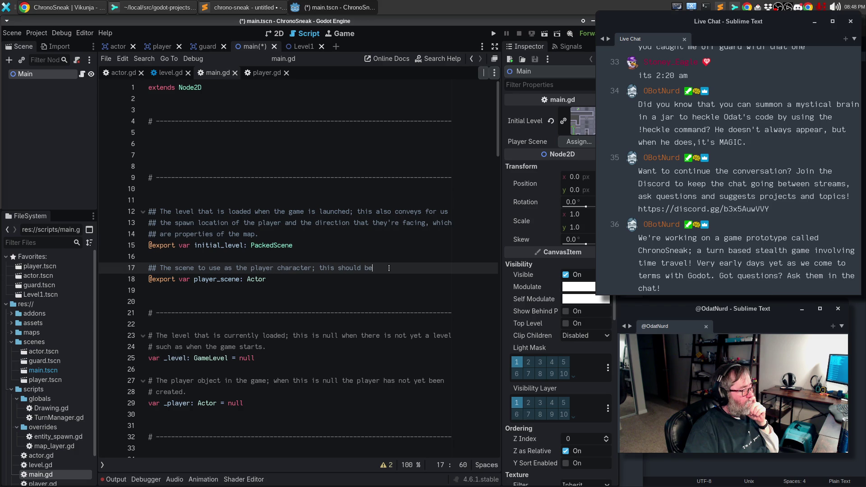
pyautogui.press('BackSpace')
pyautogui.press('BackSpace')
pyautogui.press('BackSpace')
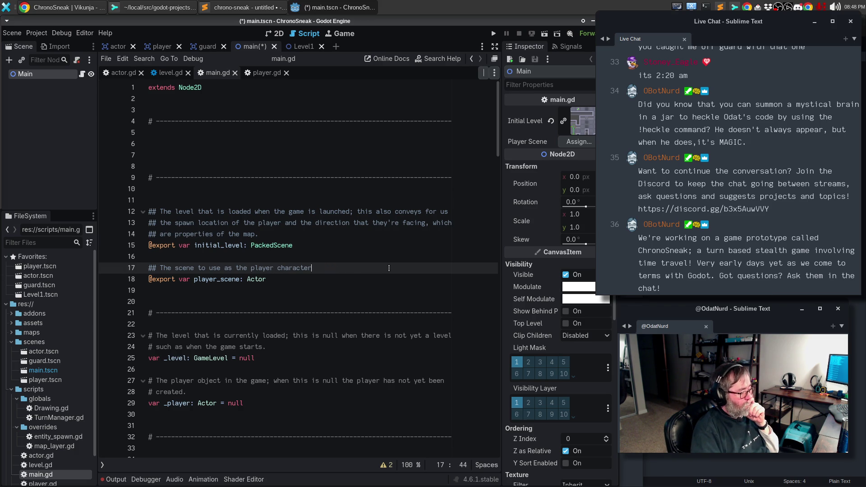
pyautogui.doubleClick(250, 280)
pyautogui.write('PackedS')
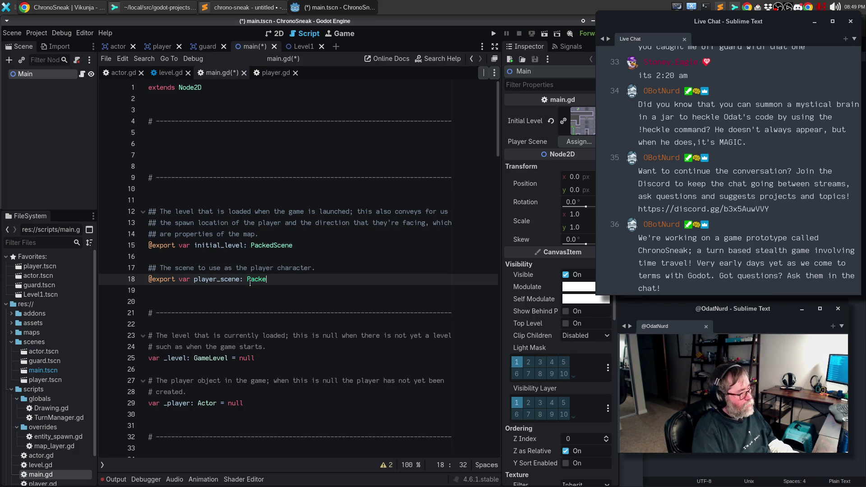
pyautogui.press('Return')
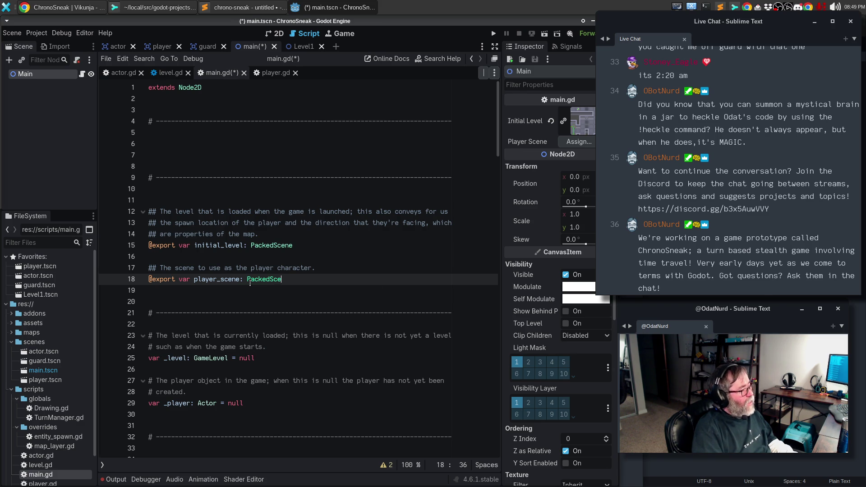
pyautogui.hotkey('ctrl', 's')
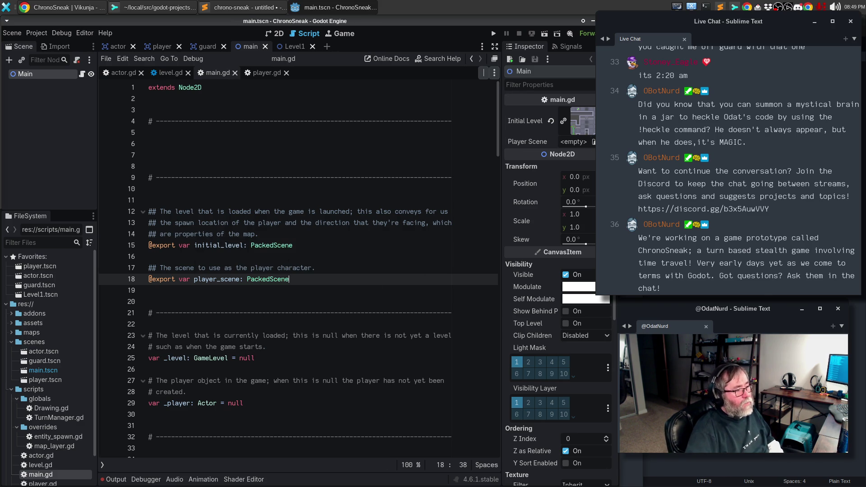
pyautogui.click(571, 142)
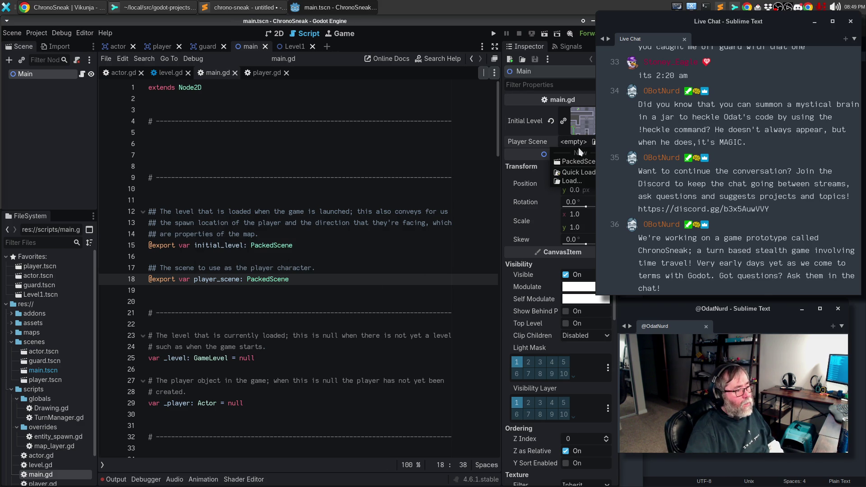
# Assign player.tscn to Main's Player Scene property through Quick Load.
pyautogui.click(578, 173)
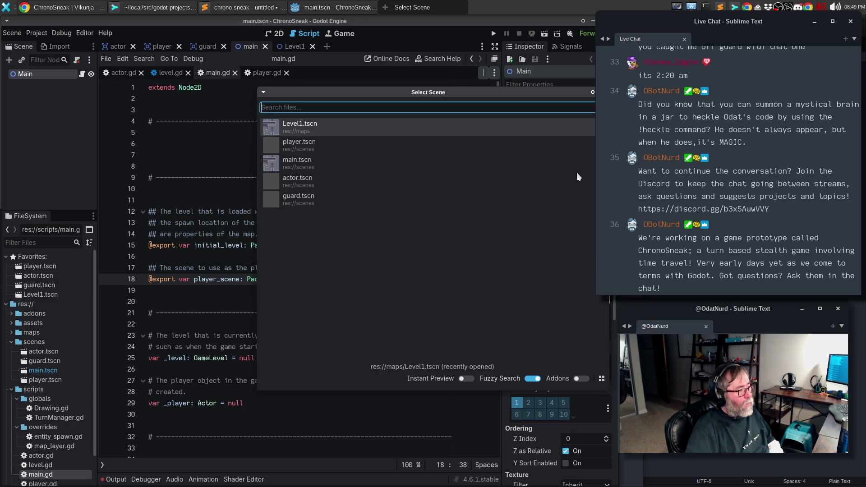
pyautogui.click(338, 145)
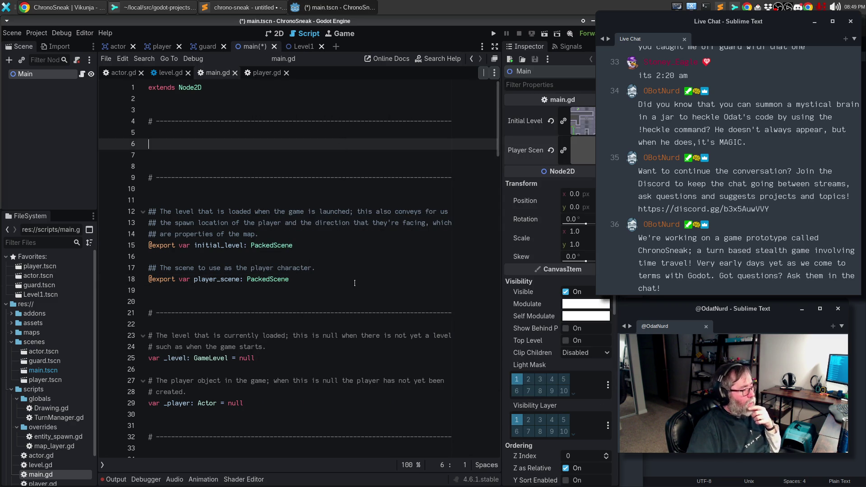
pyautogui.click(344, 298)
# Delete the empty dashed section at line 4 of main.gd, save, and select player_scene.
pyautogui.click(219, 121)
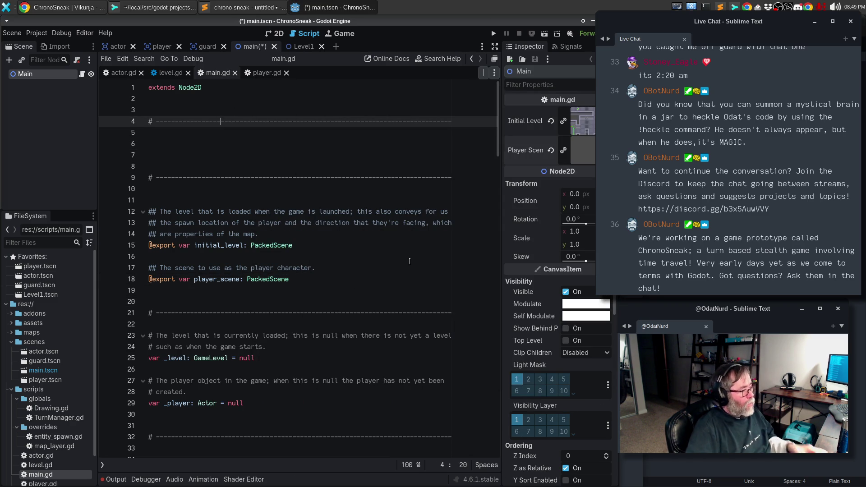
pyautogui.hotkey('ctrl', 'shift', 'k')
pyautogui.hotkey('ctrl', 'shift', 'k')
pyautogui.hotkey('ctrl', 'shift', 'k')
pyautogui.hotkey('ctrl', 'shift', 'k')
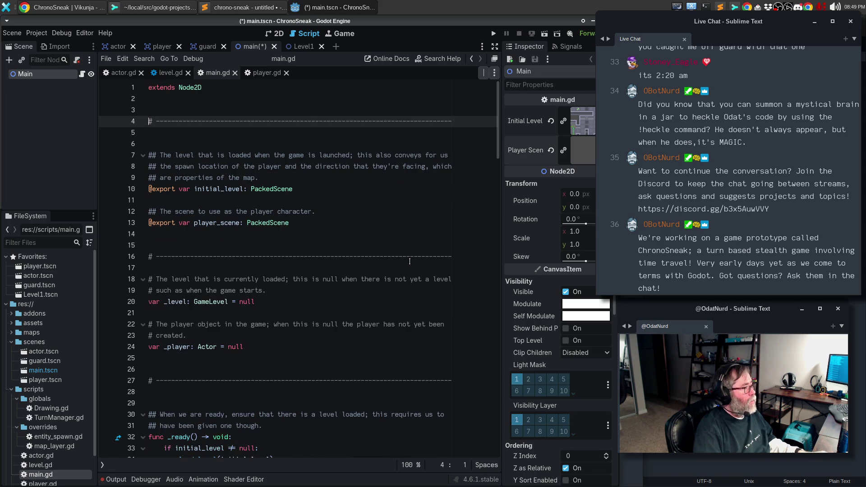
pyautogui.hotkey('ctrl', 's')
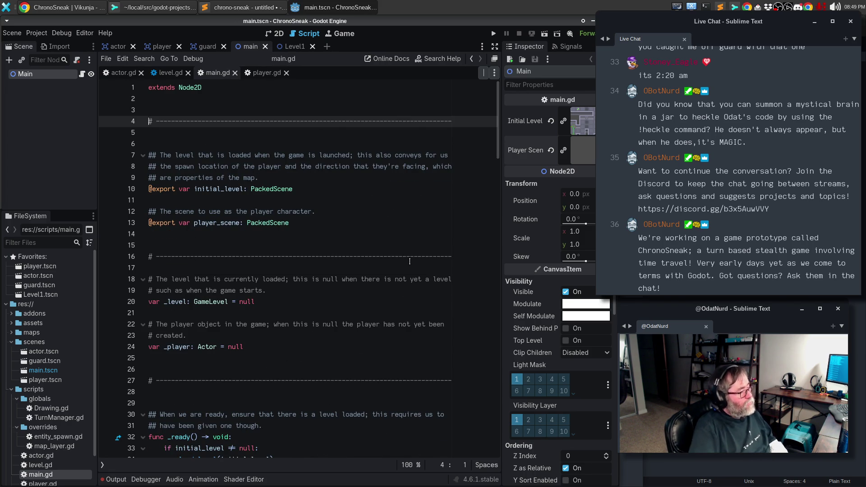
pyautogui.click(218, 225)
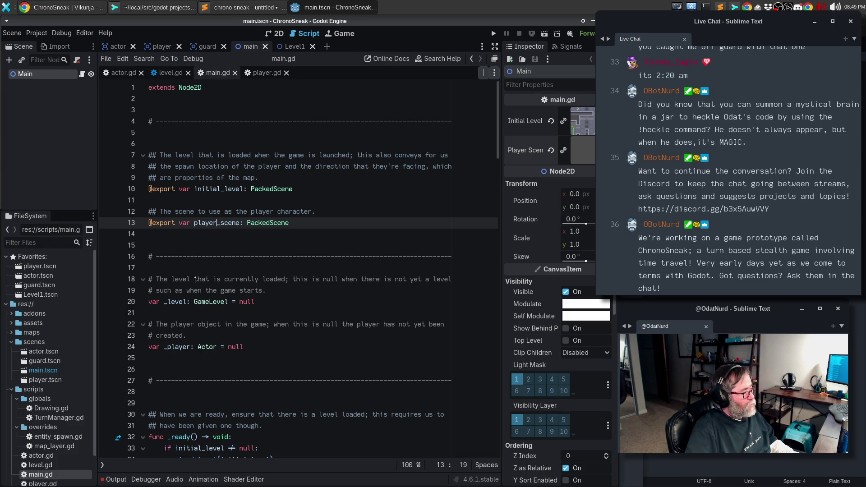
pyautogui.doubleClick(222, 227)
# Add an 'if player_scene == null: return' guard at the start of spawn_player.
pyautogui.scroll(-10, 296, 266)
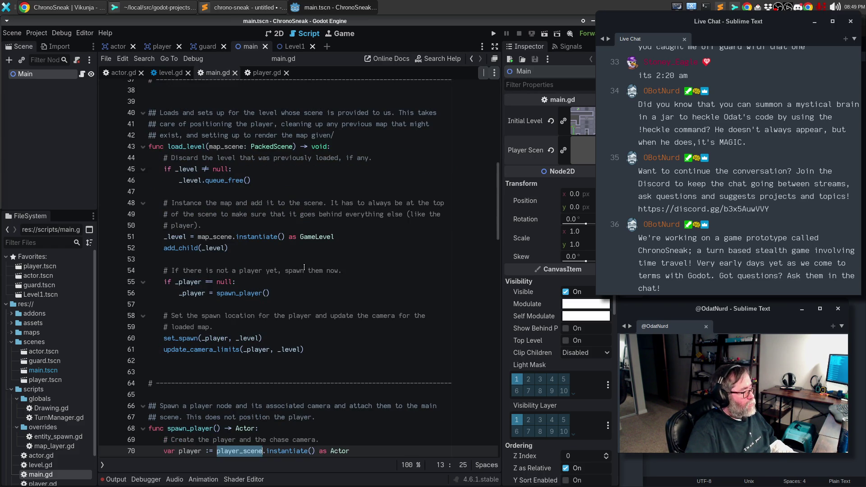
pyautogui.scroll(-2, 304, 267)
pyautogui.click(302, 361)
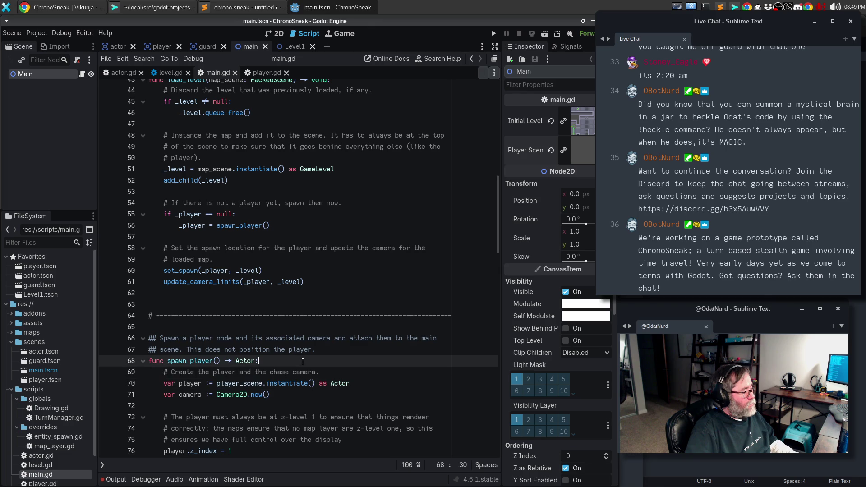
pyautogui.press('Return')
pyautogui.write('if player')
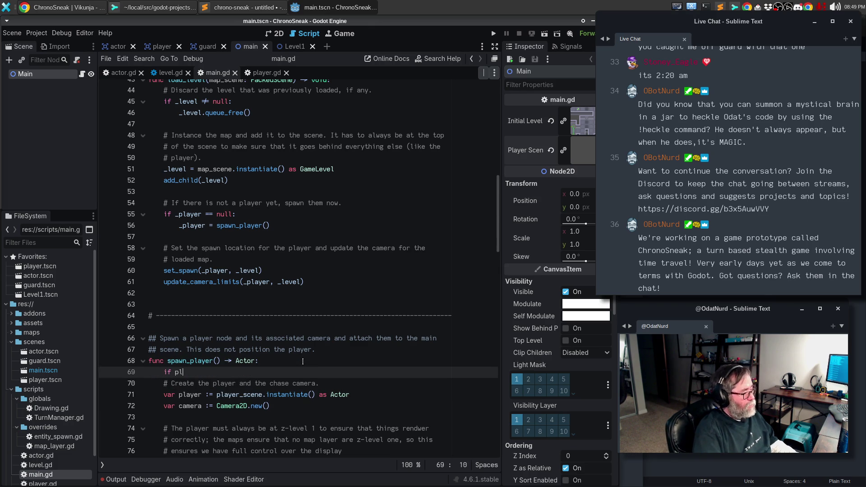
pyautogui.write('_scene == n')
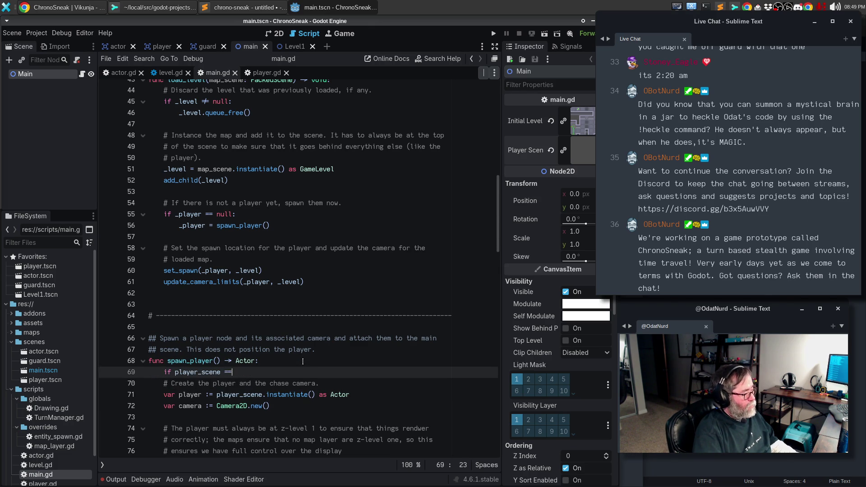
pyautogui.write('ull:')
pyautogui.press('Return')
pyautogui.write('return')
pyautogui.press('Return')
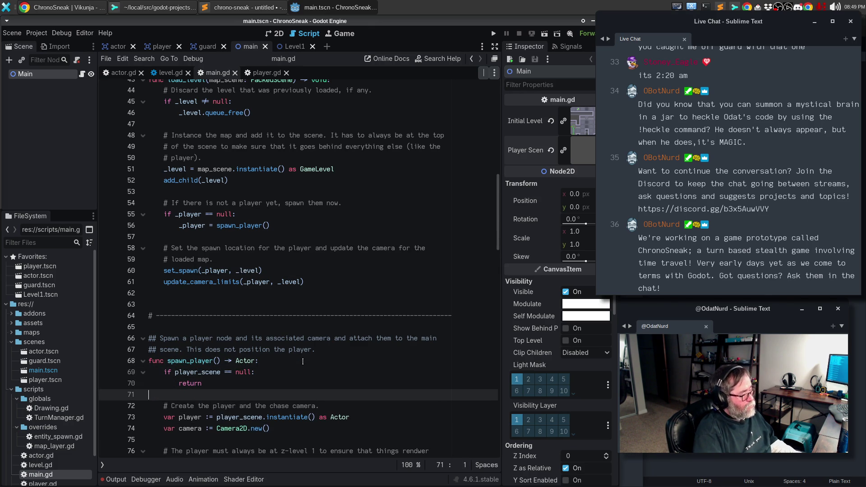
# Add a two-line comment explaining the player scene check, then run the project with F5.
pyautogui.press('Up')
pyautogui.press('Up')
pyautogui.press('Up')
pyautogui.press('End')
pyautogui.press('Return')
pyautogui.write('# We can on')
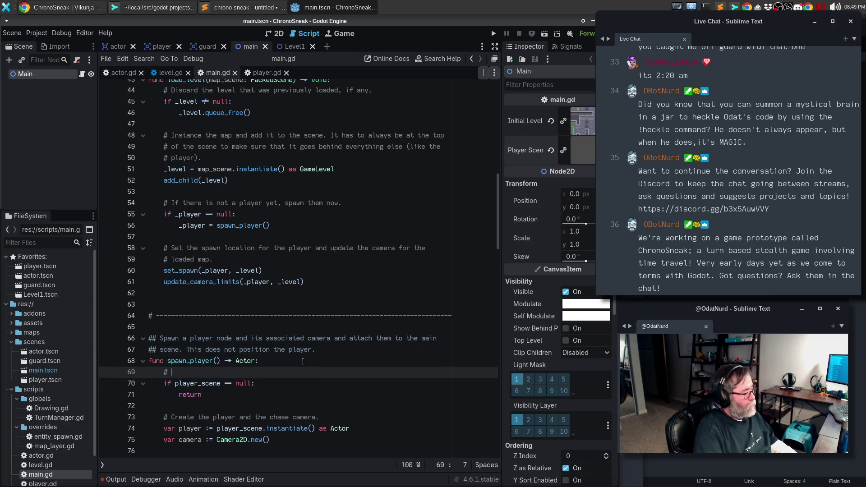
pyautogui.write('ly spawn the ')
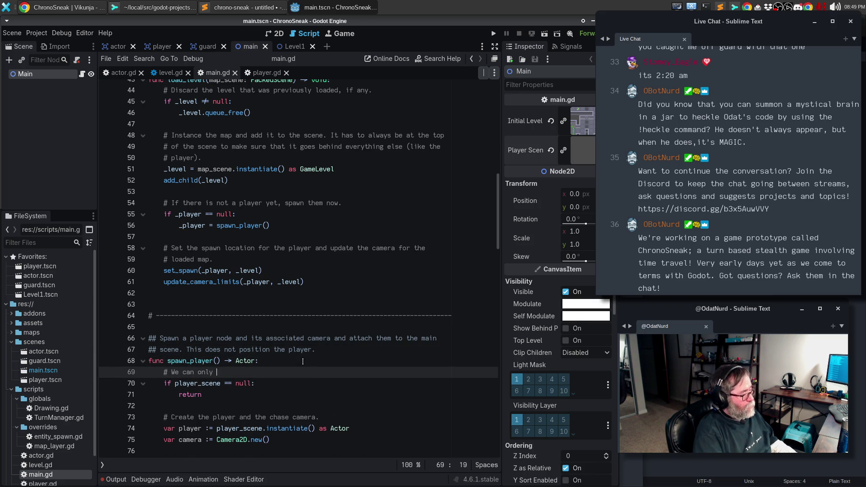
pyautogui.write('player if we know')
pyautogui.write(' what scene w')
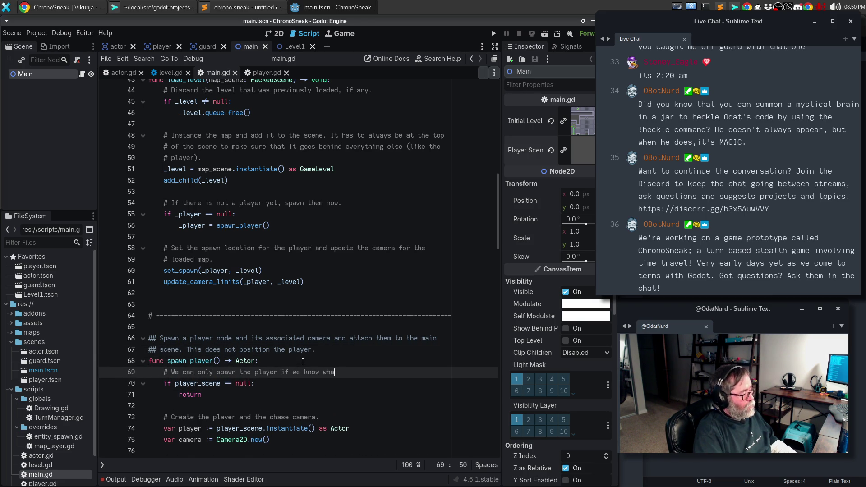
pyautogui.write('e are supposed t')
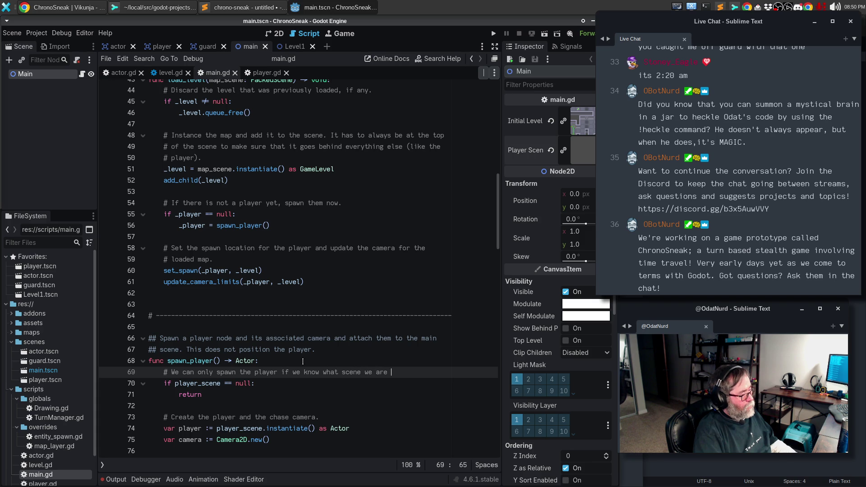
pyautogui.write('o')
pyautogui.press('Return')
pyautogui.write('# instantiate.')
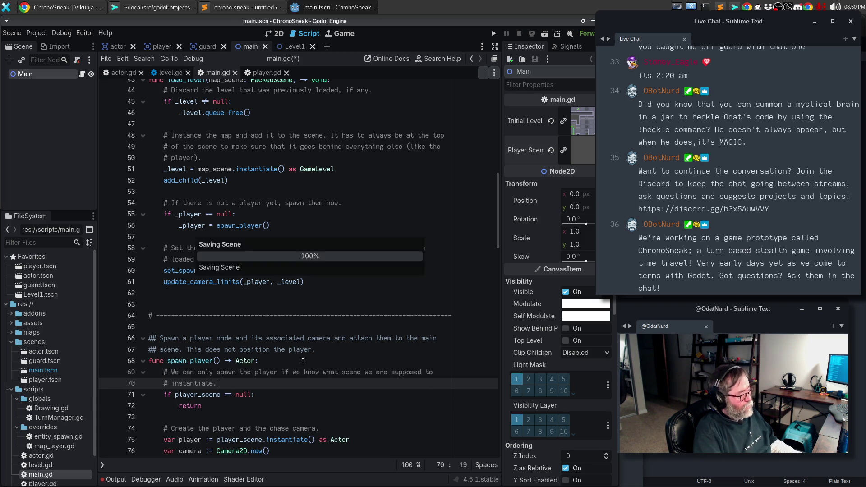
pyautogui.press('BackSpace')
pyautogui.write('to do it.')
pyautogui.press('F5')
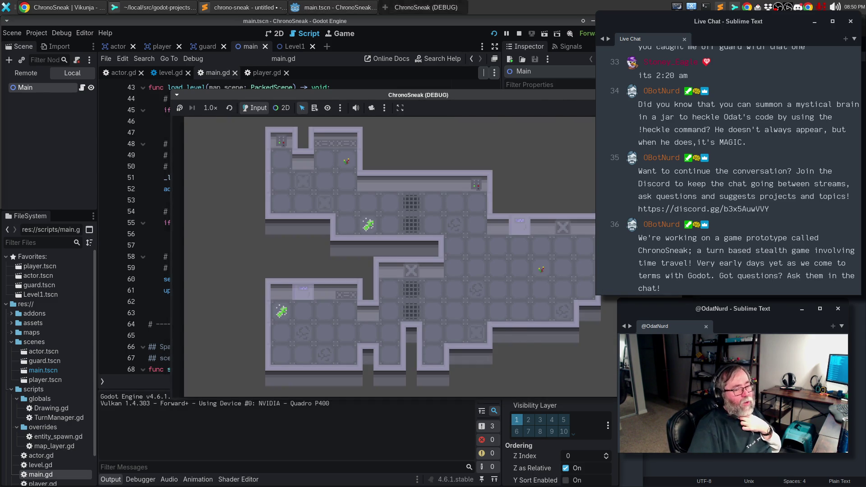
# Stop the running game and return to main.gd.
pyautogui.press('F8')
pyautogui.click(414, 256)
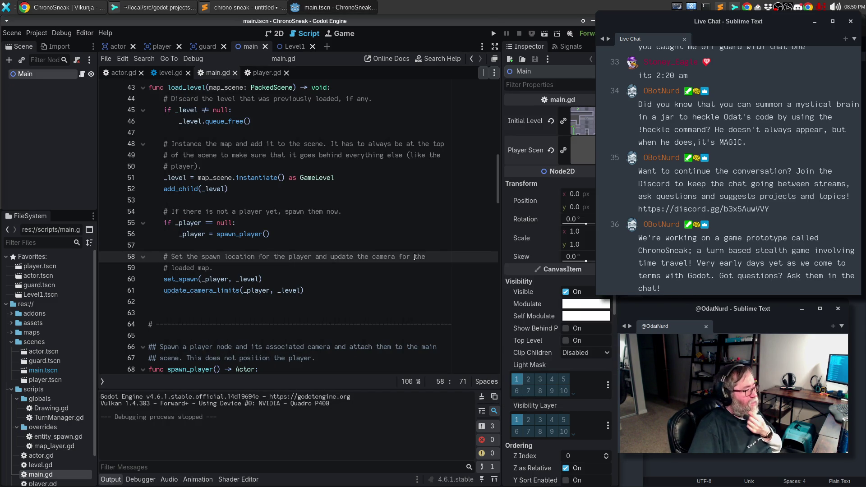
pyautogui.scroll(-2, 338, 257)
pyautogui.click(333, 257)
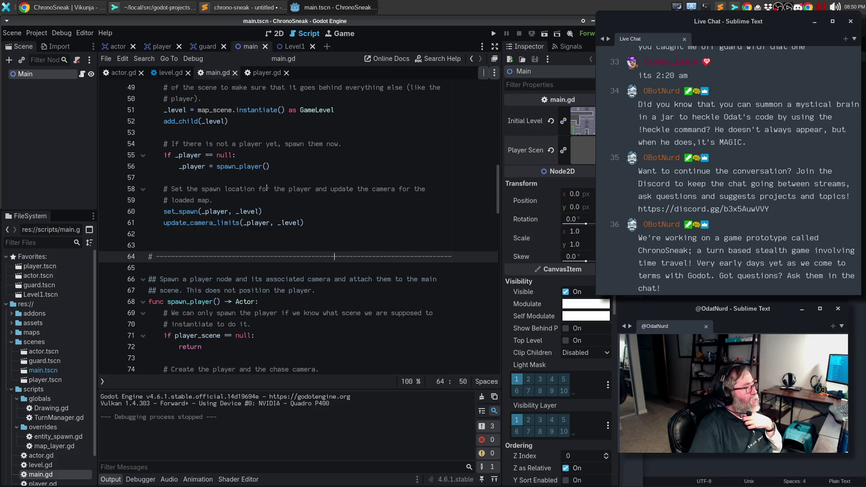
# Browse the member lists of actor.gd and main.gd, then view player.gd.
pyautogui.hotkey('ctrl', 'shift', ',')
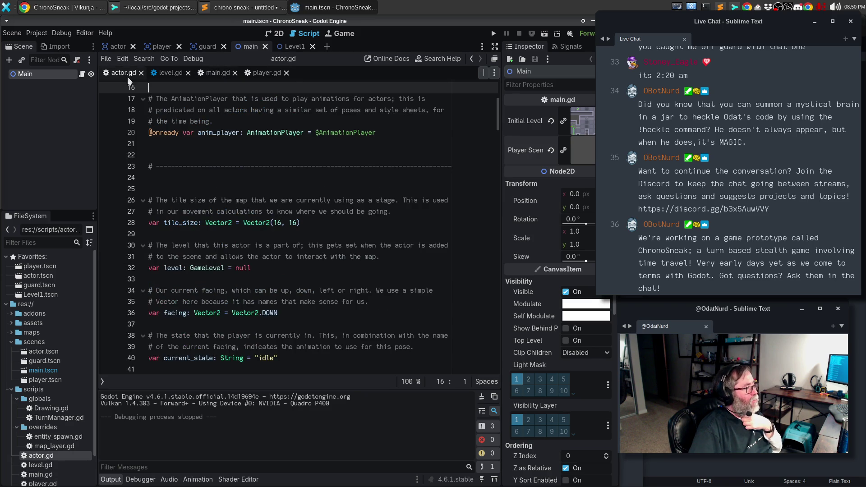
pyautogui.click(217, 200)
pyautogui.hotkey('ctrl', 'alt', 'f')
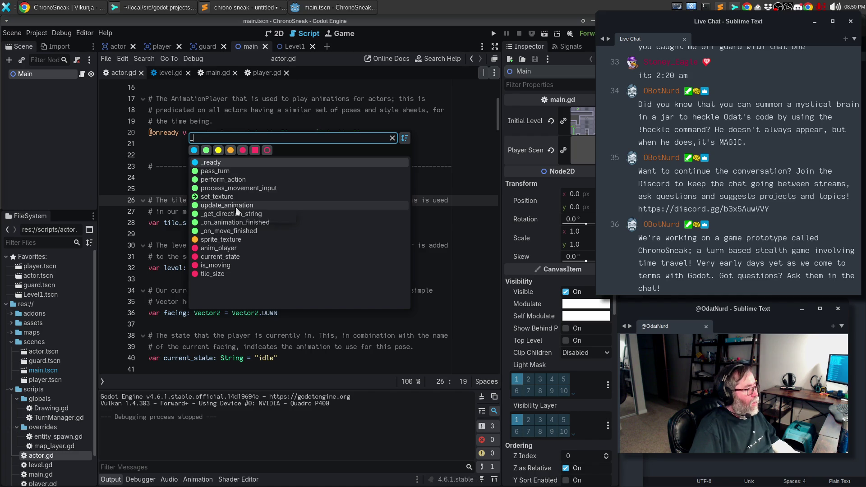
pyautogui.press('Escape')
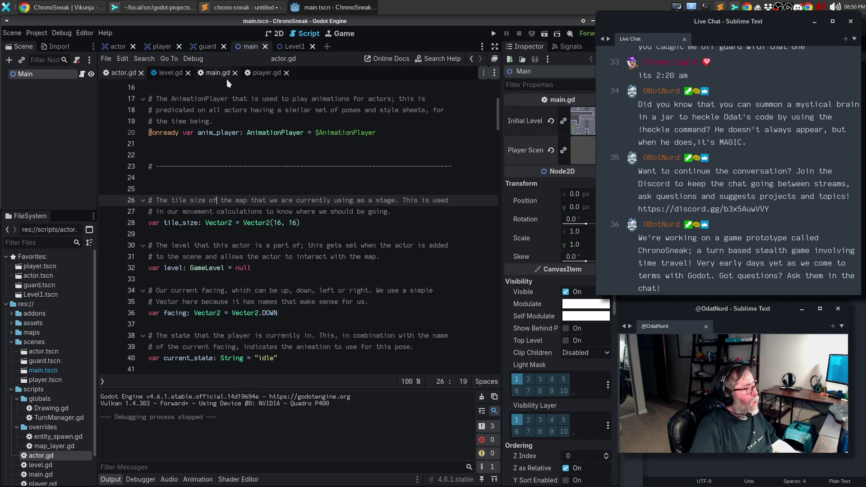
pyautogui.click(224, 74)
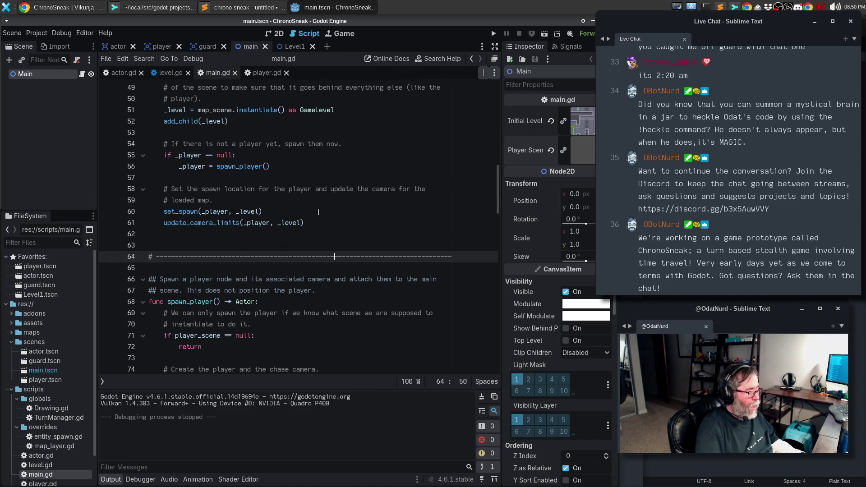
pyautogui.hotkey('ctrl', 'alt', 'f')
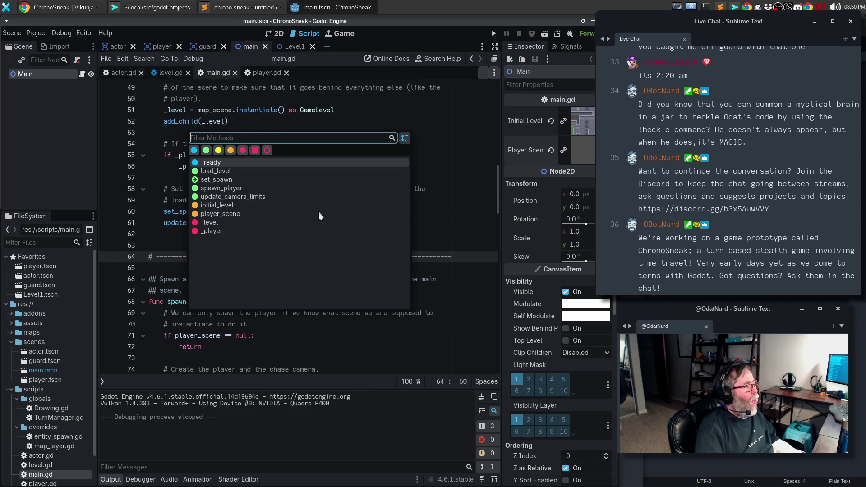
pyautogui.press('Escape')
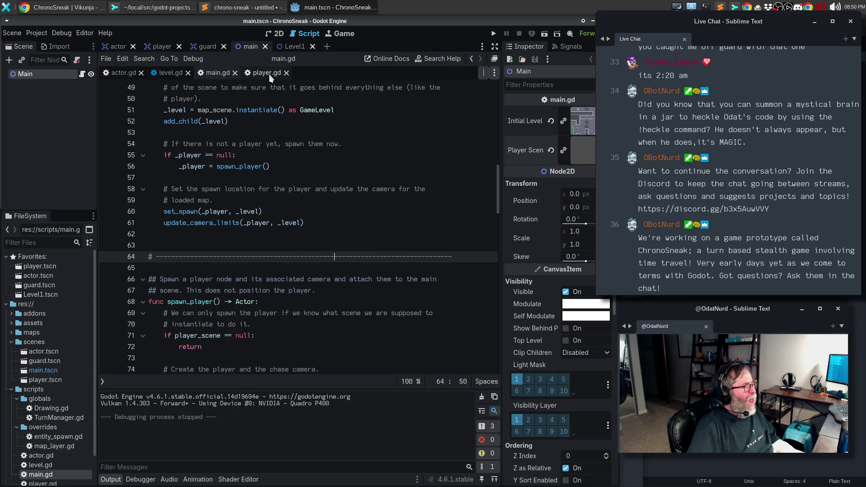
pyautogui.click(268, 74)
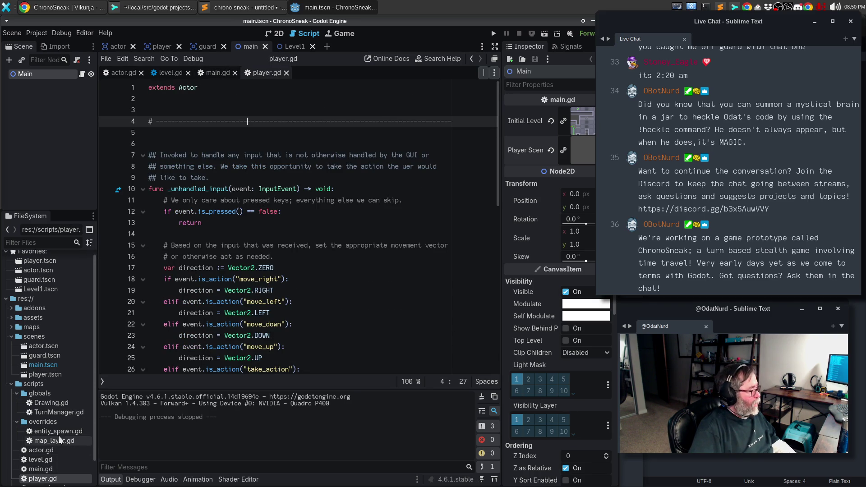
pyautogui.scroll(-3, 61, 446)
# Open waypoint.gd, copy its configuration-warnings comment and function header, and return to main.gd.
pyautogui.doubleClick(57, 460)
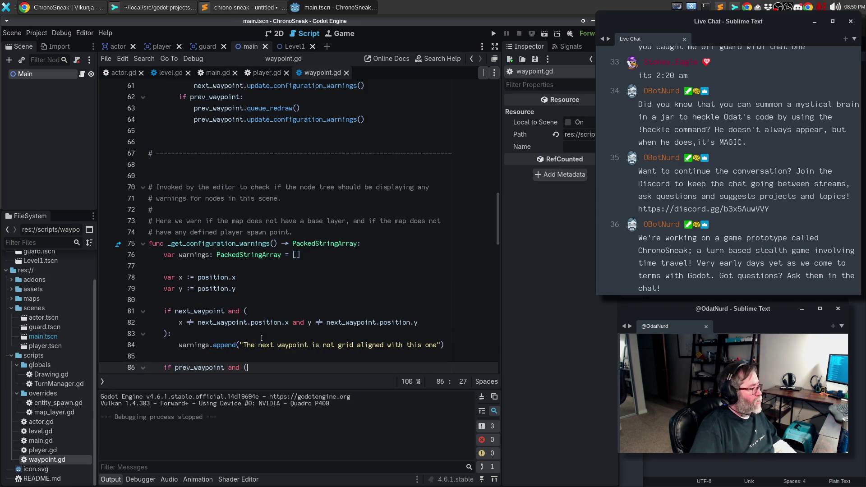
pyautogui.click(340, 313)
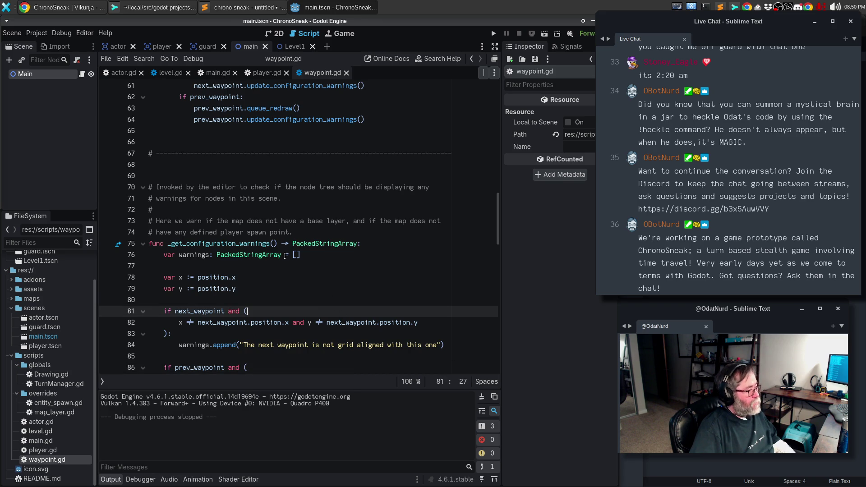
pyautogui.moveTo(189, 189); pyautogui.dragTo(207, 251)
pyautogui.hotkey('ctrl', 'c')
pyautogui.press('Escape')
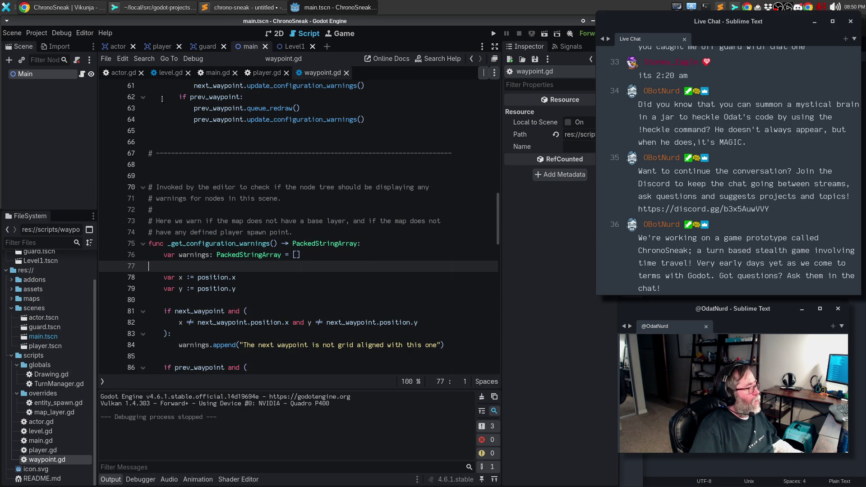
pyautogui.click(215, 73)
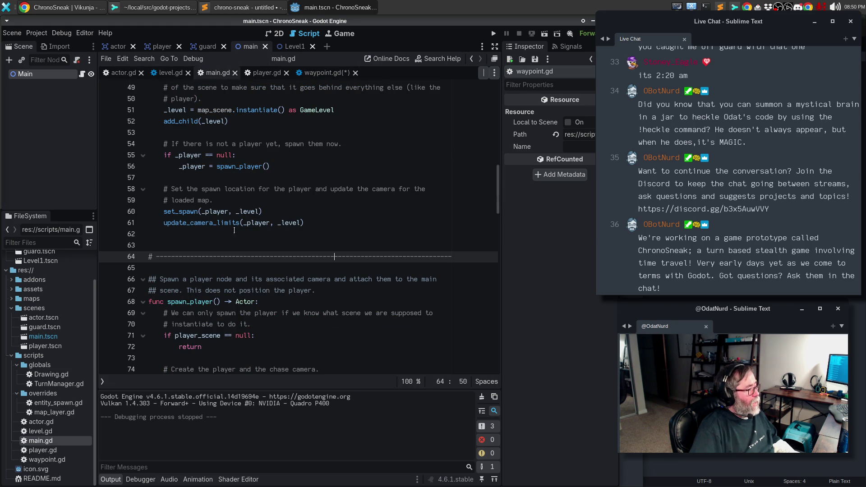
# Paste the _get_configuration_warnings stub after _ready, preceded by a dashed separator.
pyautogui.click(225, 268)
pyautogui.press('Return')
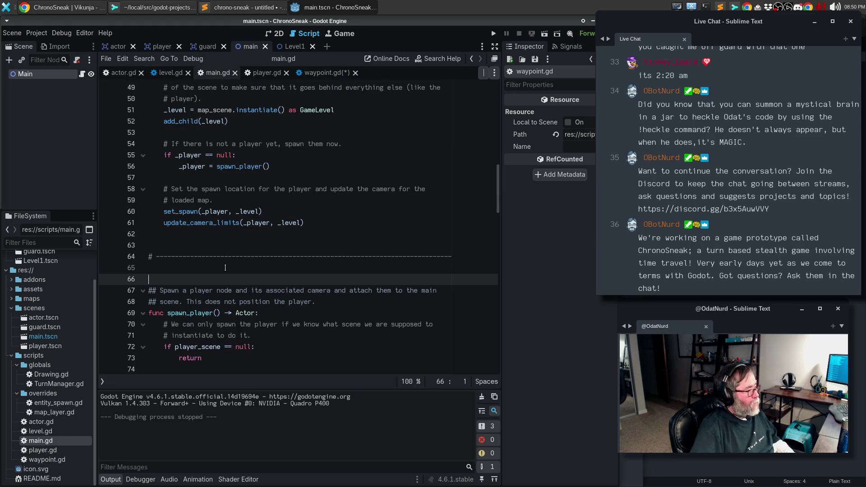
pyautogui.scroll(15, 338, 231)
pyautogui.scroll(-10, 324, 229)
pyautogui.scroll(3, 319, 228)
pyautogui.scroll(2, 319, 229)
pyautogui.scroll(-3, 280, 237)
pyautogui.click(239, 246)
pyautogui.press('Return')
pyautogui.hotkey('ctrl', 'v')
pyautogui.press('Return')
pyautogui.press('Down')
pyautogui.press('Up')
pyautogui.press('Up')
pyautogui.press('Up')
pyautogui.press('Up')
pyautogui.press('Up')
pyautogui.press('Up')
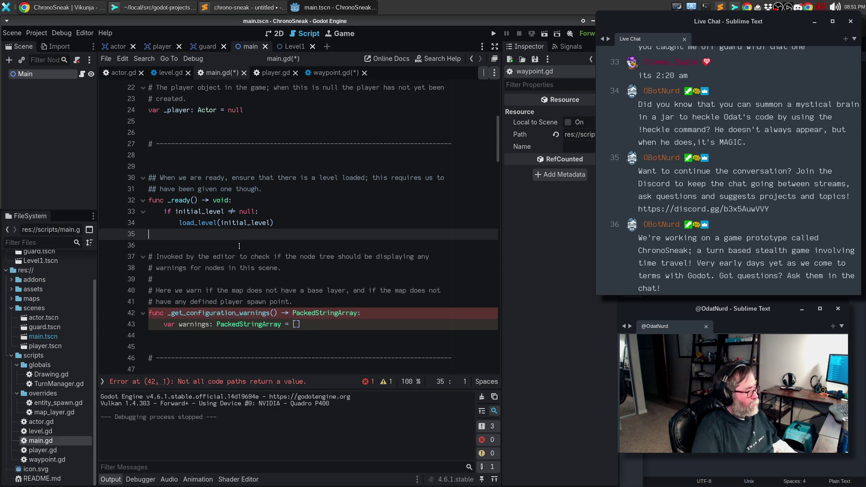
pyautogui.hotkey('ctrl', 'v')
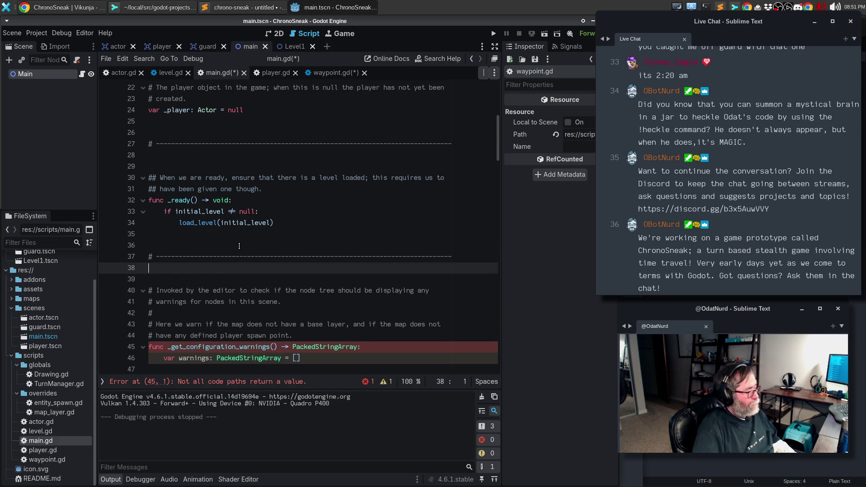
# Add 'return warnings' after the warnings array declaration and save the scripts.
pyautogui.scroll(-1, 316, 316)
pyautogui.click(326, 329)
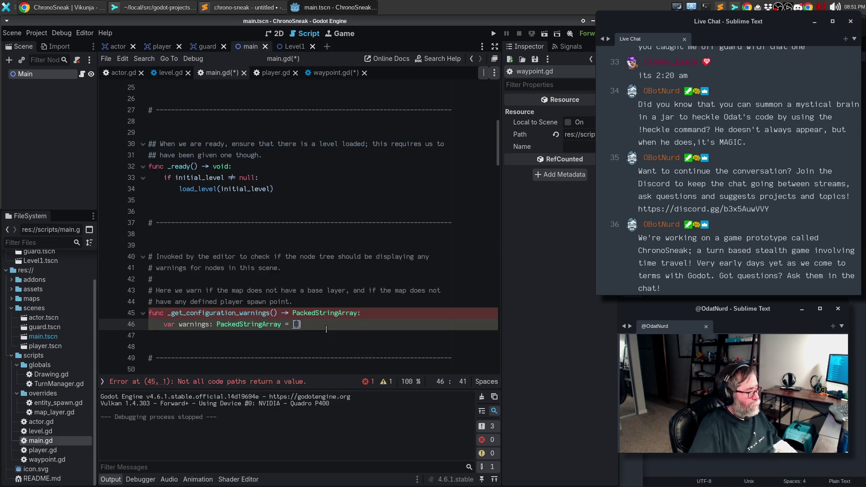
pyautogui.press('Return')
pyautogui.press('Return')
pyautogui.write('return warnnigs')
pyautogui.press('BackSpace')
pyautogui.press('BackSpace')
pyautogui.press('BackSpace')
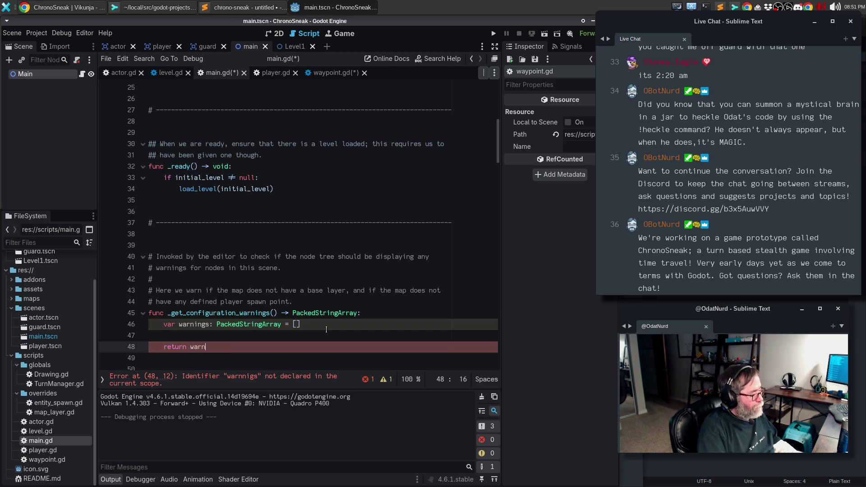
pyautogui.write('ings')
pyautogui.hotkey('ctrl', 's')
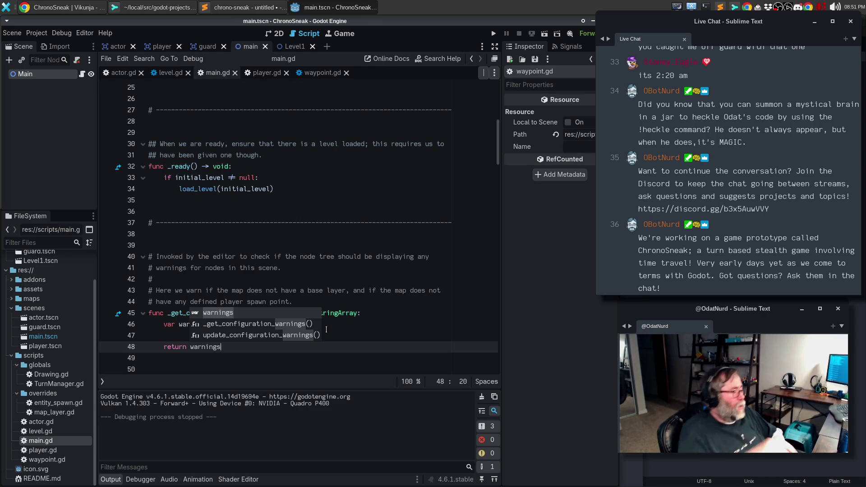
# Open a blank line before the return for a missing-scene check.
pyautogui.click(390, 290)
pyautogui.click(368, 327)
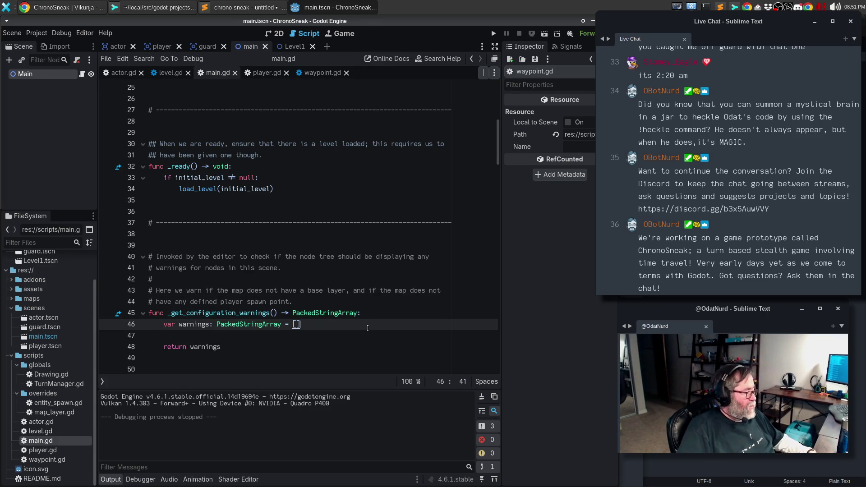
pyautogui.press('Down')
pyautogui.press('Return')
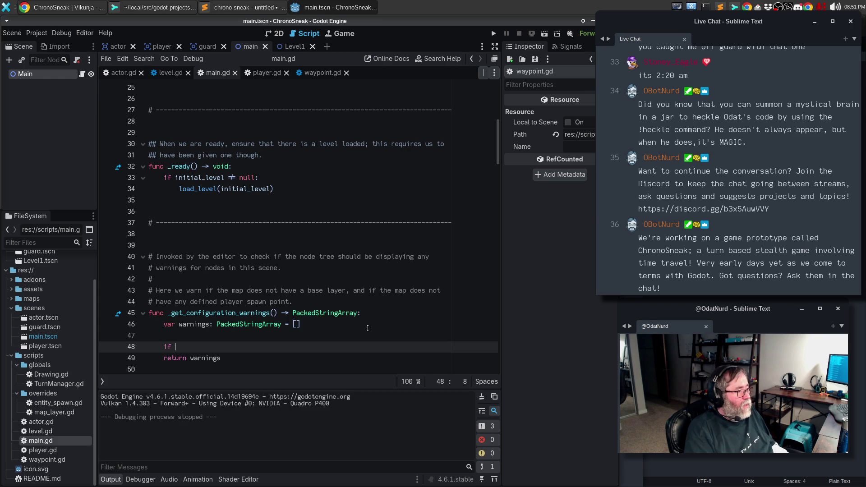
pyautogui.click(40, 74)
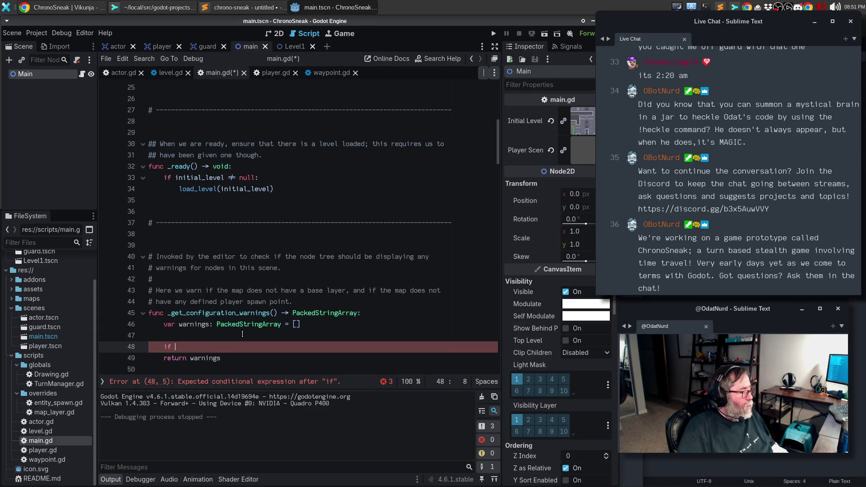
# Add an initial_level == null check that appends a 'no initial level set' warning.
pyautogui.write('initial_le')
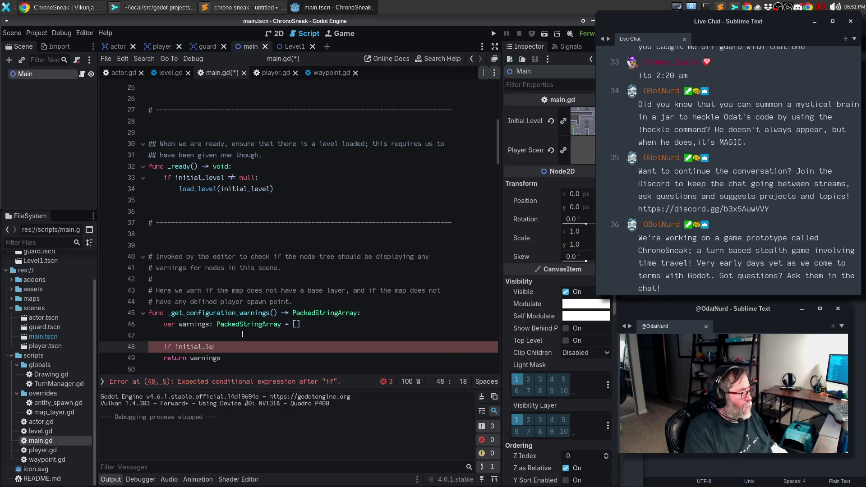
pyautogui.write('vel == ')
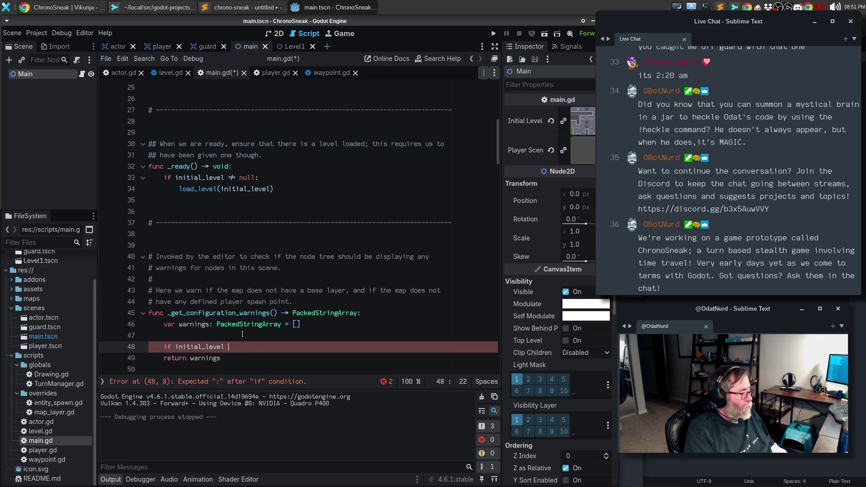
pyautogui.write('null:')
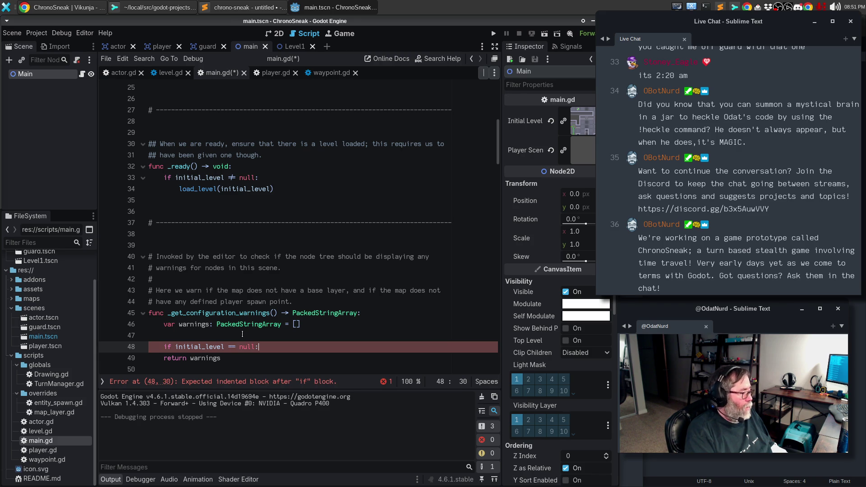
pyautogui.press('Return')
pyautogui.write('warnings.')
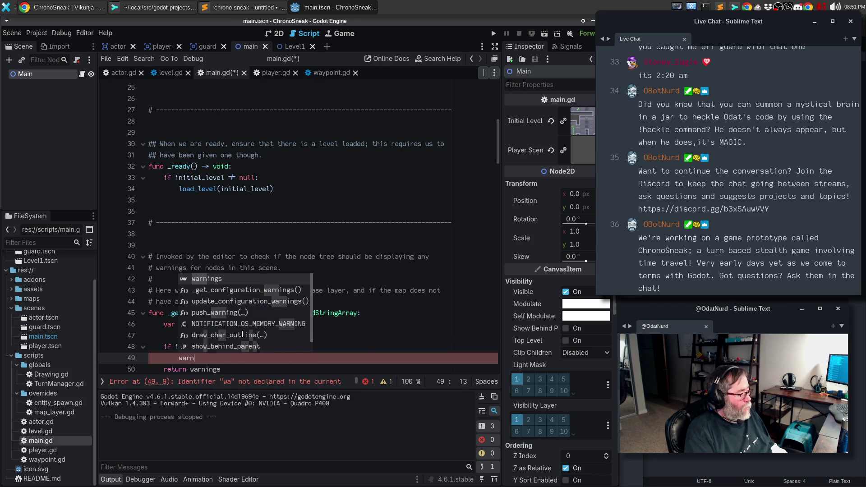
pyautogui.write("append('")
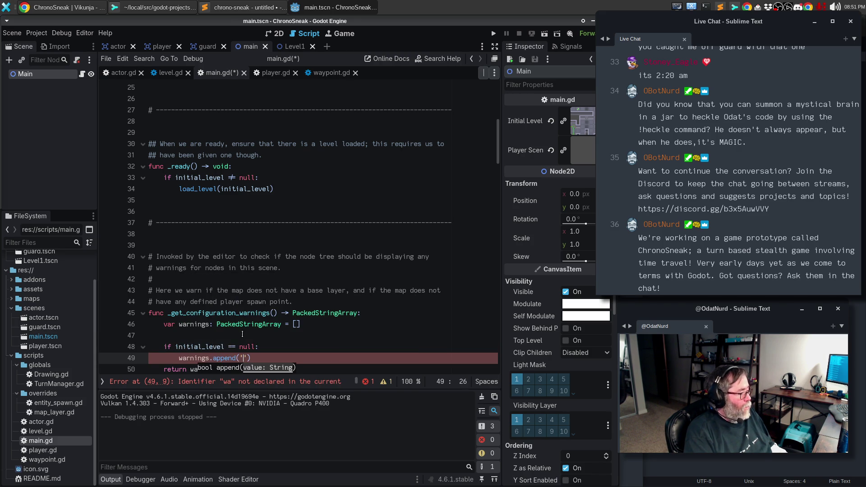
pyautogui.press('BackSpace')
pyautogui.write('"')
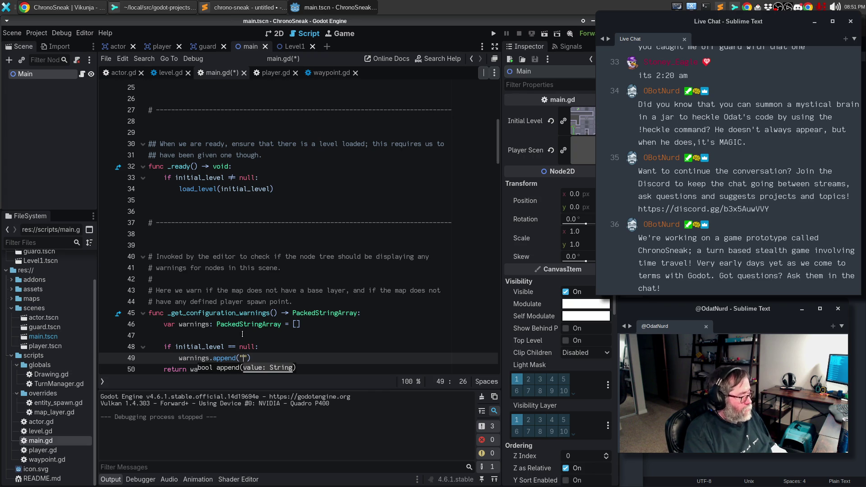
pyautogui.write('Ther')
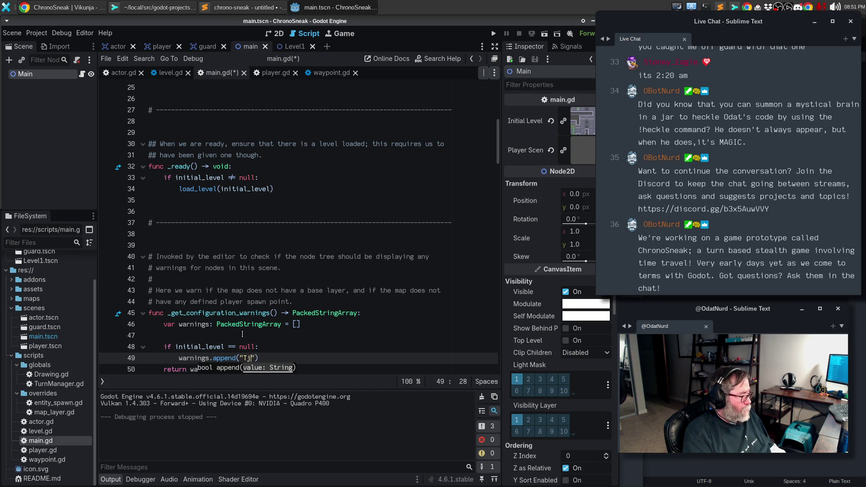
pyautogui.write('e is no initial ')
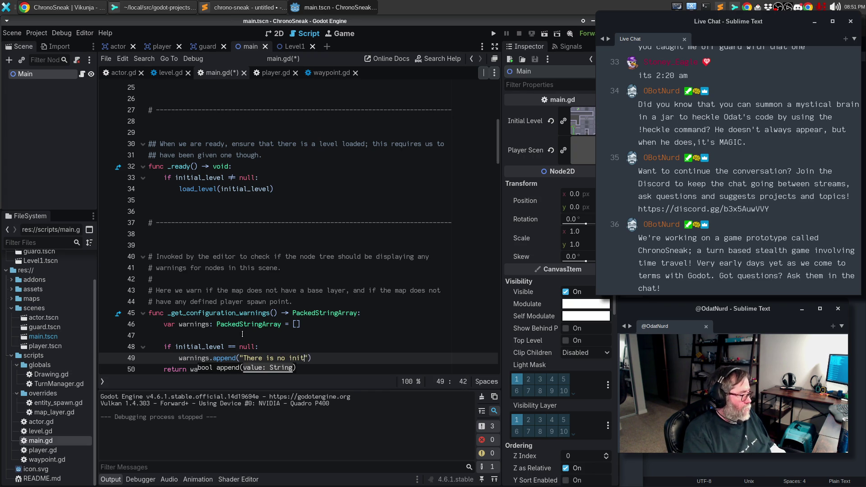
pyautogui.write('levrl de')
pyautogui.press('BackSpace')
pyautogui.press('BackSpace')
pyautogui.press('BackSpace')
pyautogui.write('e')
pyautogui.press('BackSpace')
pyautogui.write('vel set')
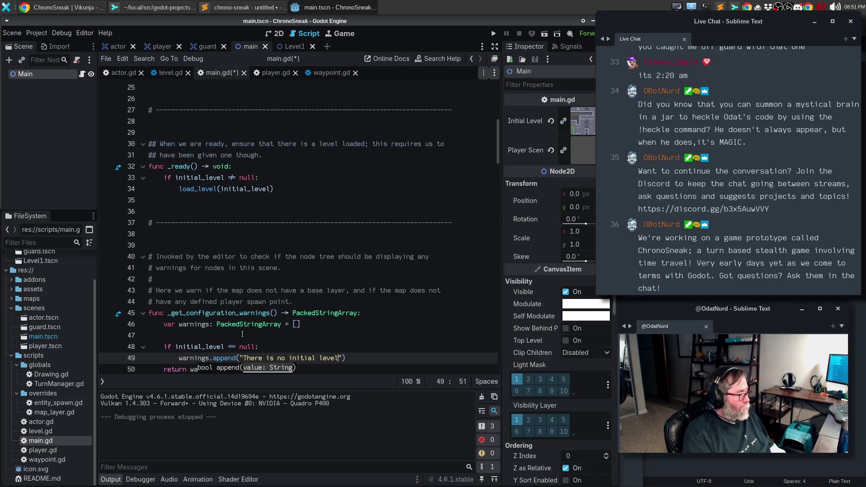
pyautogui.press('End')
pyautogui.press('Return')
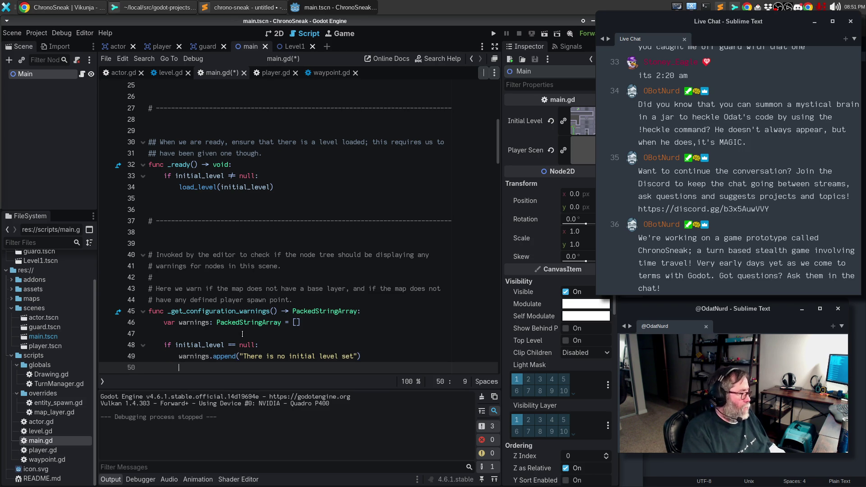
pyautogui.press('Return')
pyautogui.press('BackSpace')
# Add a player_scene == null check appending 'Game has no player node; cannot play'.
pyautogui.write('player_sc')
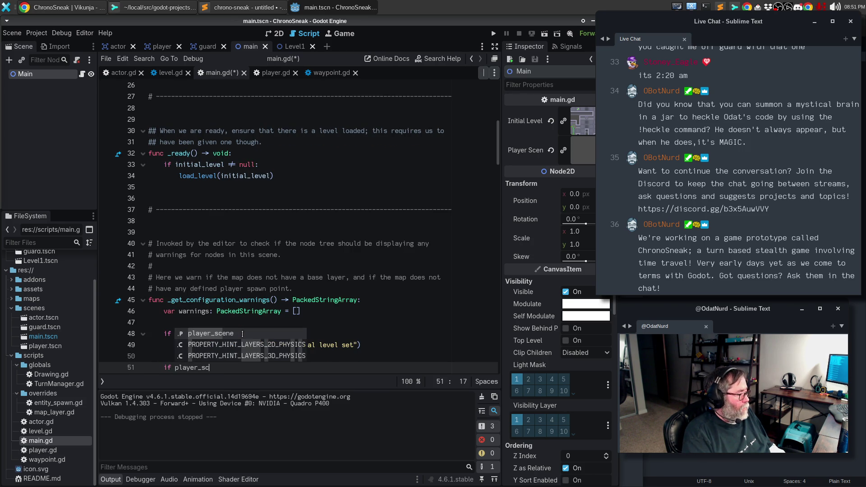
pyautogui.press('Return')
pyautogui.write('== null:')
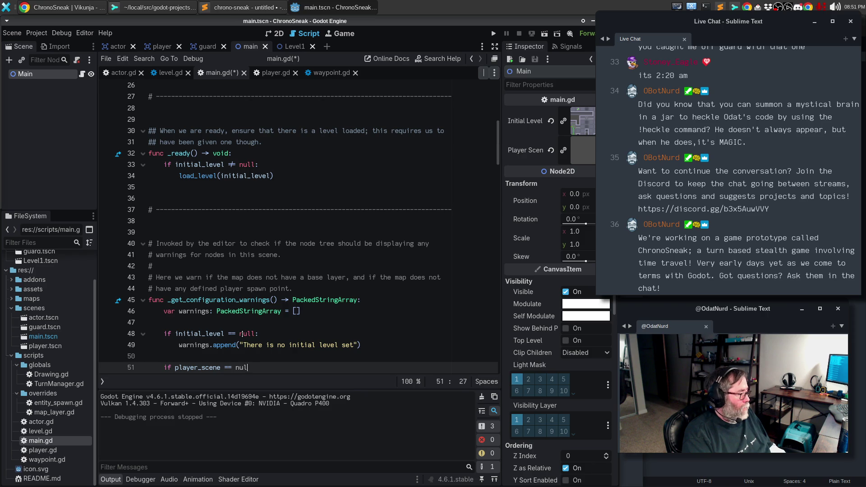
pyautogui.press('Return')
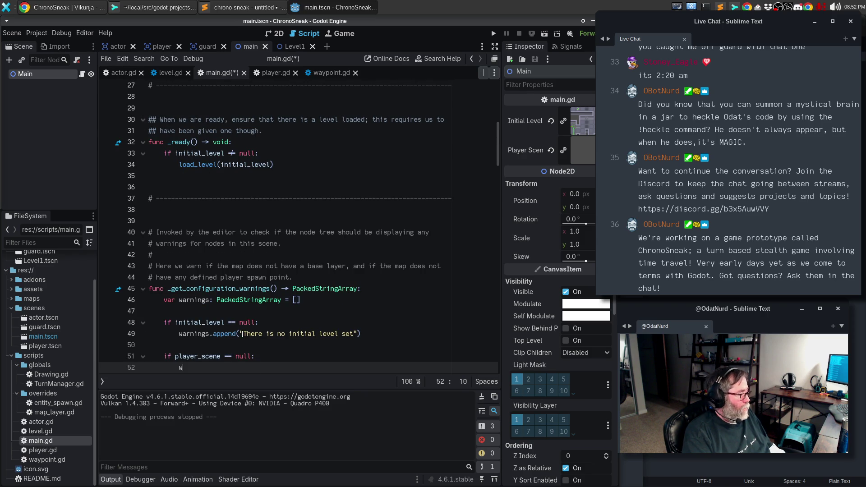
pyautogui.write('warn')
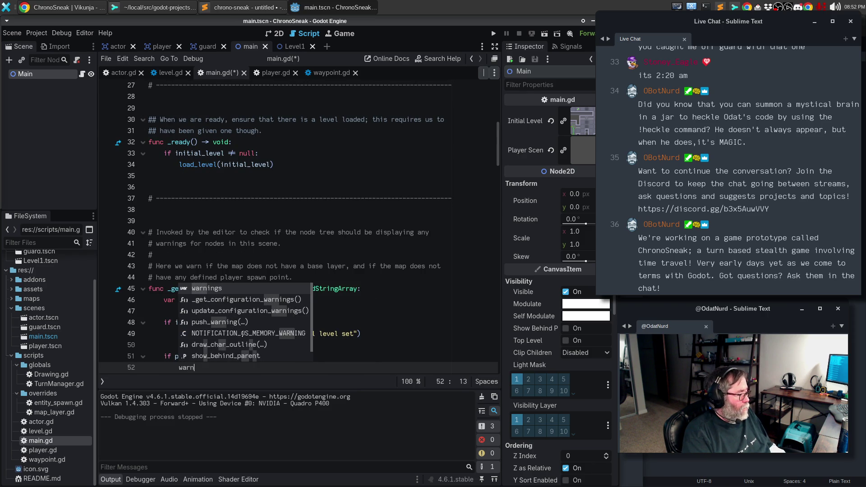
pyautogui.press('Return')
pyautogui.write('.app')
pyautogui.press('Return')
pyautogui.write('"')
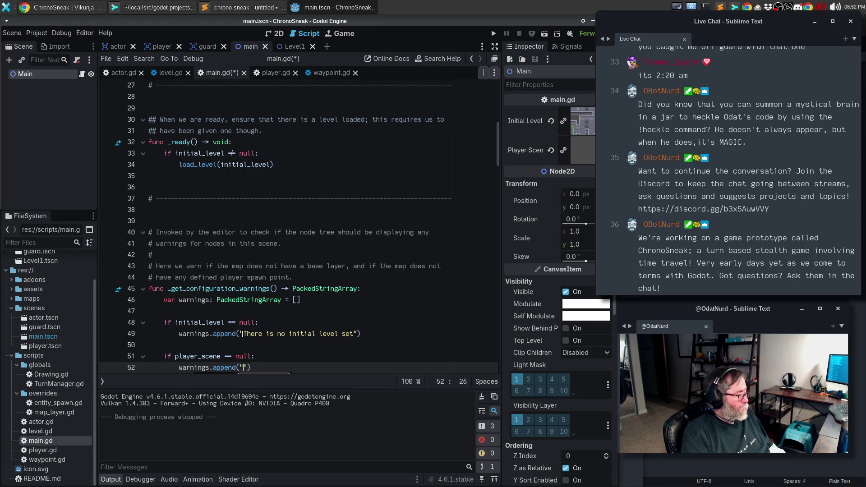
pyautogui.write('Game has no [pla')
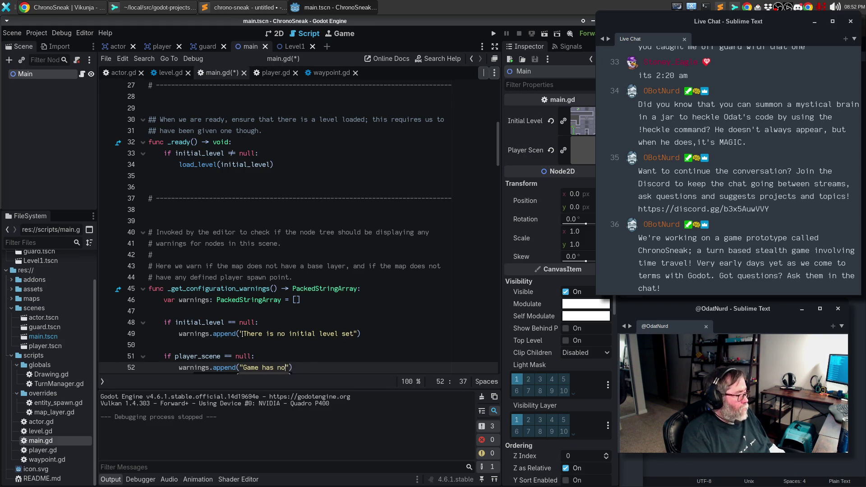
pyautogui.press('BackSpace')
pyautogui.press('BackSpace')
pyautogui.press('BackSpace')
pyautogui.write('player node; cannot p')
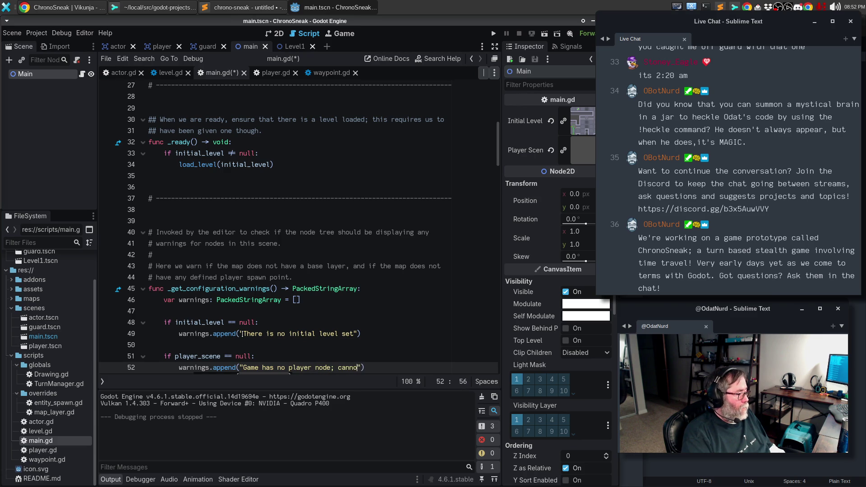
pyautogui.write('ay')
pyautogui.press('Left')
pyautogui.press('Left')
pyautogui.write('k')
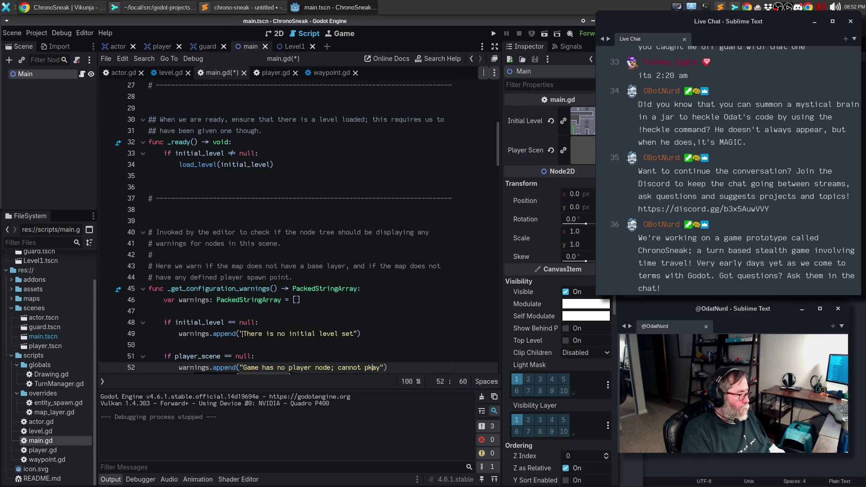
pyautogui.press('BackSpace')
pyautogui.write('l')
# Reword the first warning to 'Game has no initial level set; cannot play' and save.
pyautogui.press('Up')
pyautogui.press('Up')
pyautogui.press('Up')
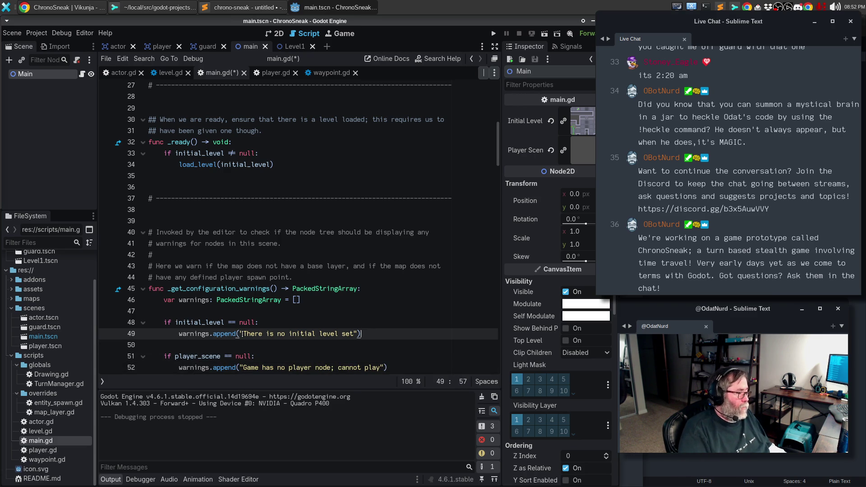
pyautogui.hotkey('ctrl', 'shift', 'Left')
pyautogui.hotkey('ctrl', 'shift', 'Left')
pyautogui.hotkey('ctrl', 'shift', 'Left')
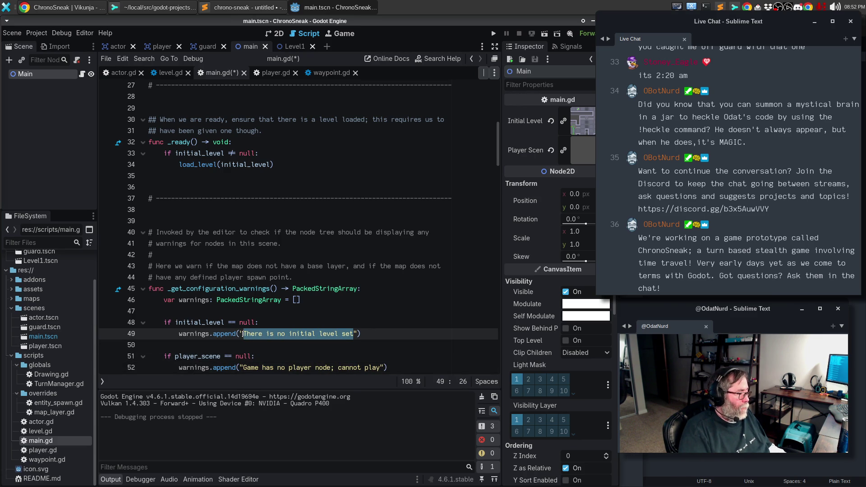
pyautogui.write('Game has no i')
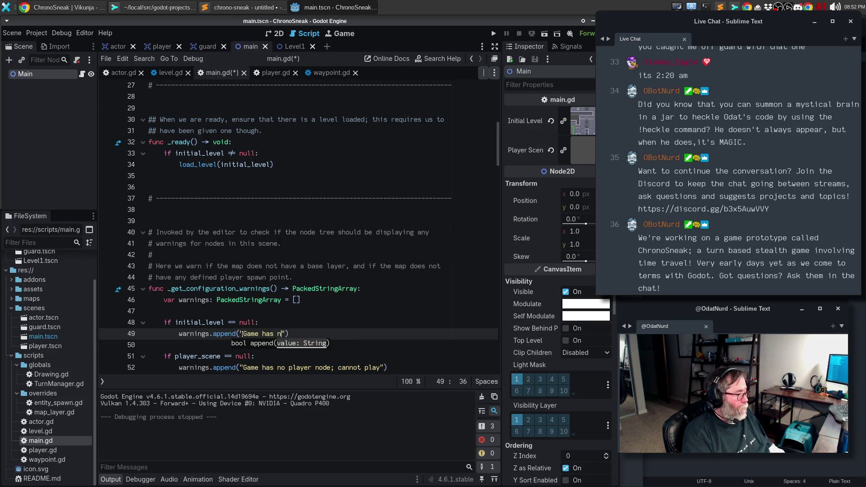
pyautogui.write('nitial le')
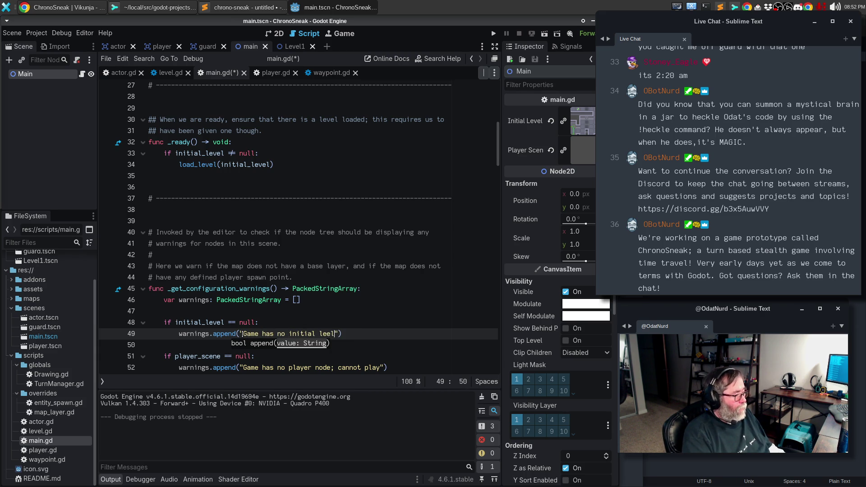
pyautogui.write('vel sw')
pyautogui.press('BackSpace')
pyautogui.write('et; cannot p')
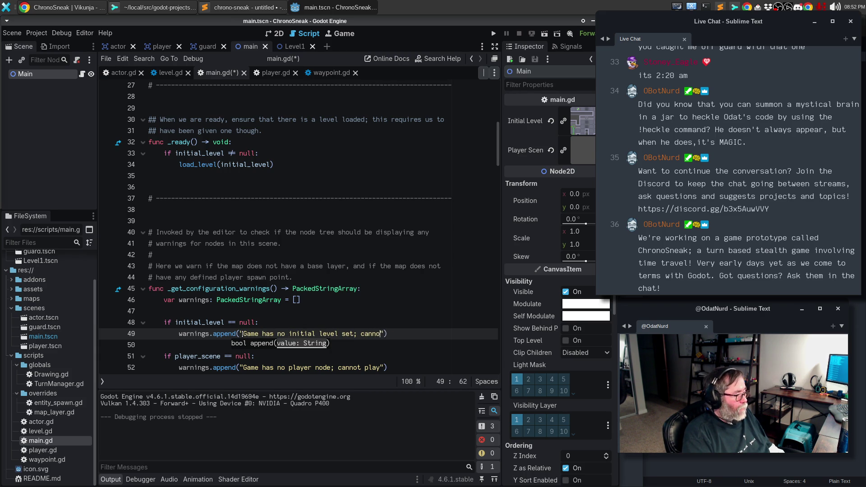
pyautogui.write('lay')
pyautogui.hotkey('ctrl', 's')
# Reload the saved Main scene from the Scene menu.
pyautogui.rightClick(25, 73)
pyautogui.click(24, 117)
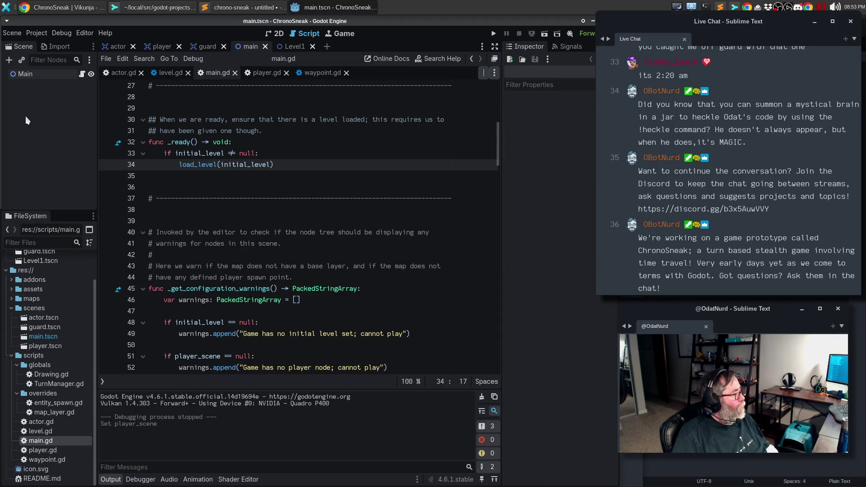
pyautogui.click(11, 33)
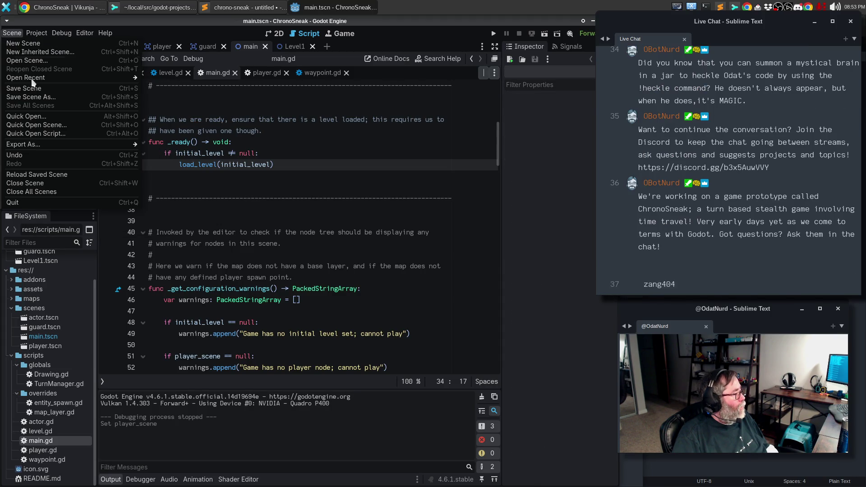
pyautogui.click(43, 173)
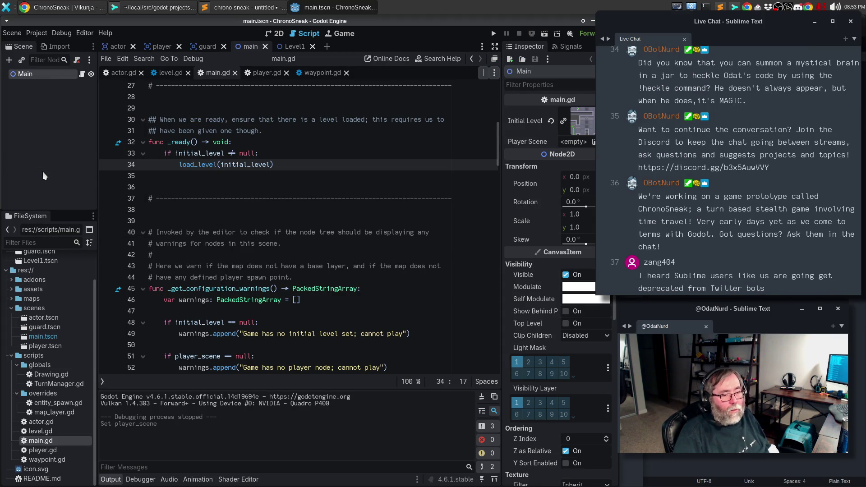
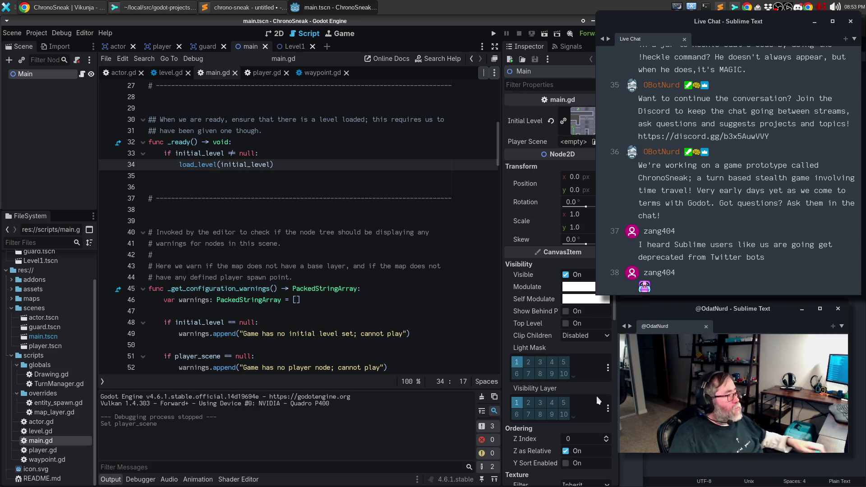
# Review the warnings comments and the top of main.gd below extends Node2D.
pyautogui.click(248, 243)
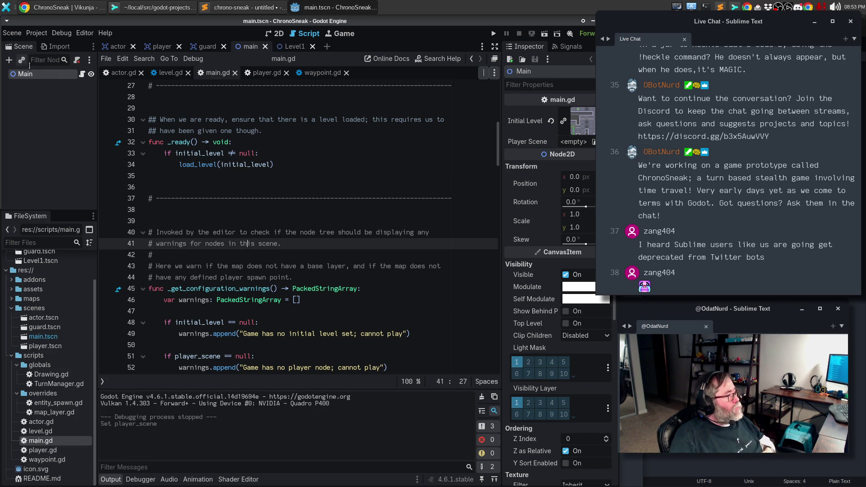
pyautogui.click(249, 237)
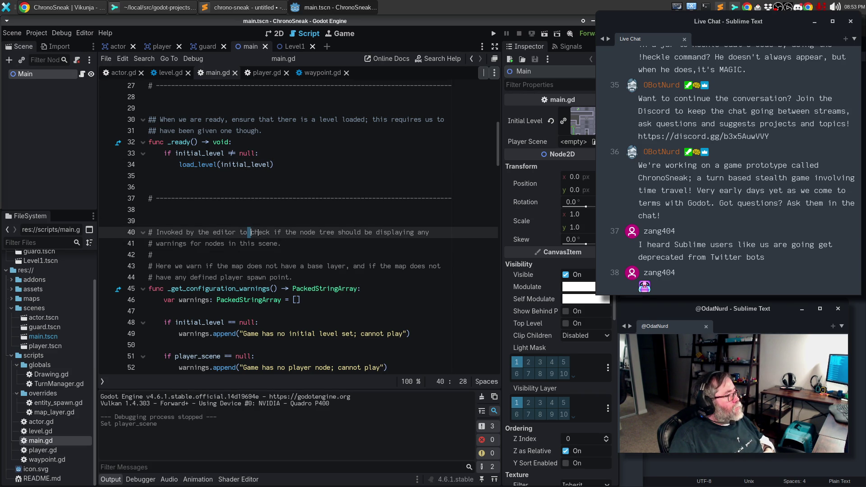
pyautogui.scroll(5, 278, 234)
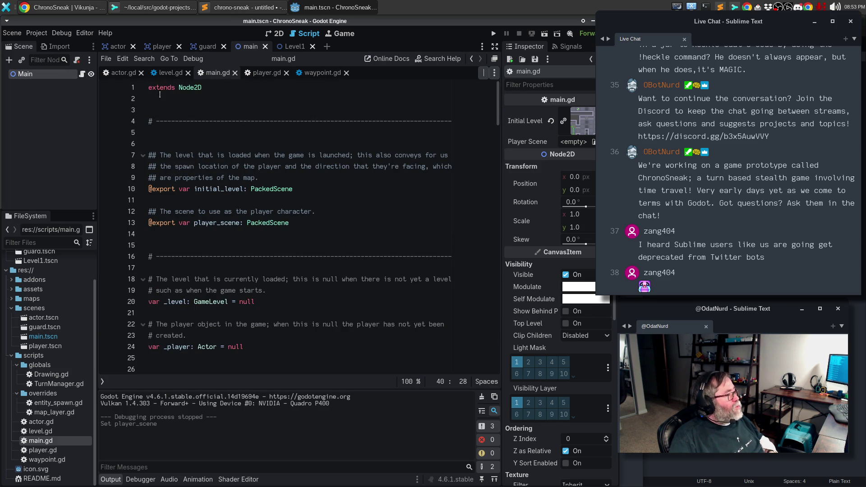
pyautogui.click(252, 98)
pyautogui.click(350, 200)
pyautogui.click(335, 211)
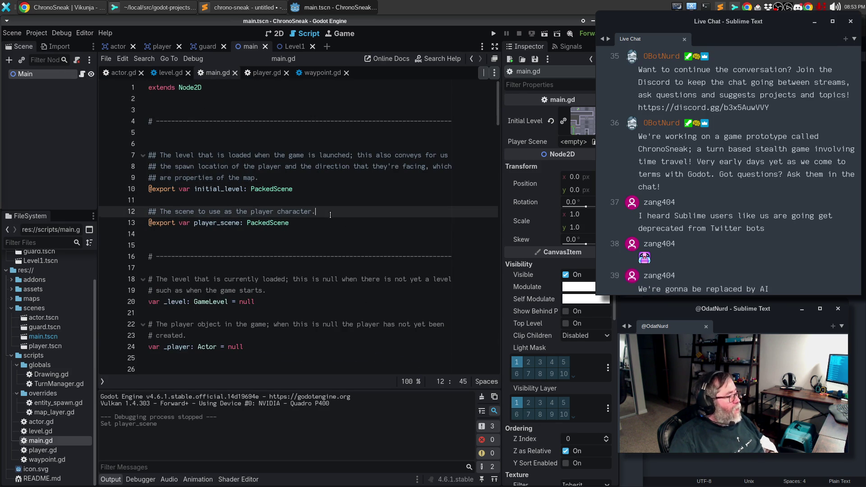
pyautogui.scroll(-8, 331, 206)
pyautogui.scroll(-4, 331, 205)
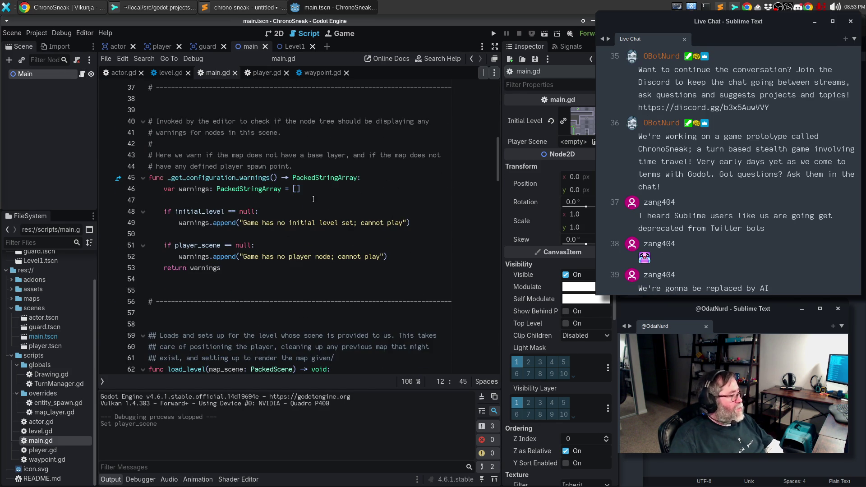
# Inspect the initial_level null check and highlight every use of initial_level.
pyautogui.click(240, 177)
pyautogui.click(280, 211)
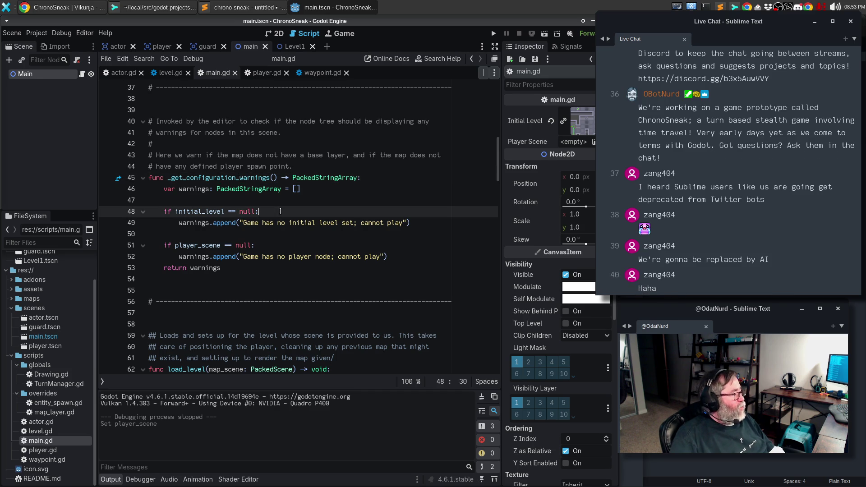
pyautogui.click(198, 209)
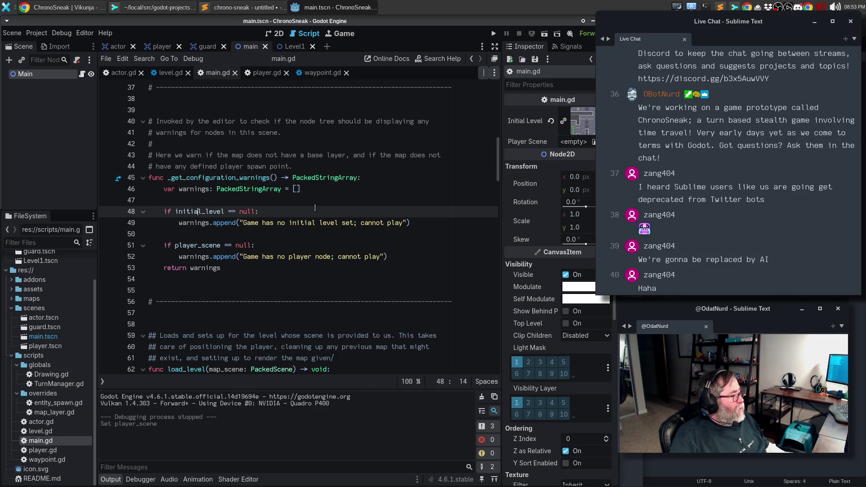
pyautogui.scroll(12, 313, 207)
pyautogui.doubleClick(202, 188)
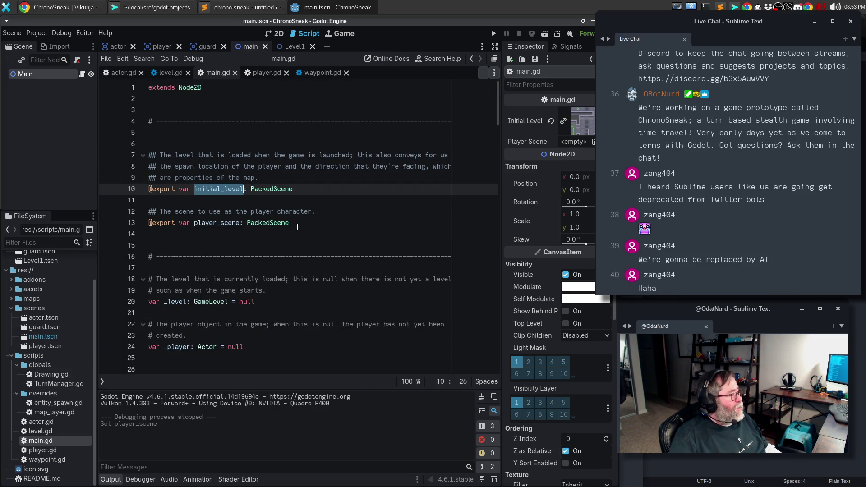
pyautogui.scroll(-2, 297, 226)
pyautogui.scroll(-5, 307, 225)
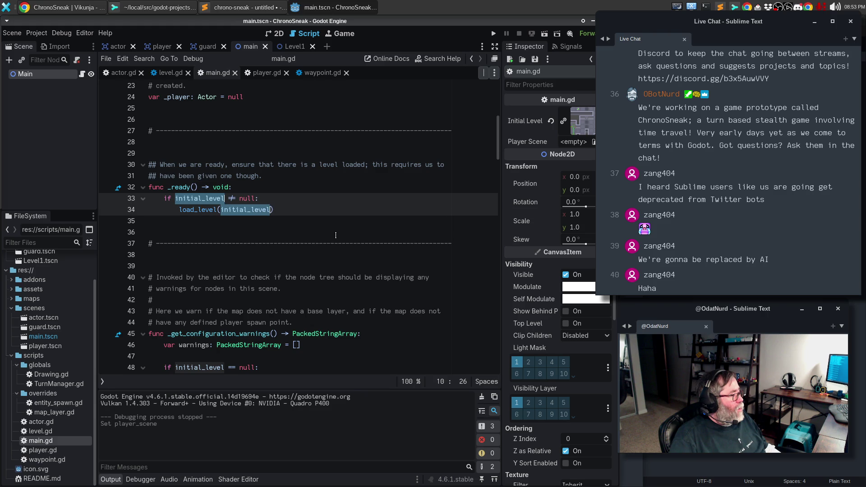
pyautogui.scroll(-4, 336, 235)
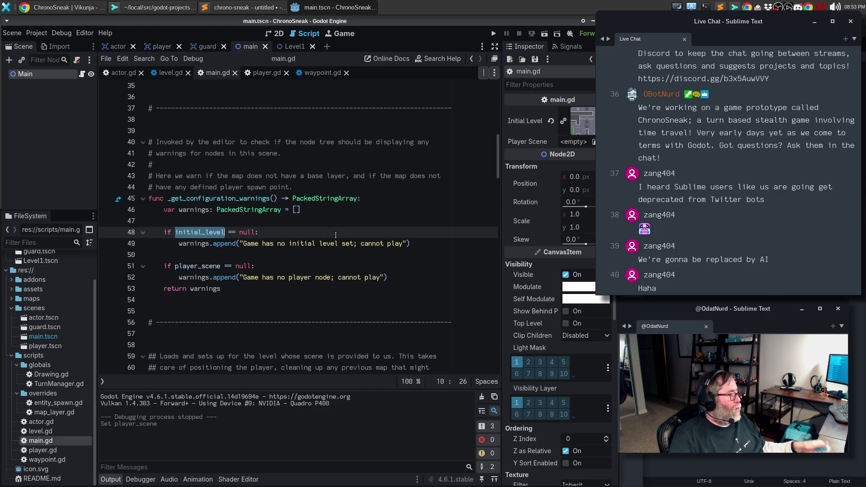
# View player.gd and waypoint.gd, then move the main.gd tab to the first position.
pyautogui.moveTo(222, 245)
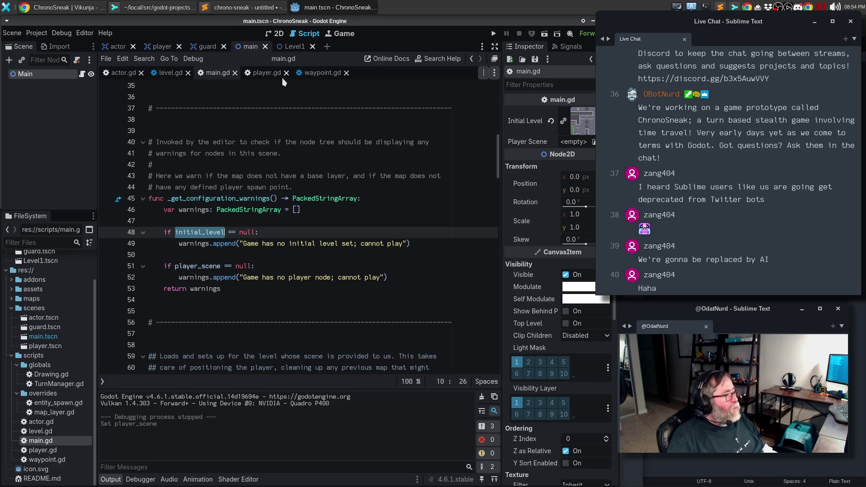
pyautogui.click(261, 73)
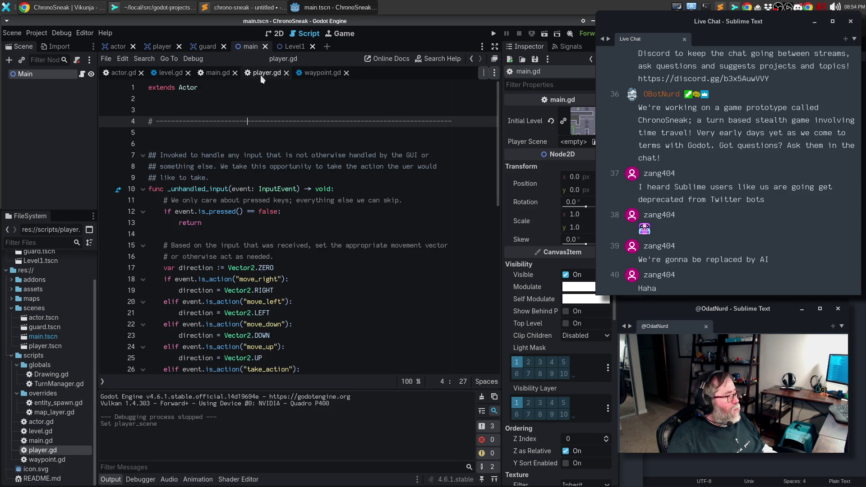
pyautogui.click(311, 75)
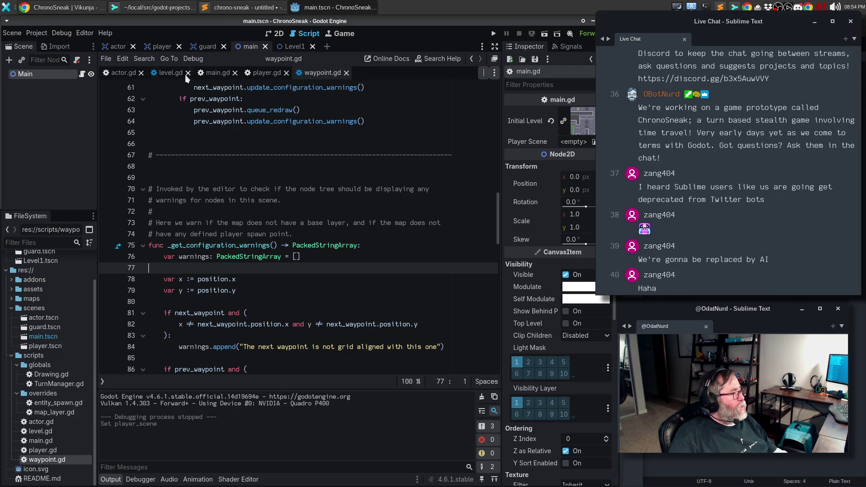
pyautogui.click(211, 74)
pyautogui.moveTo(212, 73); pyautogui.dragTo(108, 74)
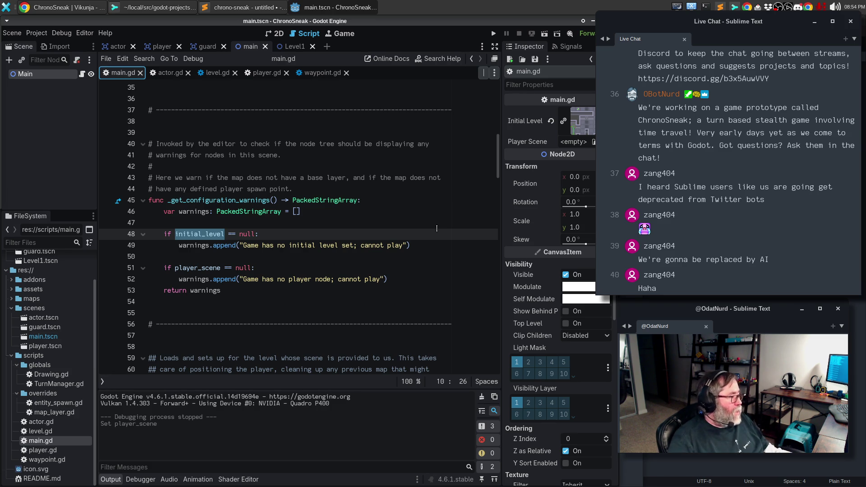
pyautogui.click(271, 237)
# Jump to _get_configuration_warnings with Go to Function and search main.gd for its name.
pyautogui.hotkey('ctrl', 'alt', 'f')
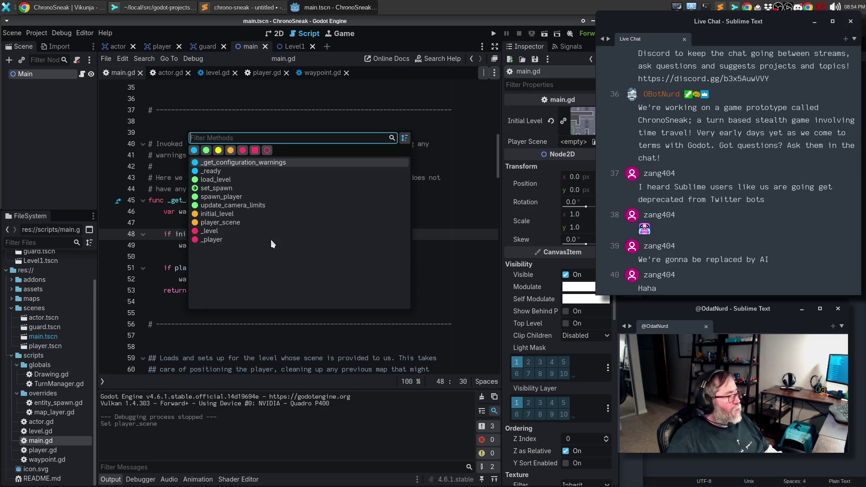
pyautogui.press('Return')
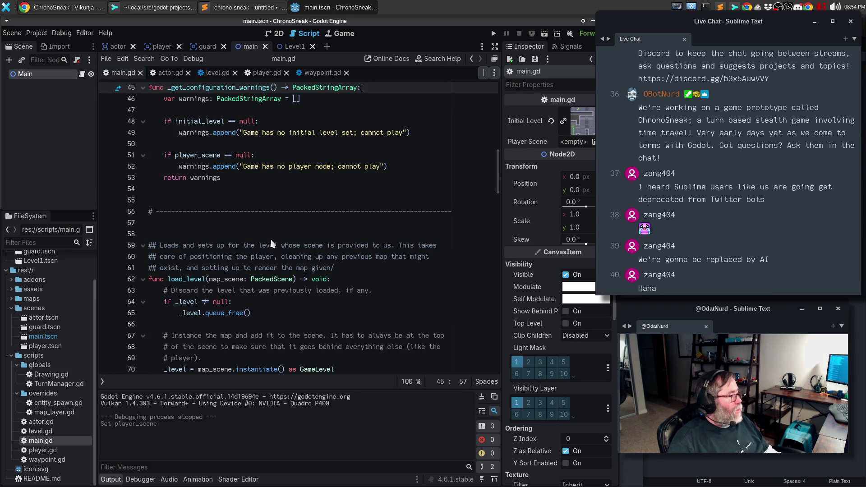
pyautogui.scroll(1, 272, 195)
pyautogui.scroll(3, 271, 194)
pyautogui.doubleClick(252, 189)
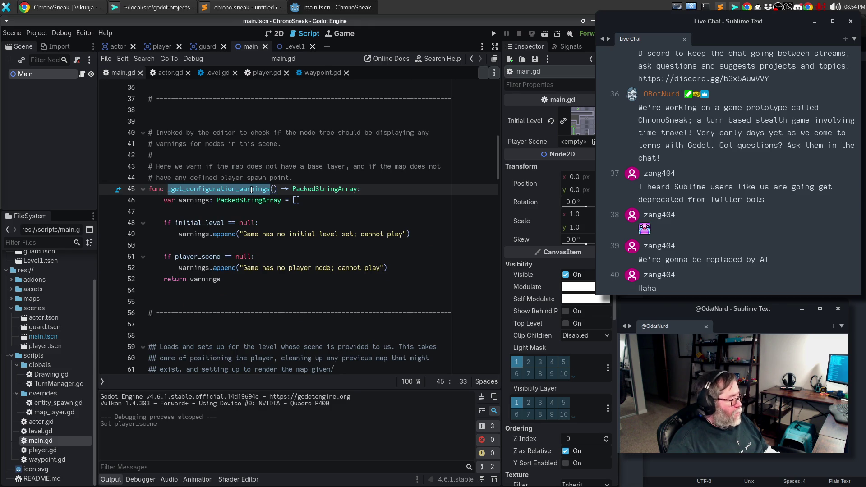
pyautogui.hotkey('ctrl', 'f')
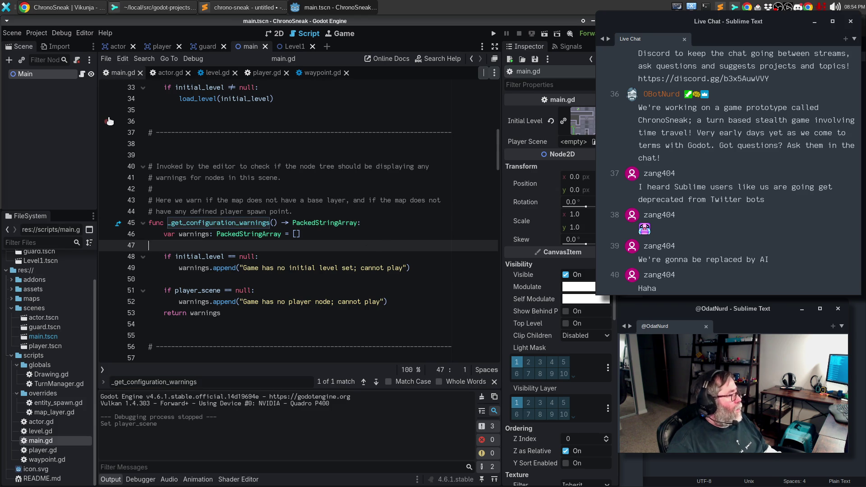
pyautogui.click(371, 222)
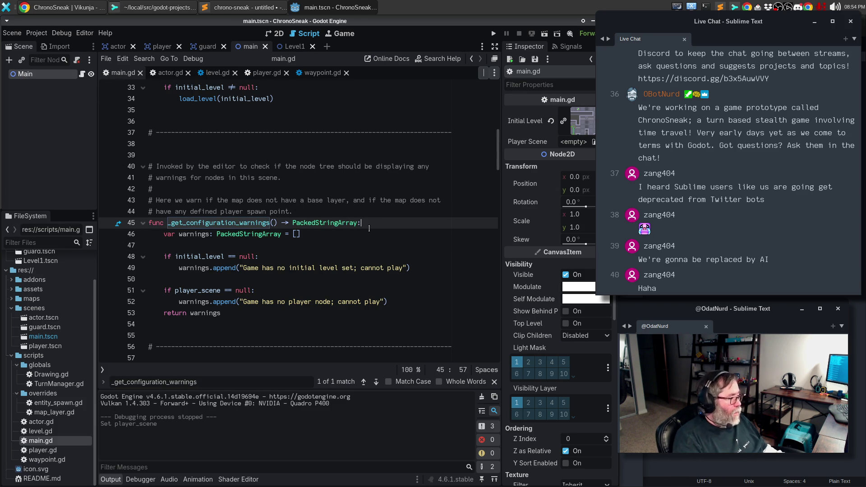
# Add a print("getting config warnings for for") line below the warnings array.
pyautogui.press('Down')
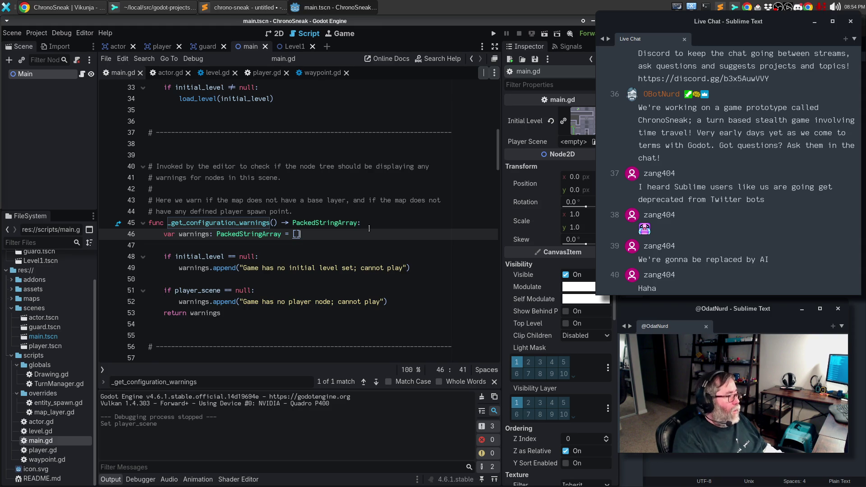
pyautogui.press('Return')
pyautogui.write('create_tween()')
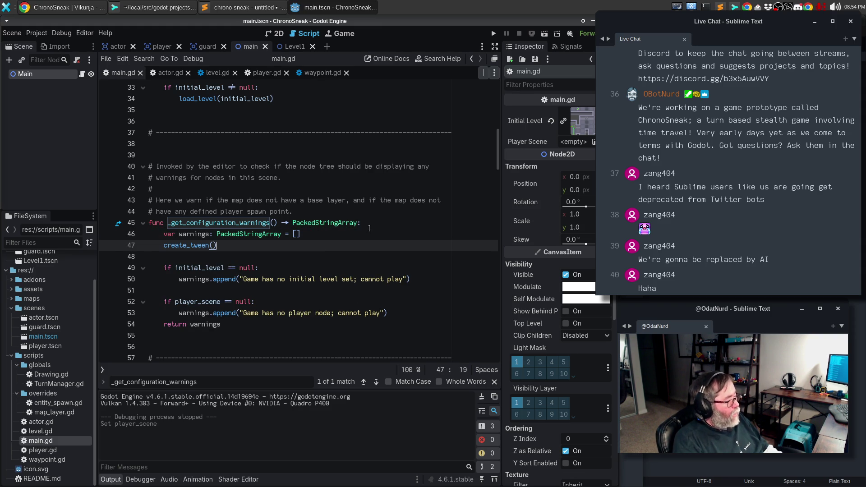
pyautogui.hotkey('ctrl', 'z')
pyautogui.write('c')
pyautogui.write('rint')
pyautogui.press('BackSpace')
pyautogui.press('BackSpace')
pyautogui.write('(')
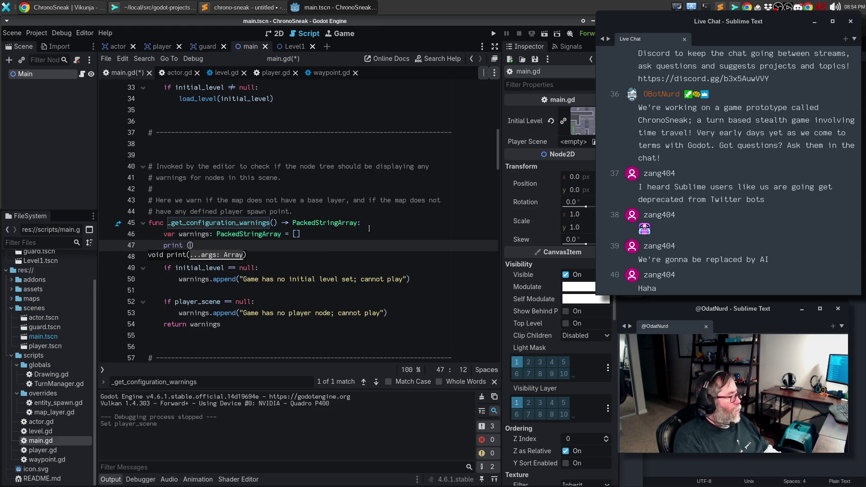
pyautogui.write('"tge')
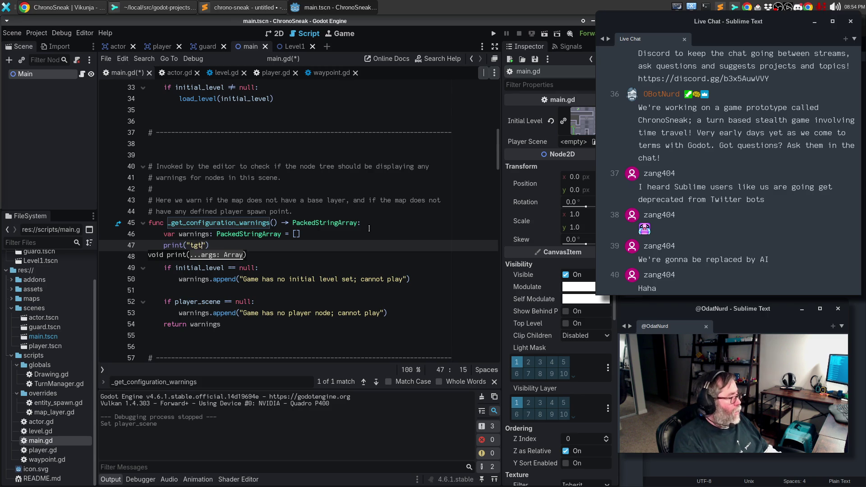
pyautogui.press('BackSpace')
pyautogui.press('BackSpace')
pyautogui.press('BackSpace')
pyautogui.write('getting conf')
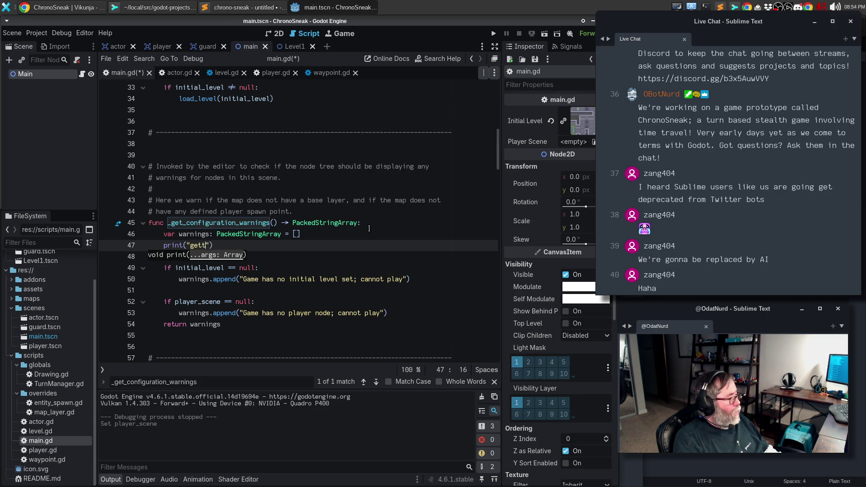
pyautogui.write('ig ea')
pyautogui.press('BackSpace')
pyautogui.press('BackSpace')
pyautogui.write('warn')
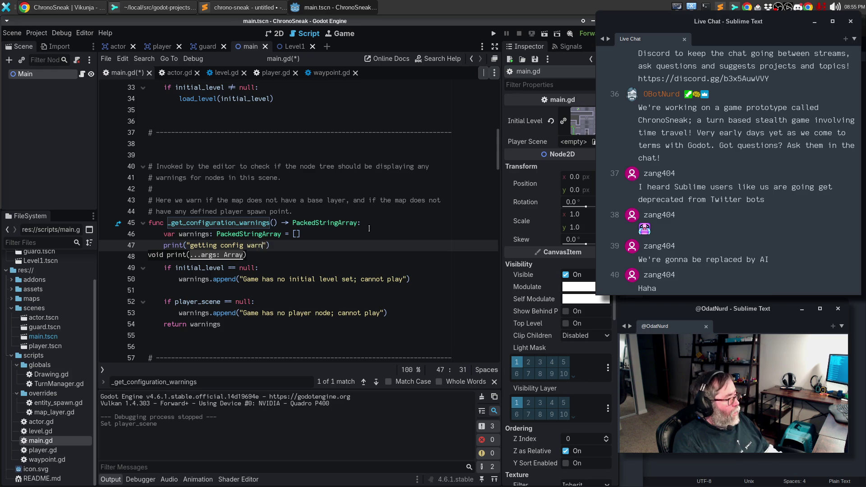
pyautogui.write('ings for')
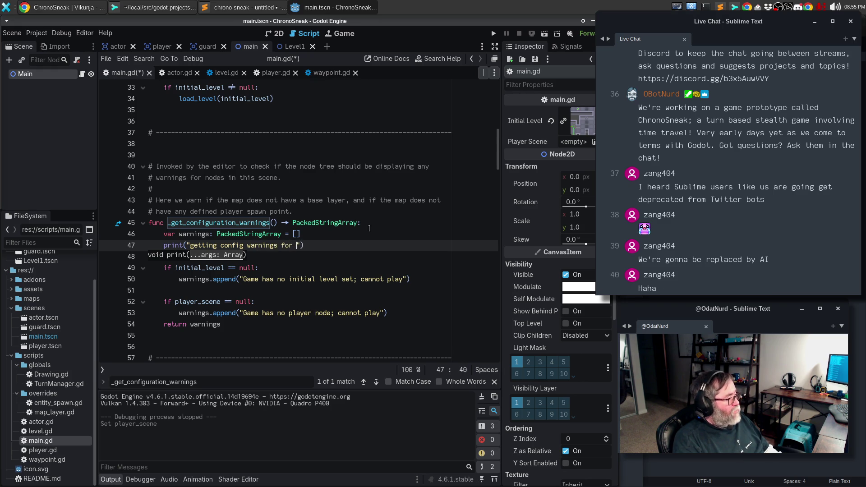
pyautogui.write(' for')
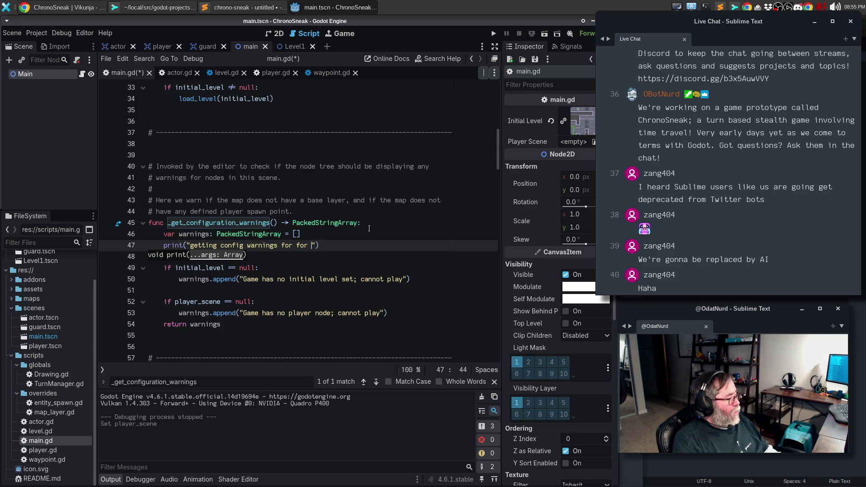
# Replace the duplicate 'for' with 'the main scene' and save main.gd.
pyautogui.press('Escape')
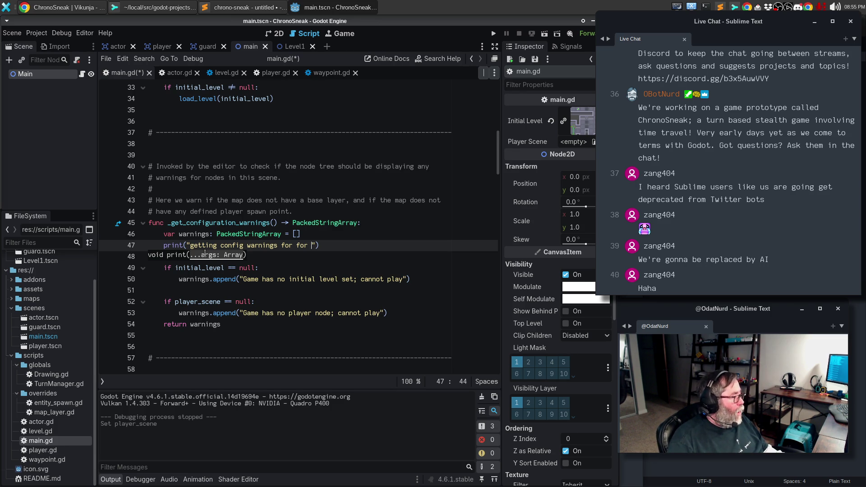
pyautogui.click(257, 312)
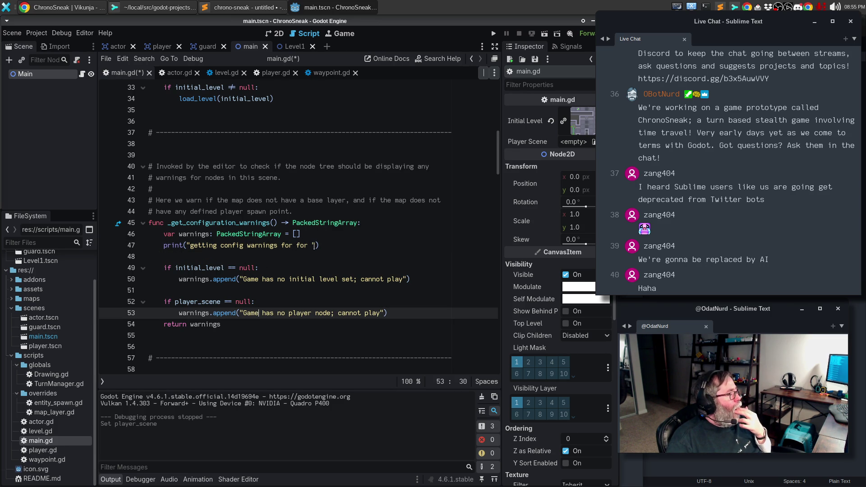
pyautogui.doubleClick(312, 245)
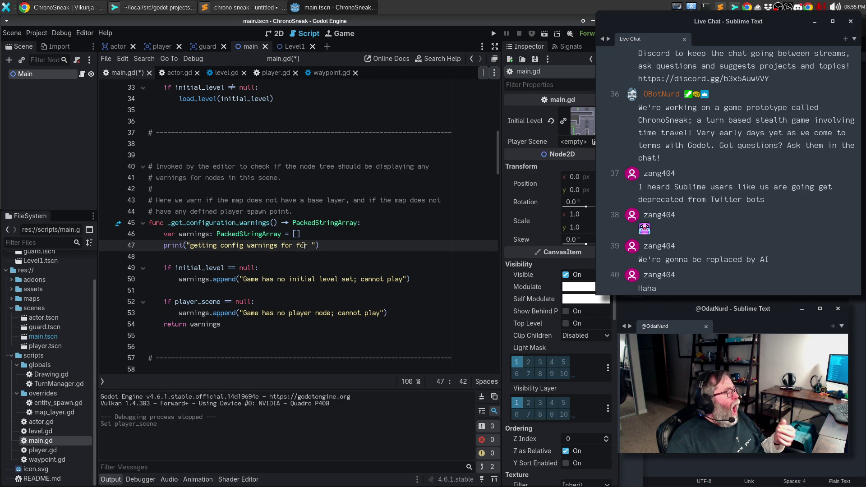
pyautogui.write('the main scene')
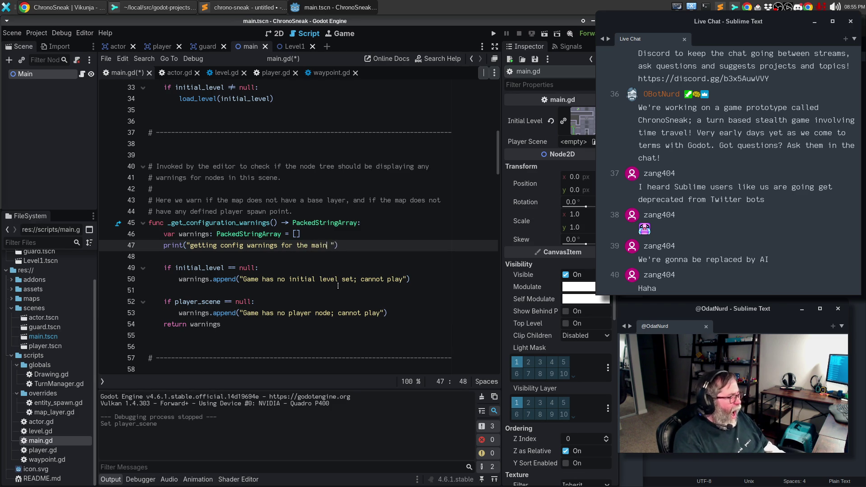
pyautogui.press('BackSpace')
pyautogui.hotkey('ctrl', 's')
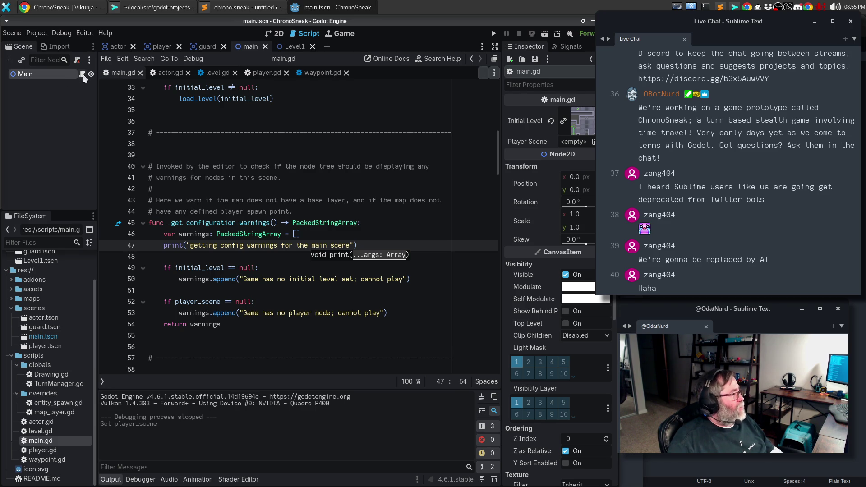
# Reload the main scene with Scene > Reload Saved Scene, then run the game with F5.
pyautogui.click(165, 73)
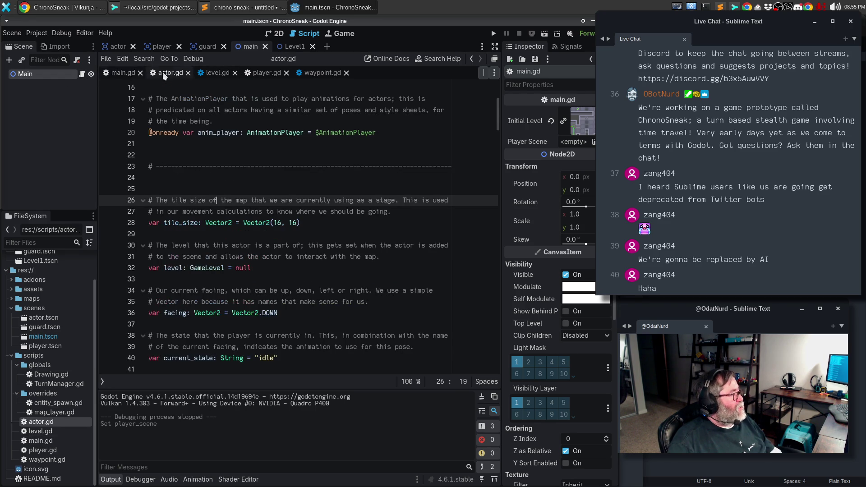
pyautogui.click(82, 75)
pyautogui.click(80, 35)
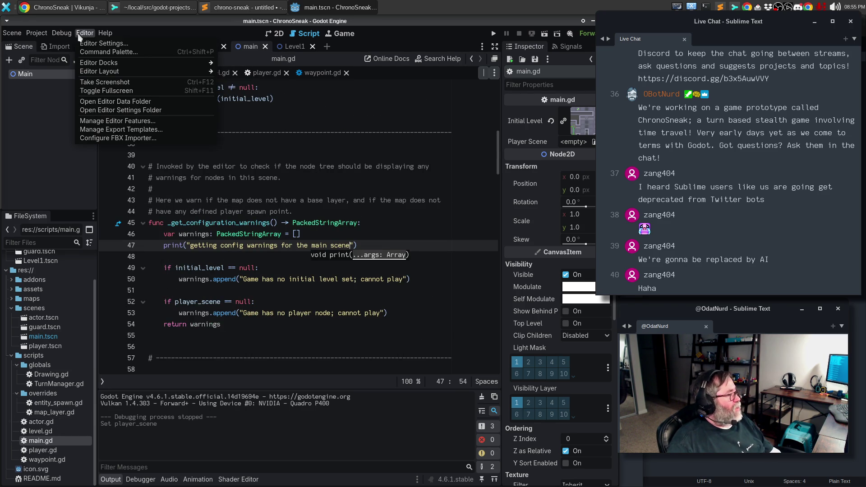
pyautogui.click(13, 33)
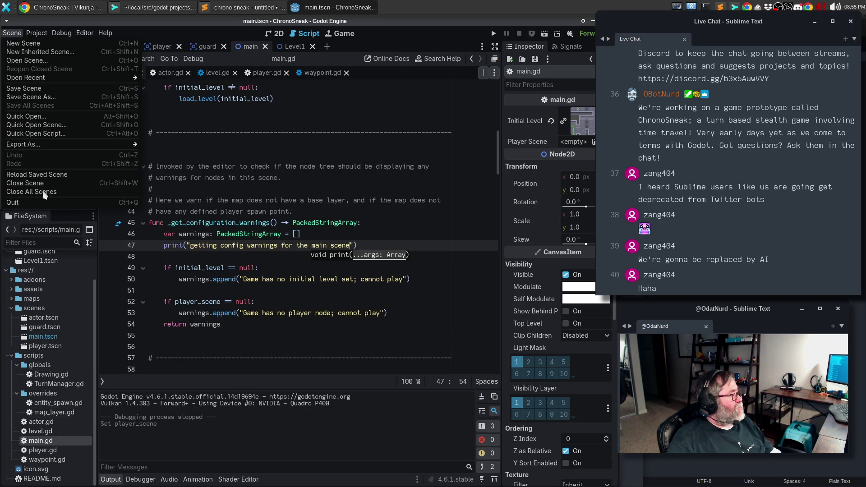
pyautogui.click(43, 175)
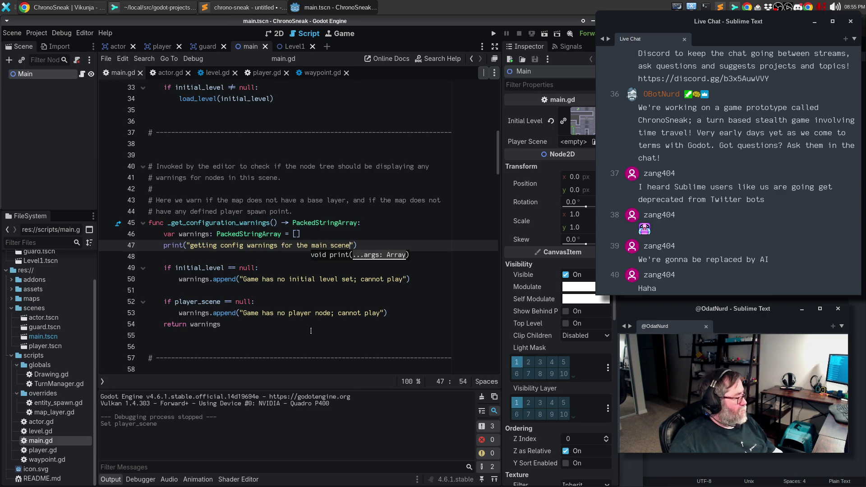
pyautogui.press('F5')
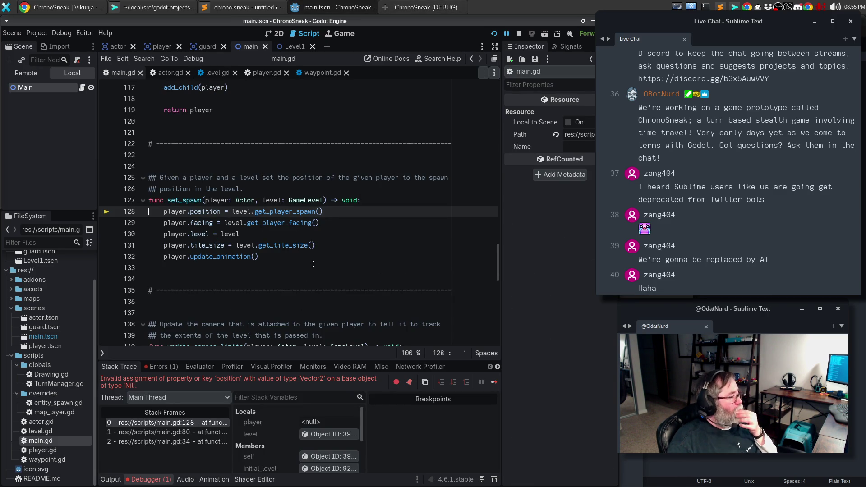
# Trace set_spawn and spawn_player calls through main.gd's code.
pyautogui.click(332, 278)
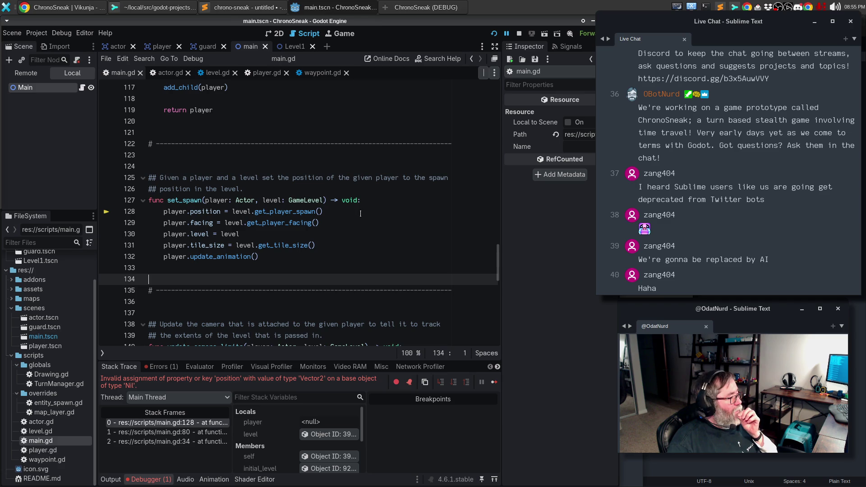
pyautogui.click(186, 200)
pyautogui.keyDown('ctrl'); pyautogui.click(186, 200); pyautogui.keyUp('ctrl')
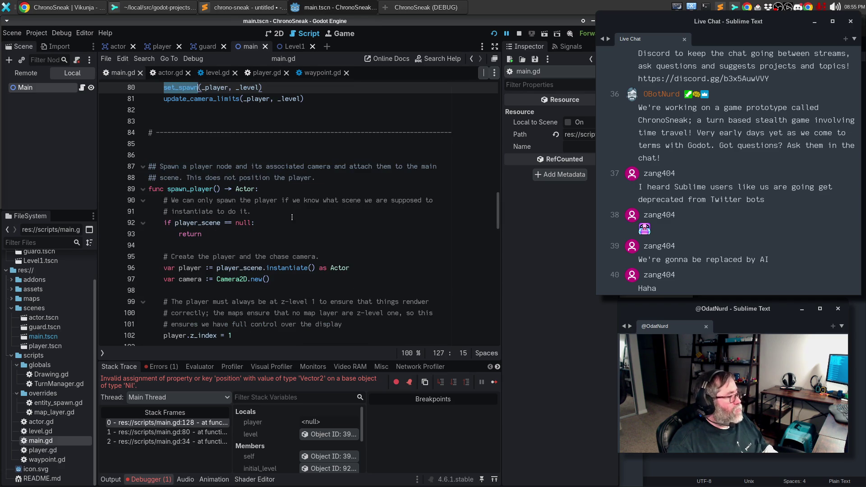
pyautogui.scroll(5, 292, 217)
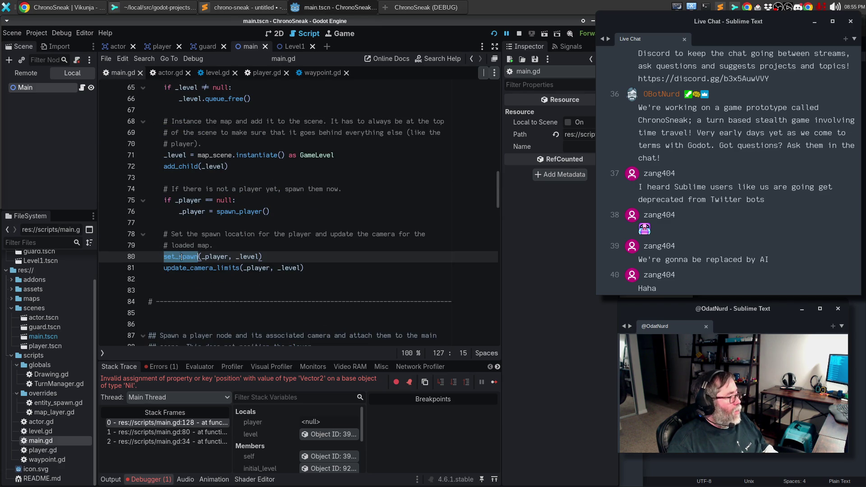
pyautogui.scroll(3, 188, 247)
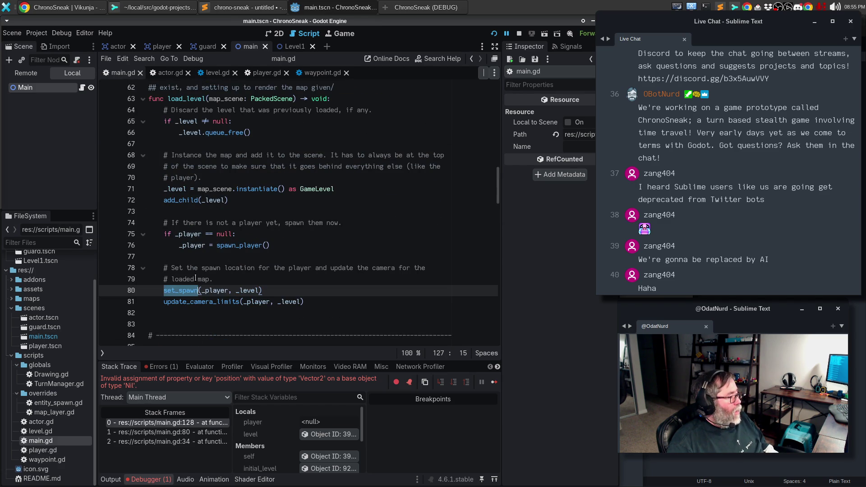
pyautogui.click(195, 279)
pyautogui.scroll(3, 198, 264)
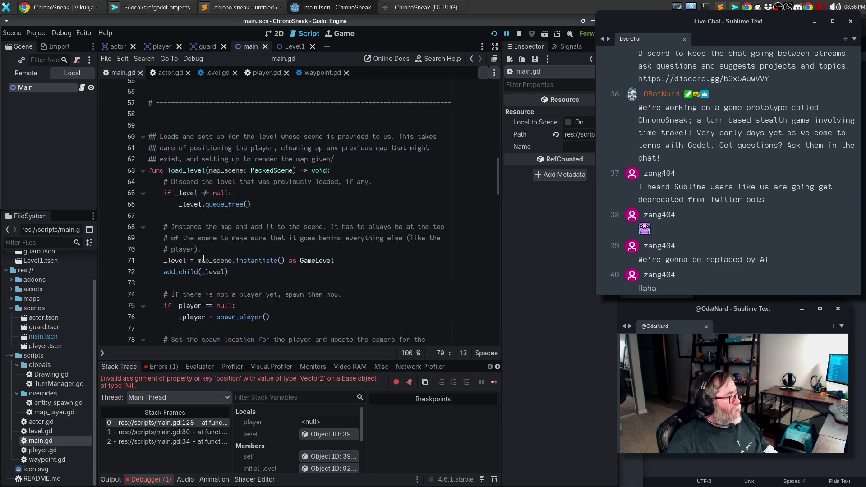
pyautogui.scroll(-3, 204, 255)
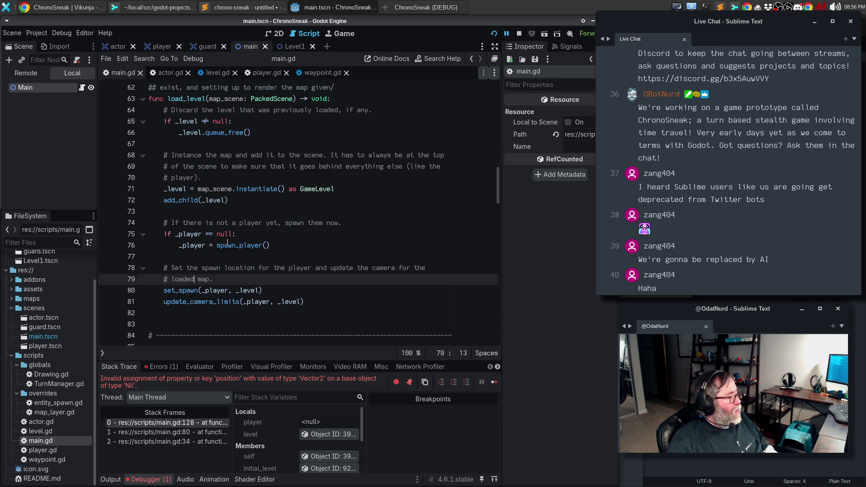
pyautogui.doubleClick(227, 243)
pyautogui.scroll(-5, 298, 249)
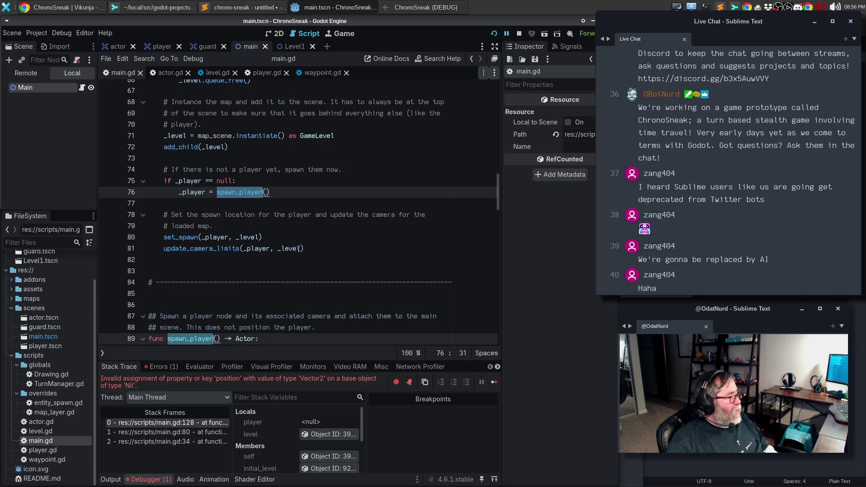
pyautogui.scroll(-4, 339, 244)
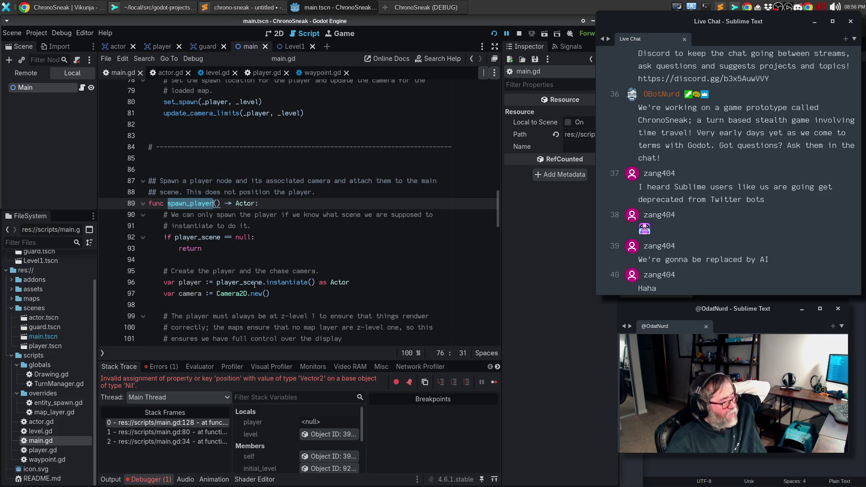
# Select stack frame 1 at line 80, then expand the set_spawn error's stack trace in Errors.
pyautogui.doubleClick(208, 378)
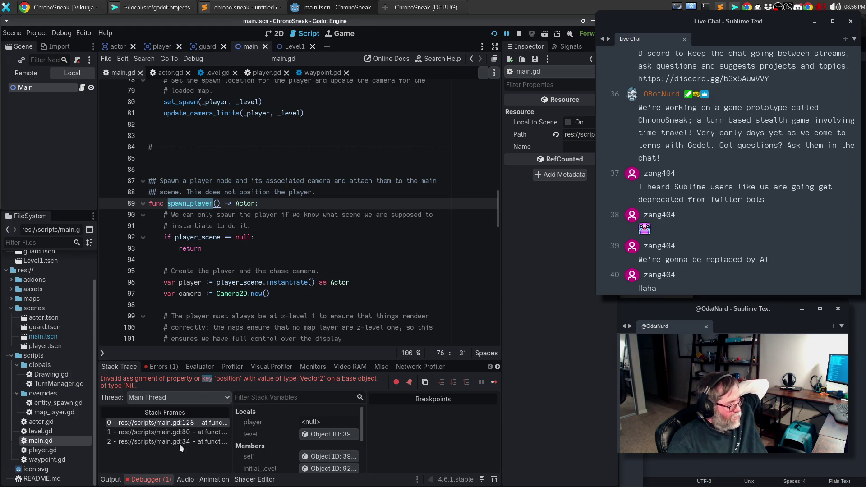
pyautogui.click(150, 397)
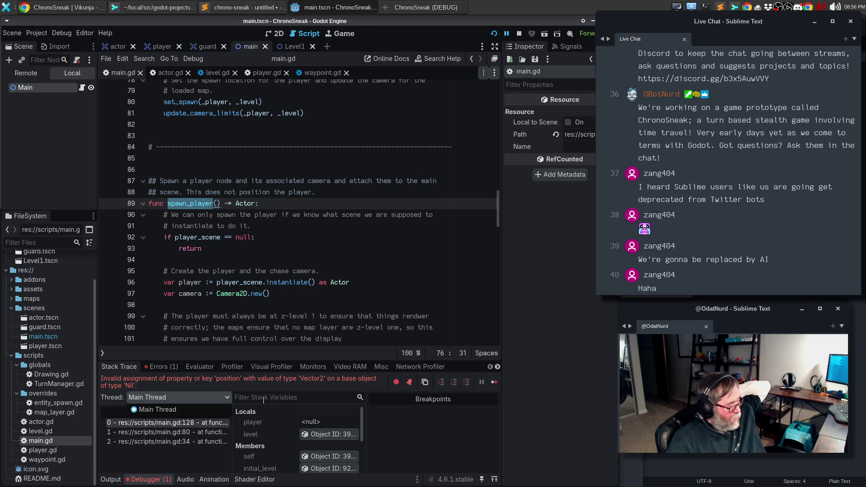
pyautogui.click(271, 432)
pyautogui.click(180, 434)
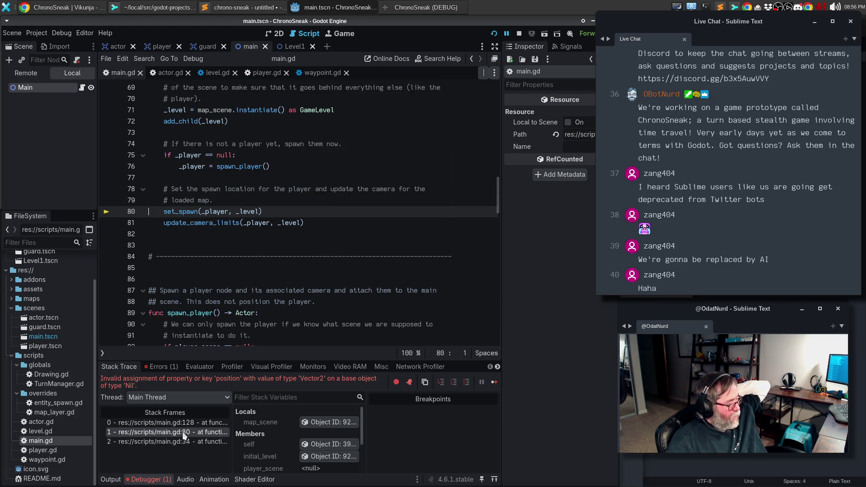
pyautogui.click(160, 366)
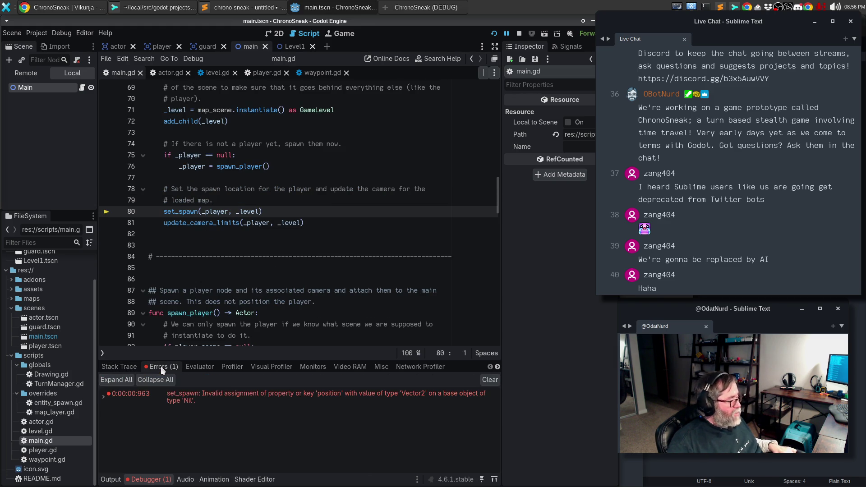
pyautogui.doubleClick(199, 398)
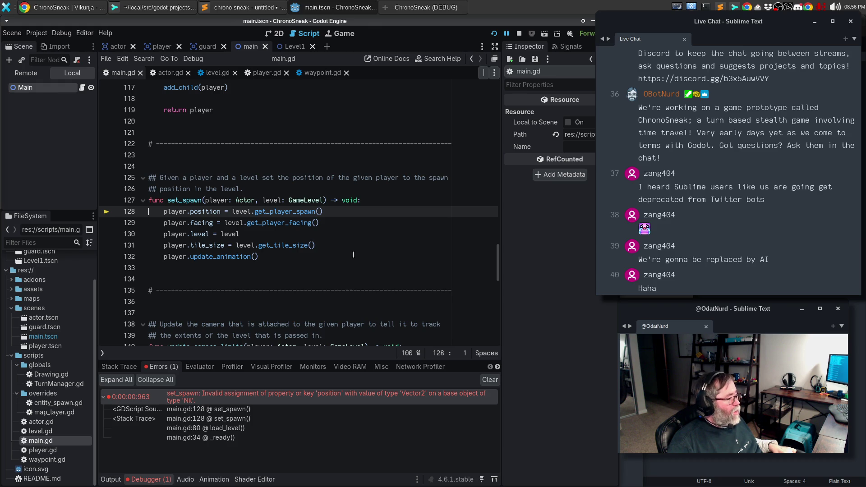
pyautogui.click(393, 201)
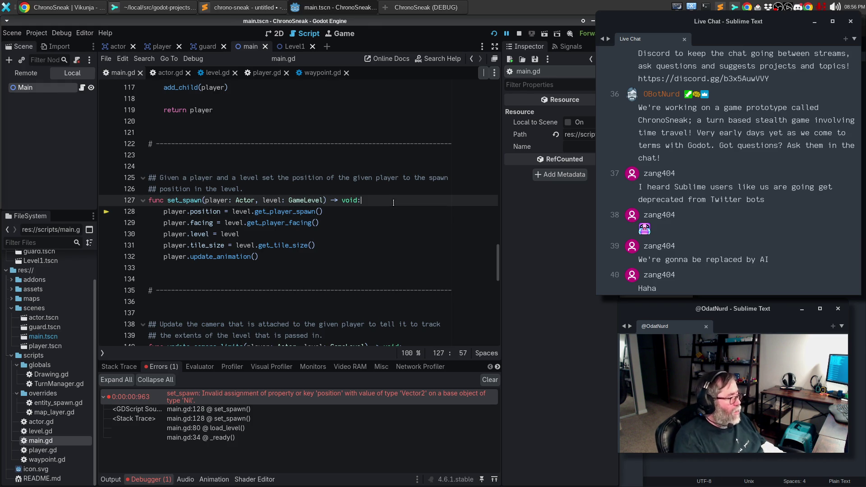
# Wrap set_spawn's five body lines in an 'if player != null:' guard and rerun with F5.
pyautogui.press('Return')
pyautogui.write('if player != null"')
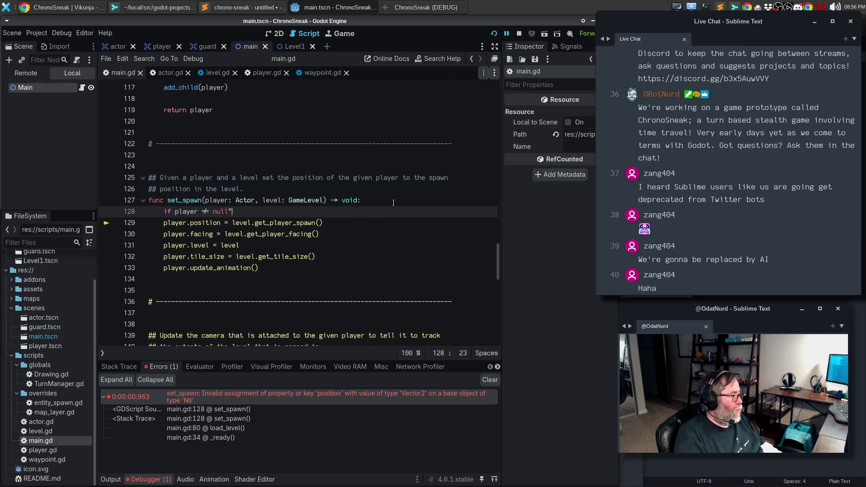
pyautogui.press('BackSpace')
pyautogui.write(':')
pyautogui.press('Down')
pyautogui.press('Home')
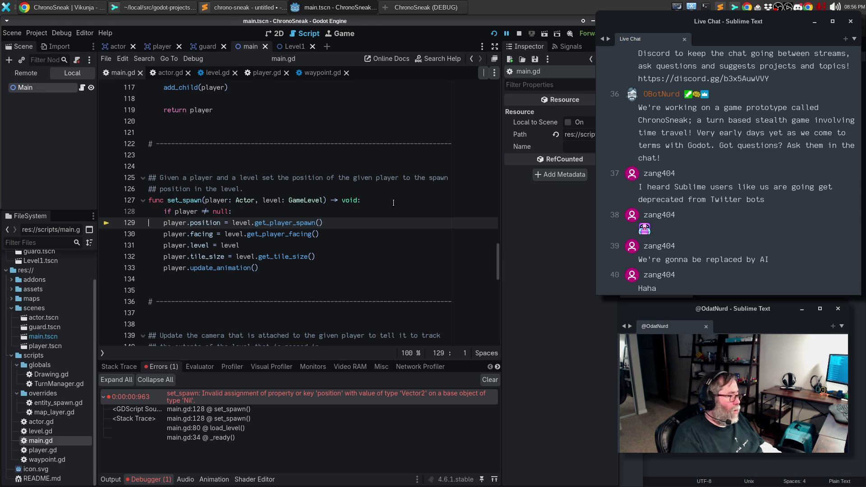
pyautogui.hotkey('shift', 'Down')
pyautogui.hotkey('shift', 'Down')
pyautogui.hotkey('shift', 'Down')
pyautogui.press('Tab')
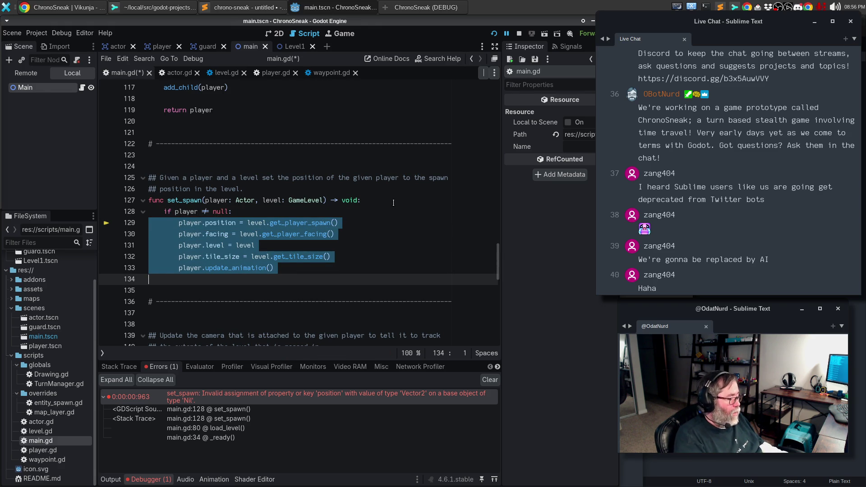
pyautogui.press('F5')
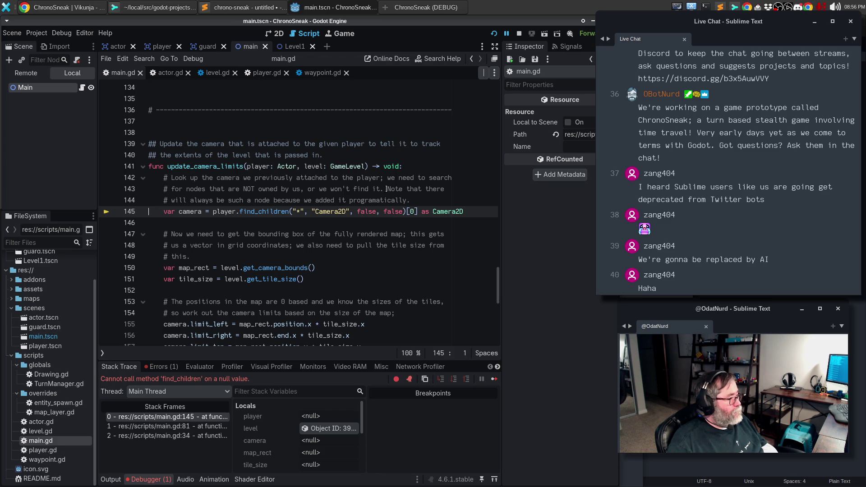
# Open update_camera_limits with 'if player == null:' and break on its own indented line, then save.
pyautogui.click(418, 170)
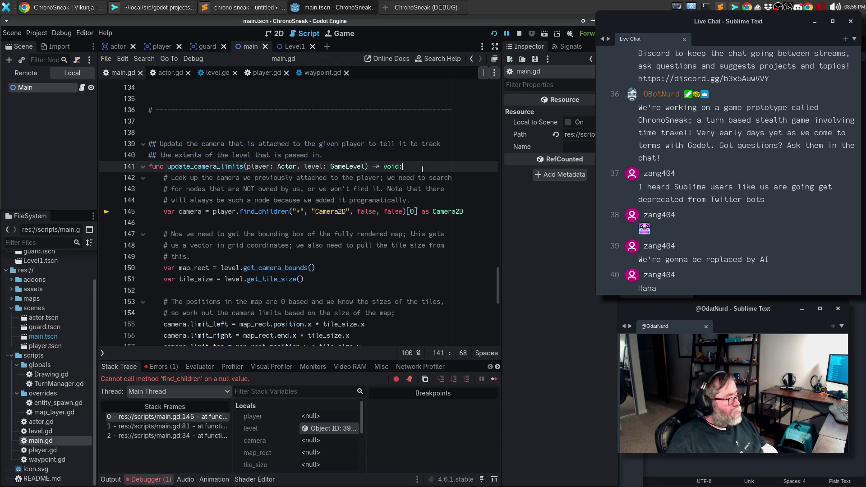
pyautogui.press('Return')
pyautogui.write('if l;a')
pyautogui.press('BackSpace')
pyautogui.press('BackSpace')
pyautogui.press('BackSpace')
pyautogui.write('player == null"')
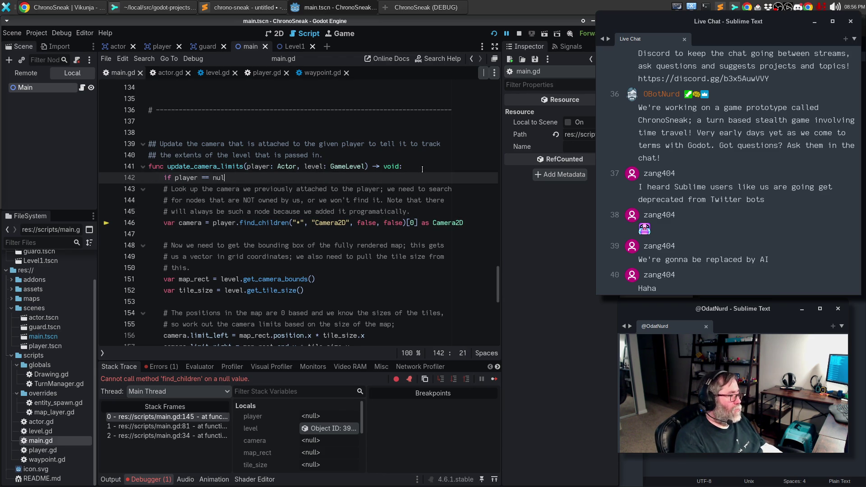
pyautogui.press('Return')
pyautogui.press('BackSpace')
pyautogui.press('BackSpace')
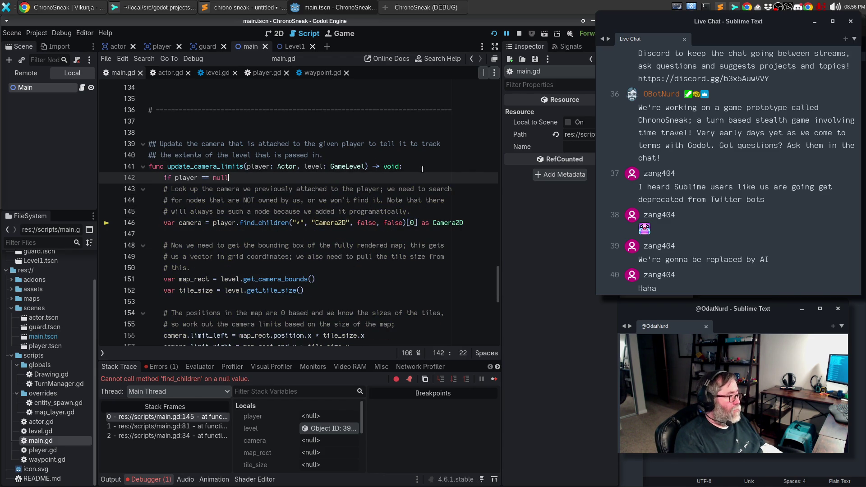
pyautogui.write(': break')
pyautogui.press('Return')
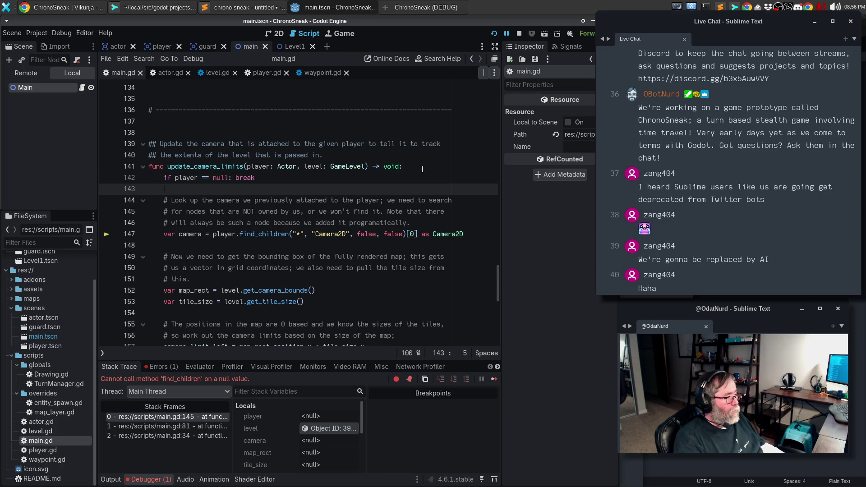
pyautogui.press('Up')
pyautogui.press('End')
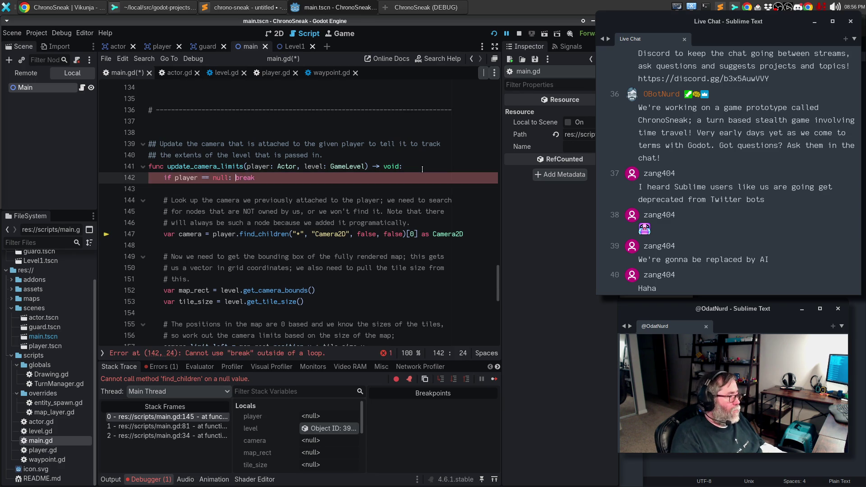
pyautogui.press('Return')
pyautogui.press('Down')
pyautogui.hotkey('ctrl', 's')
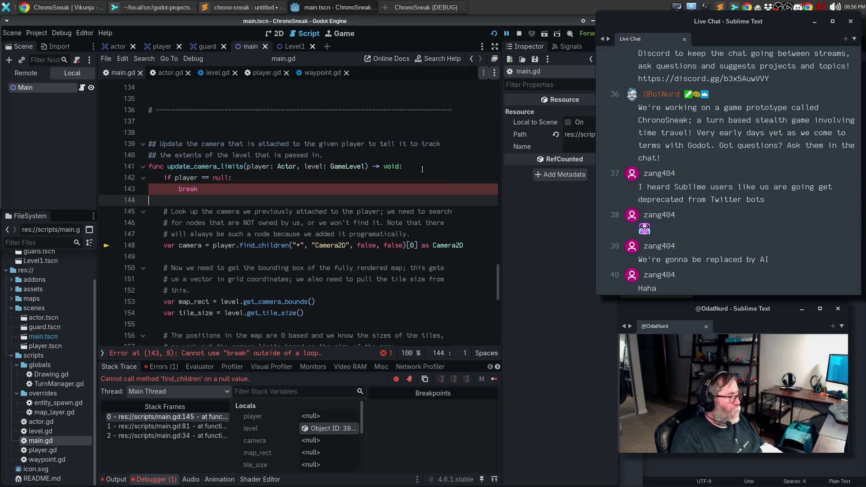
pyautogui.press('Up')
pyautogui.press('Up')
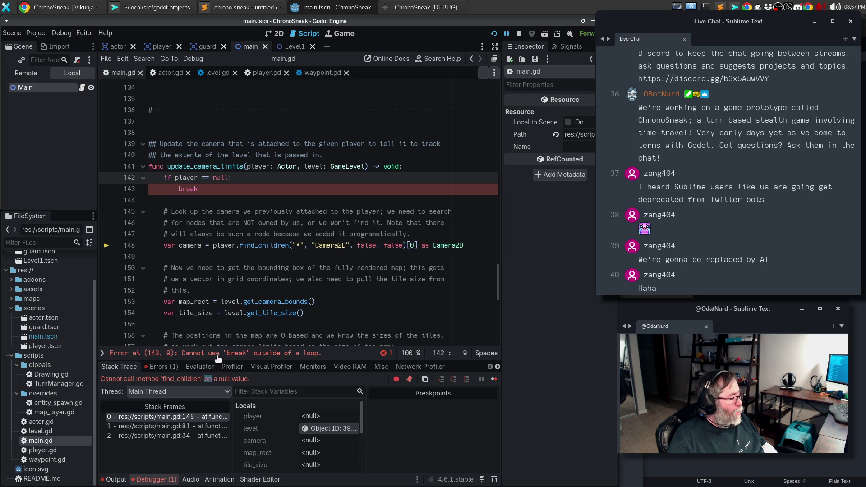
# Replace break with return in the null check and rerun the game with F5.
pyautogui.click(214, 353)
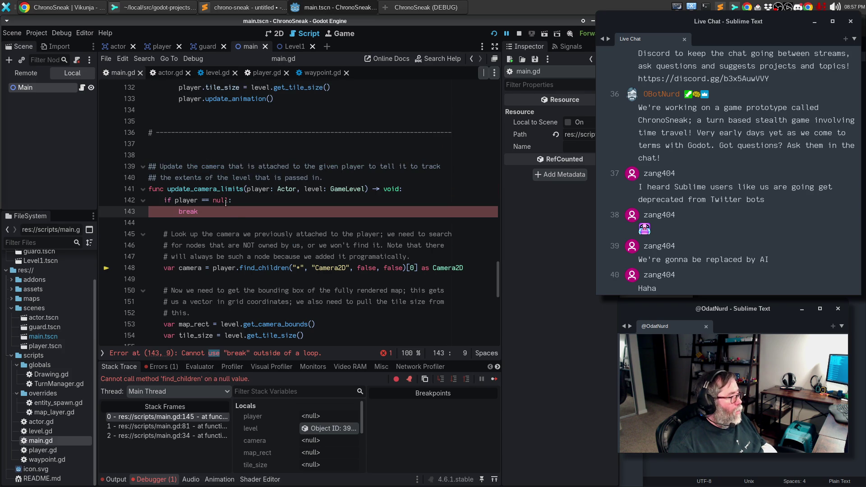
pyautogui.moveTo(201, 211); pyautogui.dragTo(204, 223)
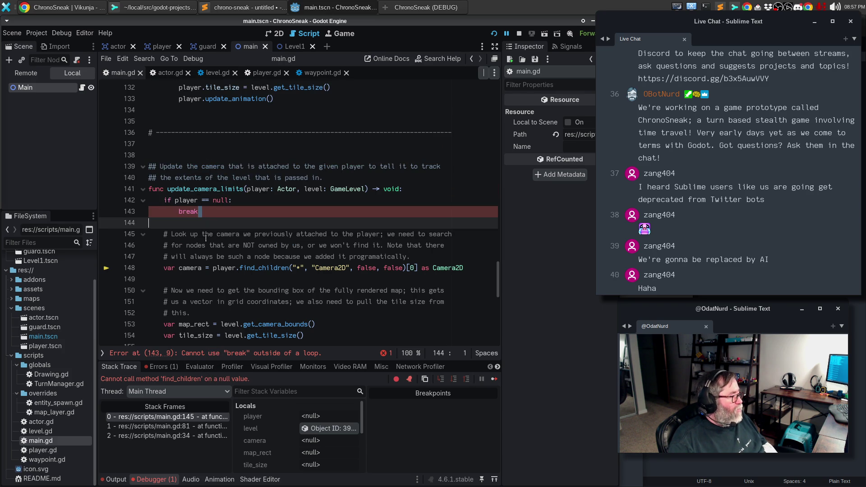
pyautogui.doubleClick(194, 212)
pyautogui.write('return')
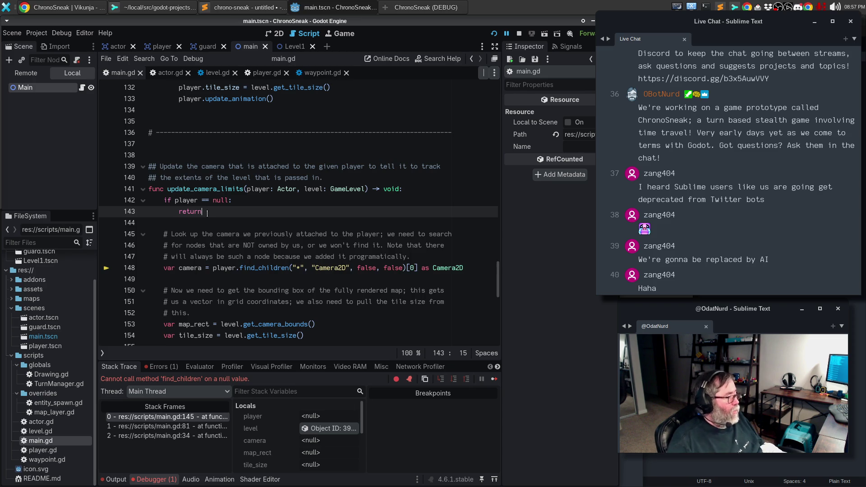
pyautogui.click(230, 257)
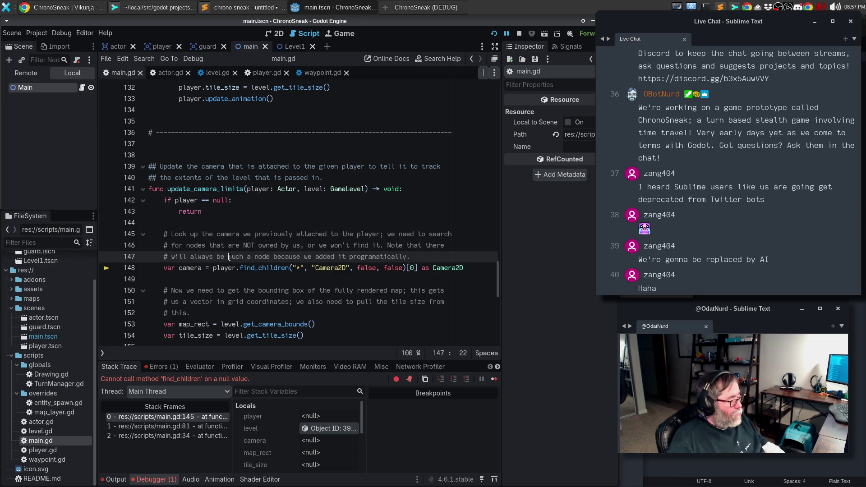
pyautogui.press('F5')
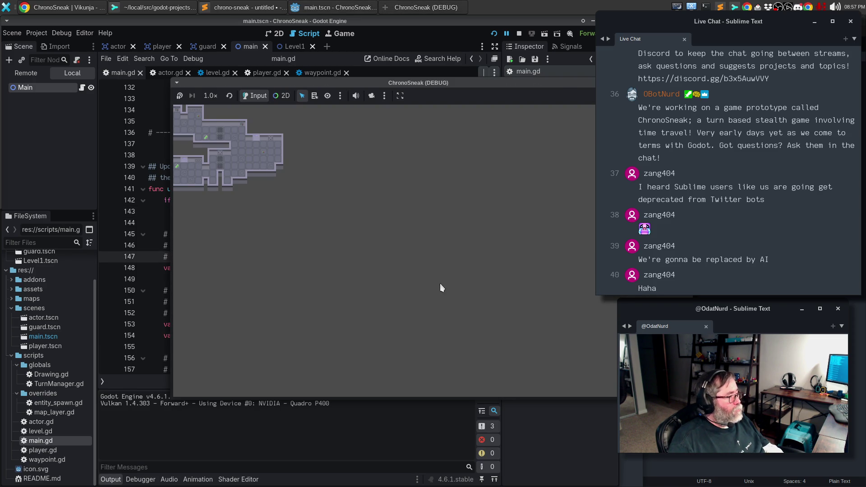
# Stop the running ChronoSneak debug game with F8.
pyautogui.press('F8')
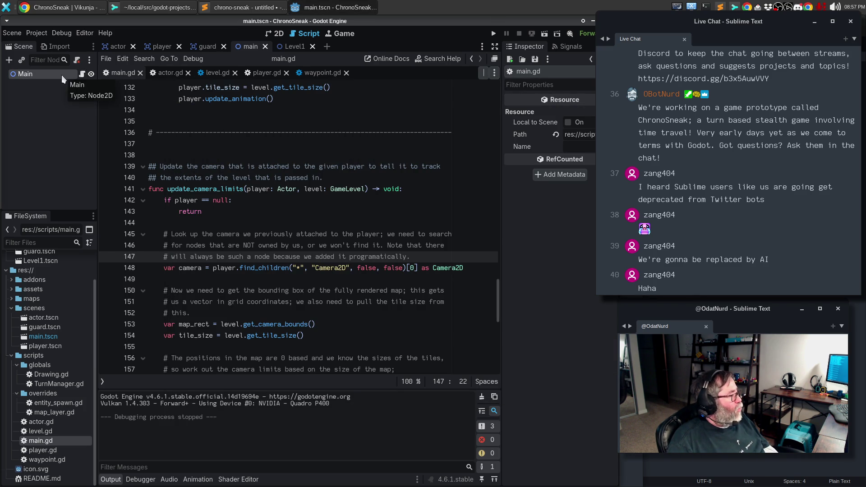
pyautogui.click(282, 245)
# Append ': set :' after null on the _level line and begin an indented func below it.
pyautogui.scroll(20, 379, 329)
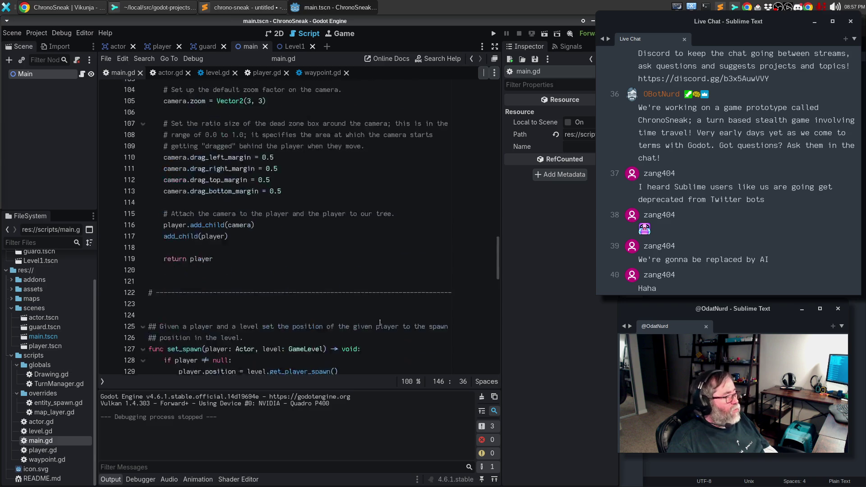
pyautogui.scroll(6, 387, 312)
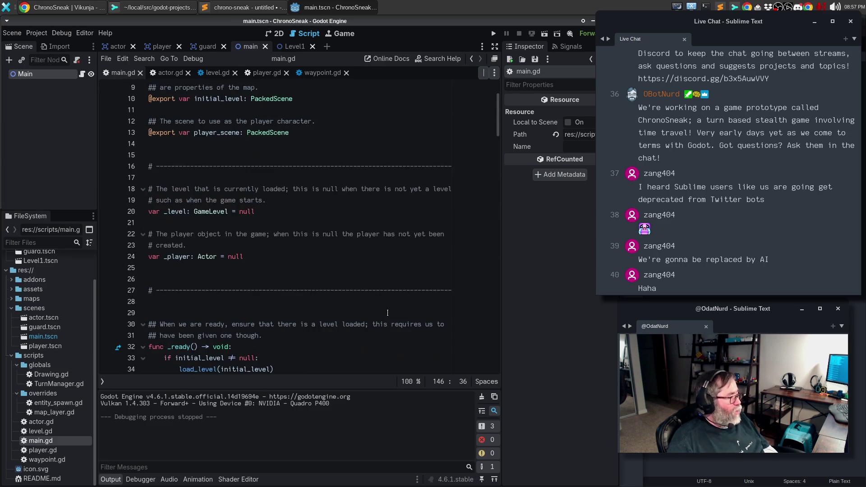
pyautogui.click(266, 302)
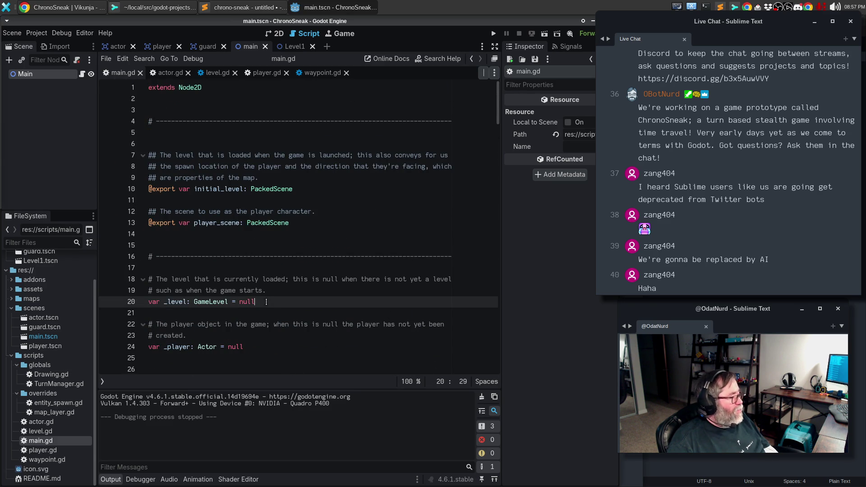
pyautogui.write(': set :')
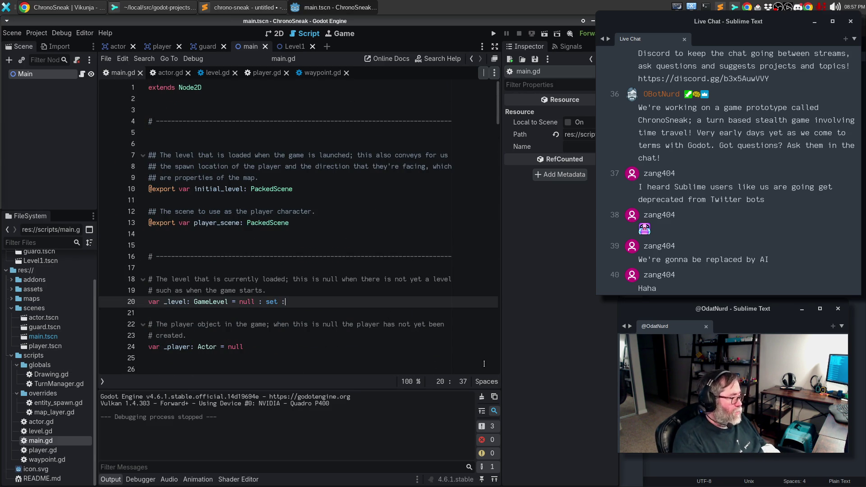
pyautogui.press('Return')
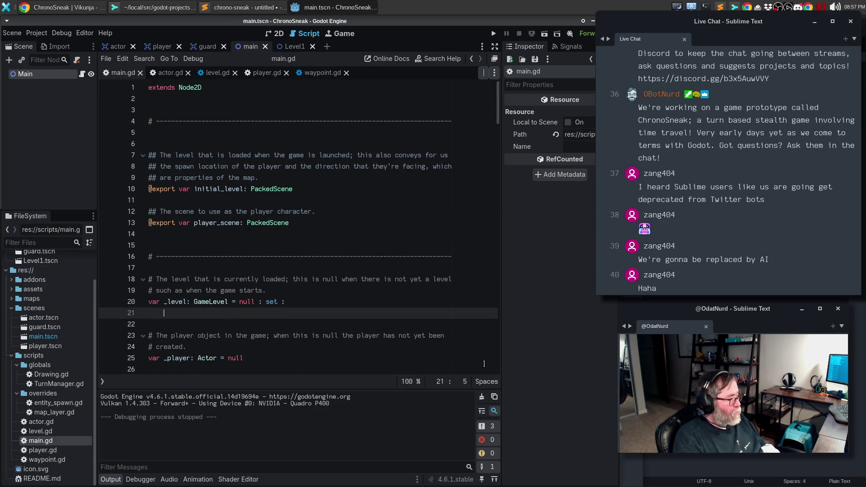
pyautogui.write('_lev')
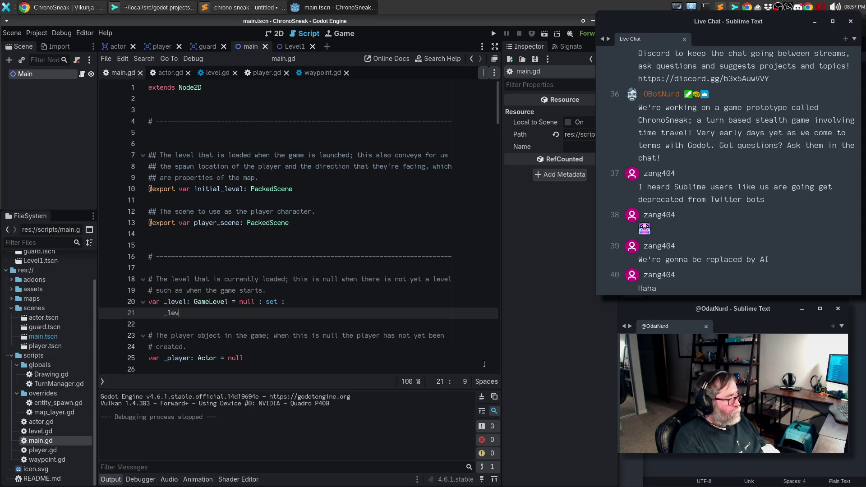
pyautogui.press('BackSpace')
pyautogui.press('BackSpace')
pyautogui.press('BackSpace')
pyautogui.write('fun')
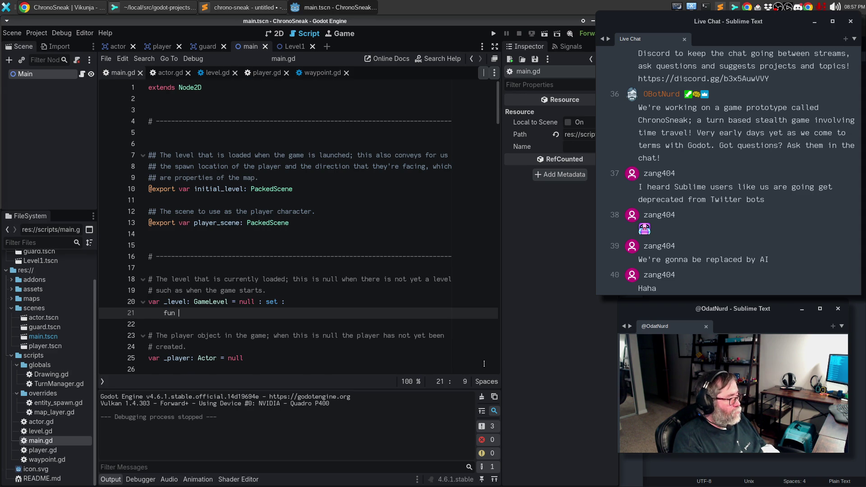
pyautogui.press('BackSpace')
pyautogui.write('c')
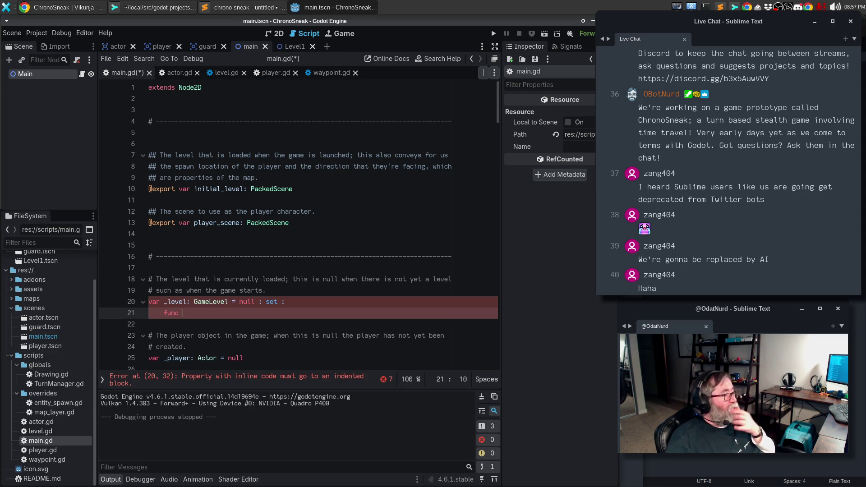
pyautogui.click(186, 86)
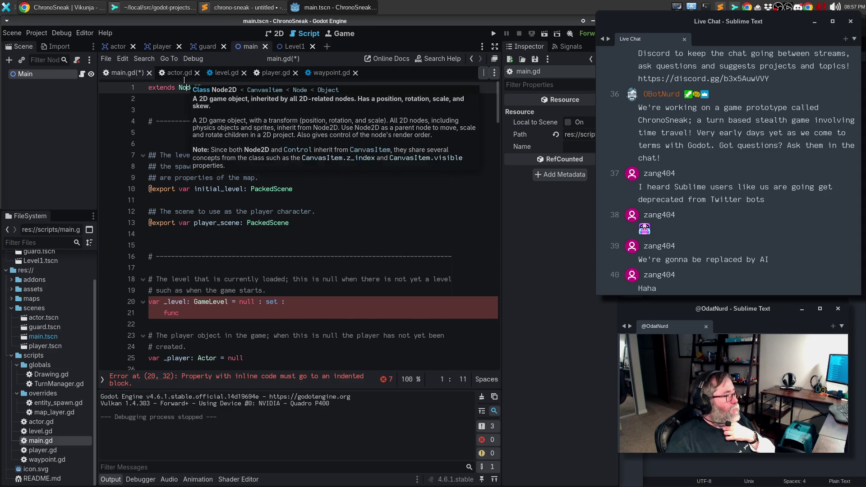
# Review actor.gd, player.gd and waypoint.gd, and select waypoint.gd's next_waypoint setter block.
pyautogui.click(180, 73)
pyautogui.scroll(-3, 338, 264)
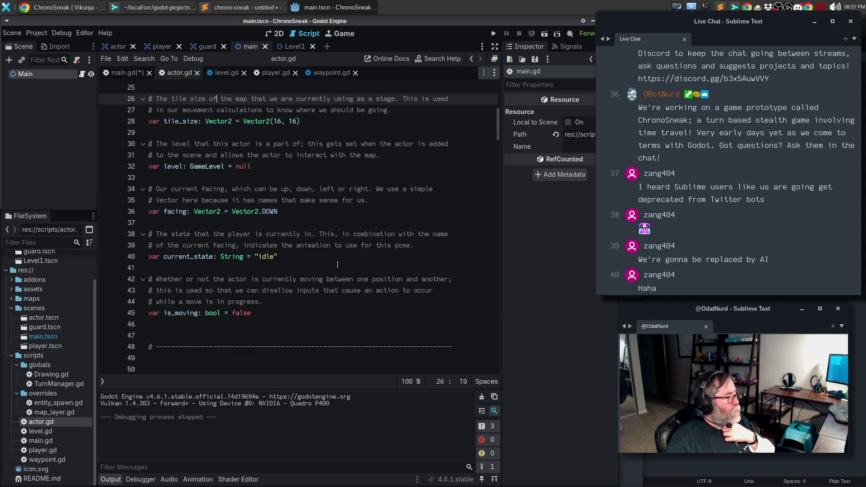
pyautogui.scroll(6, 338, 262)
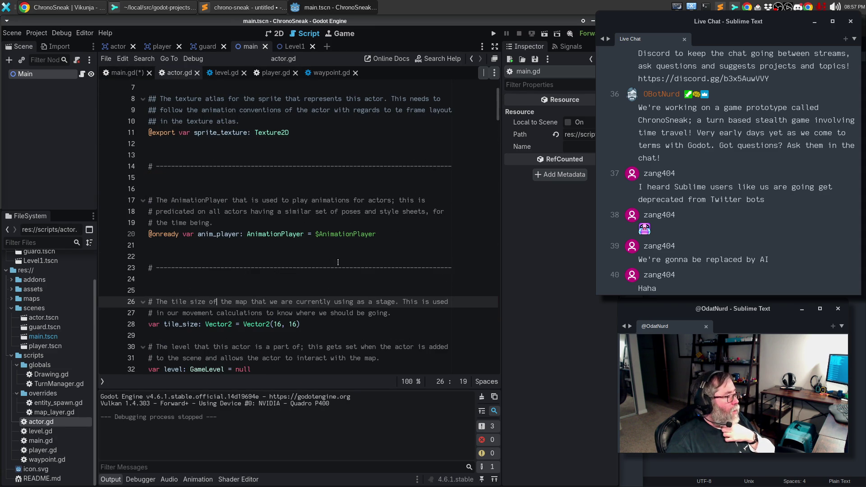
pyautogui.scroll(2, 337, 262)
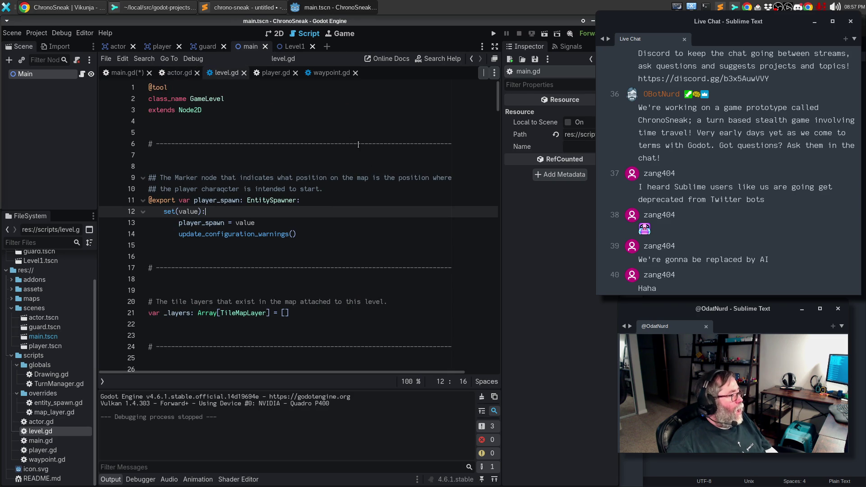
pyautogui.click(274, 72)
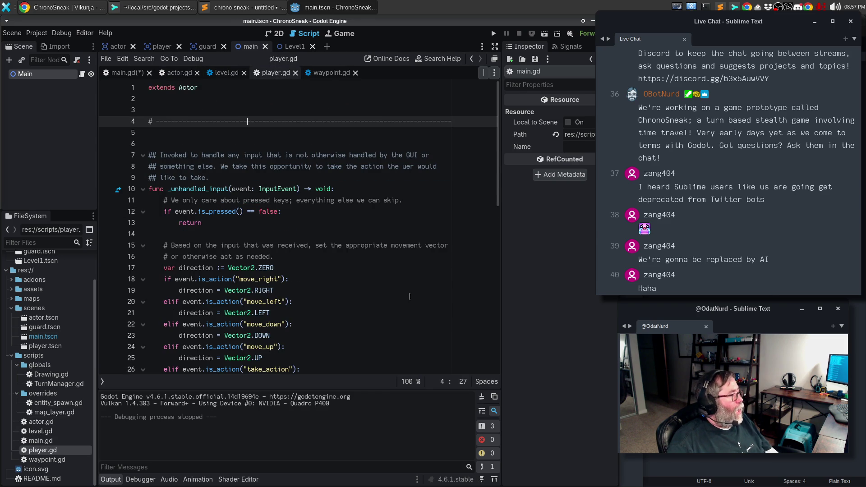
pyautogui.click(329, 72)
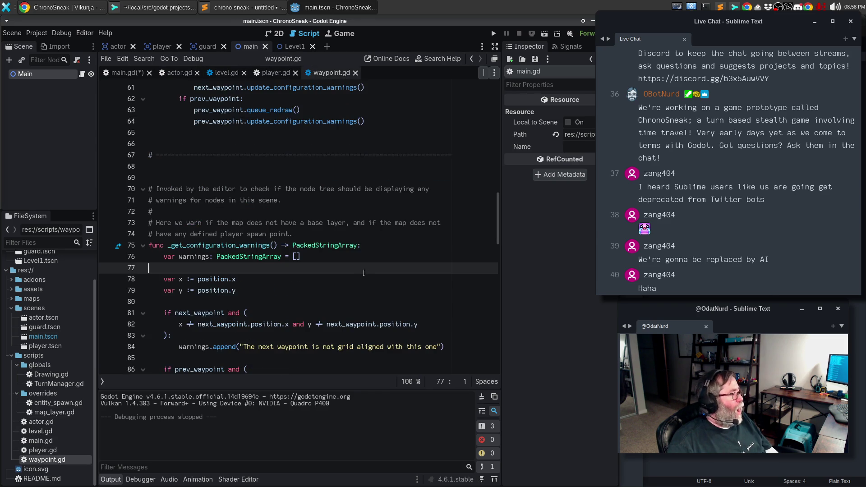
pyautogui.scroll(20, 358, 267)
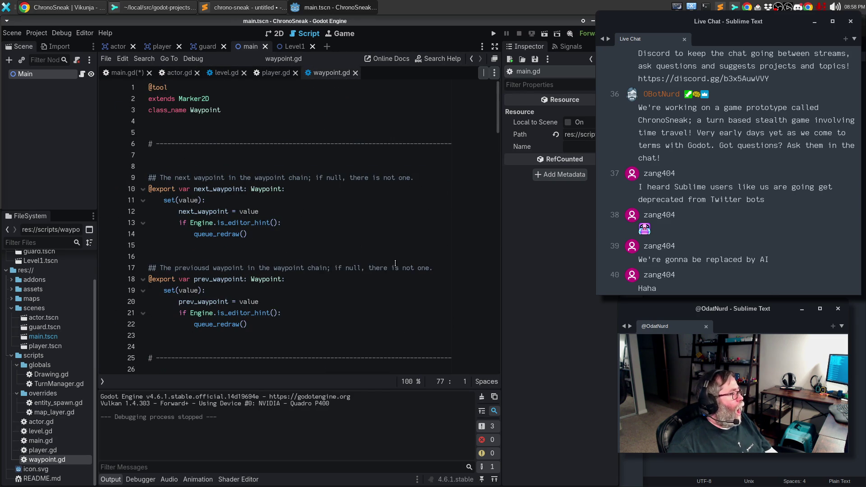
pyautogui.moveTo(280, 234); pyautogui.dragTo(118, 202)
pyautogui.hotkey('ctrl', 'c')
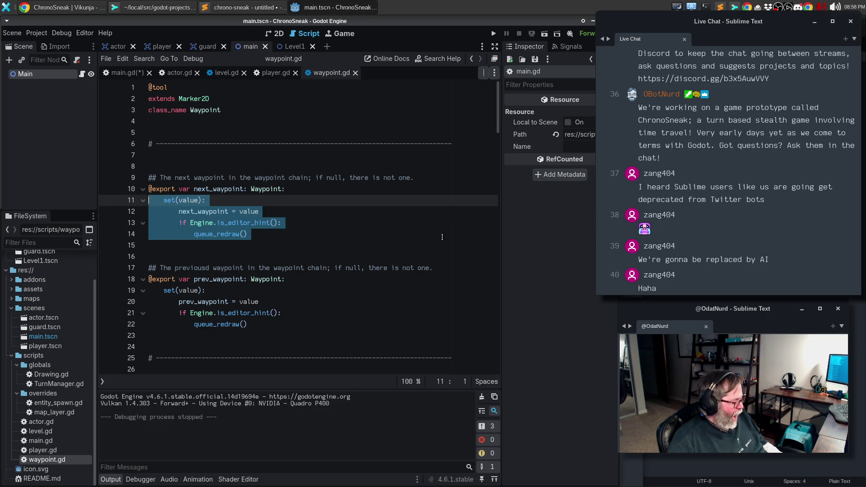
# Paste the setter under initial_level in main.gd, replacing next_waypoint with initial_level.
pyautogui.click(118, 73)
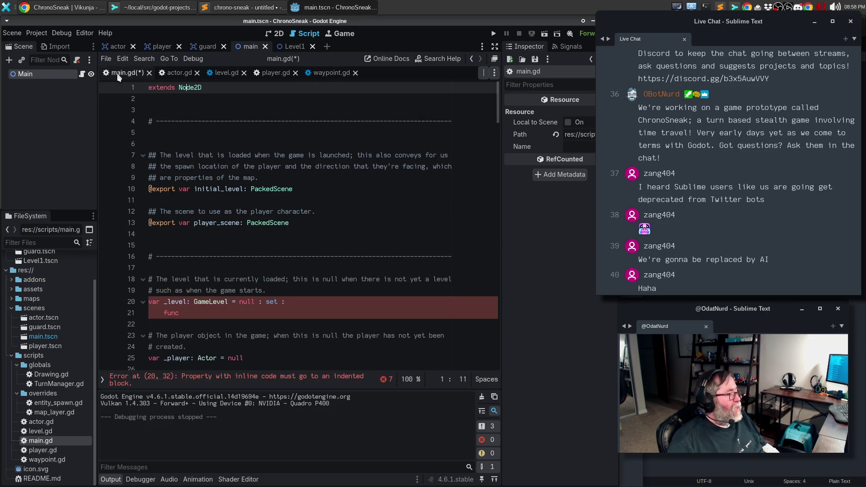
pyautogui.click(252, 204)
pyautogui.hotkey('ctrl', 'v')
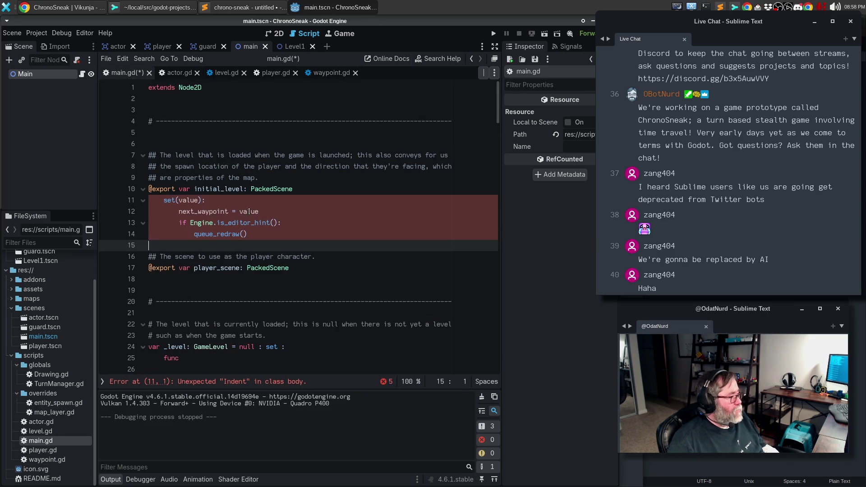
pyautogui.doubleClick(223, 189)
pyautogui.hotkey('ctrl', 'c')
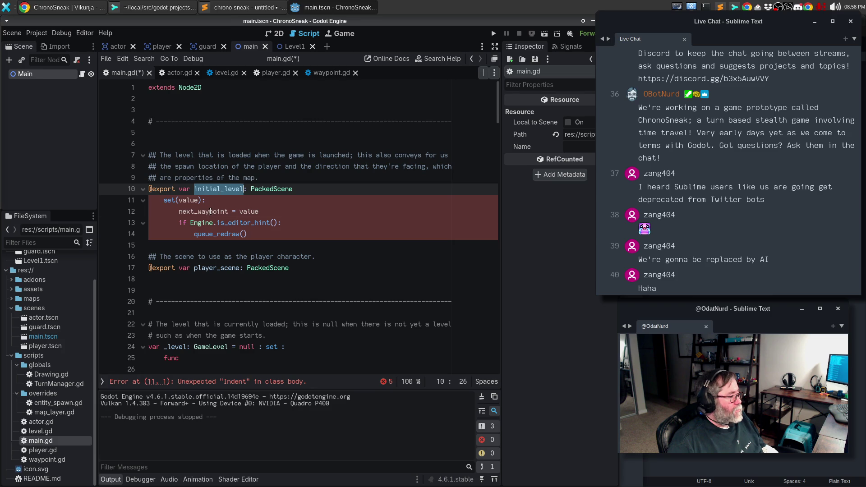
pyautogui.doubleClick(212, 211)
pyautogui.hotkey('ctrl', 'v')
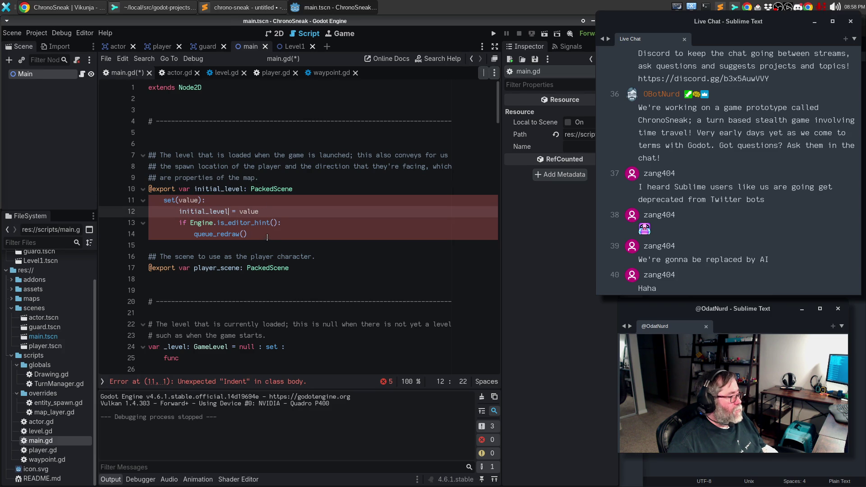
pyautogui.click(265, 241)
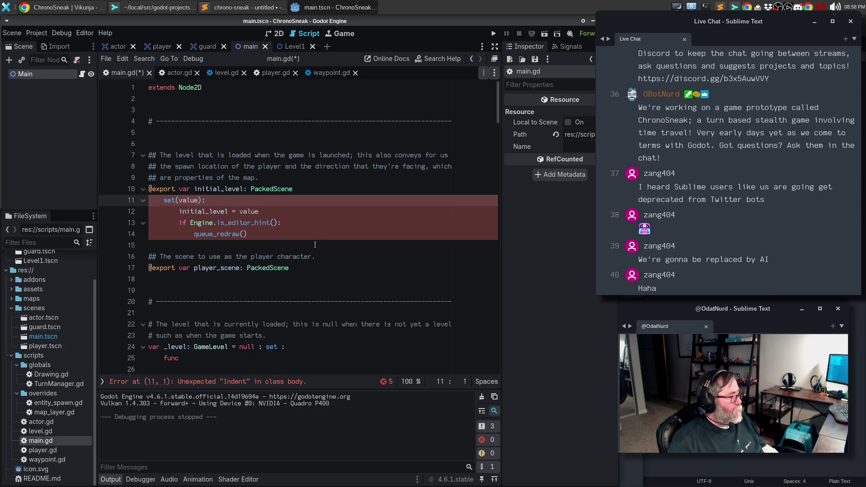
# Check the setter's indentation, save main.gd, and inspect the indent parse error.
pyautogui.moveTo(159, 199); pyautogui.dragTo(149, 199)
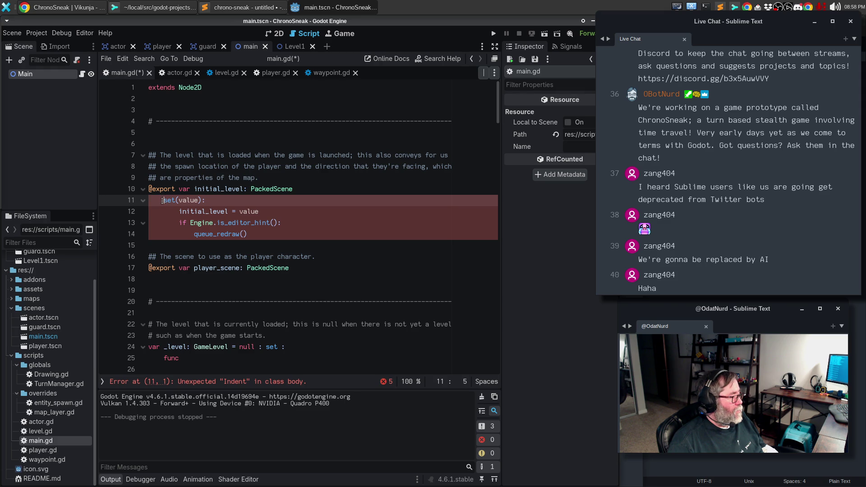
pyautogui.click(218, 231)
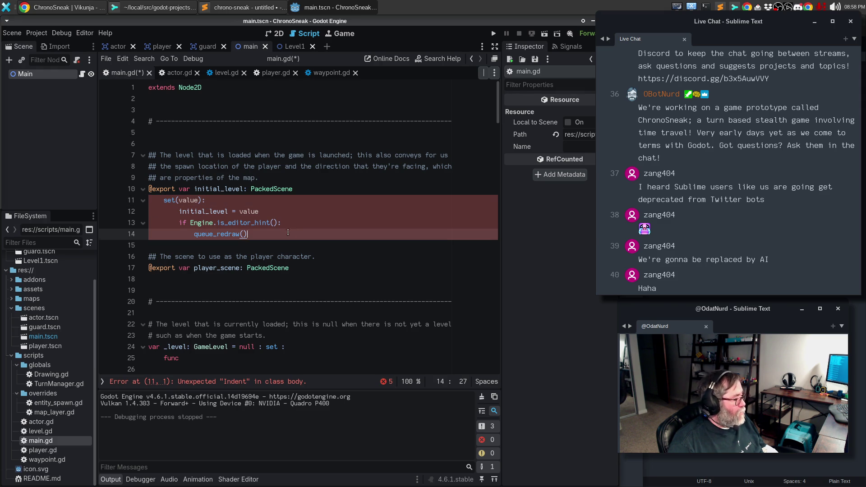
pyautogui.press('Down')
pyautogui.moveTo(294, 234); pyautogui.dragTo(191, 200)
pyautogui.hotkey('ctrl', 's')
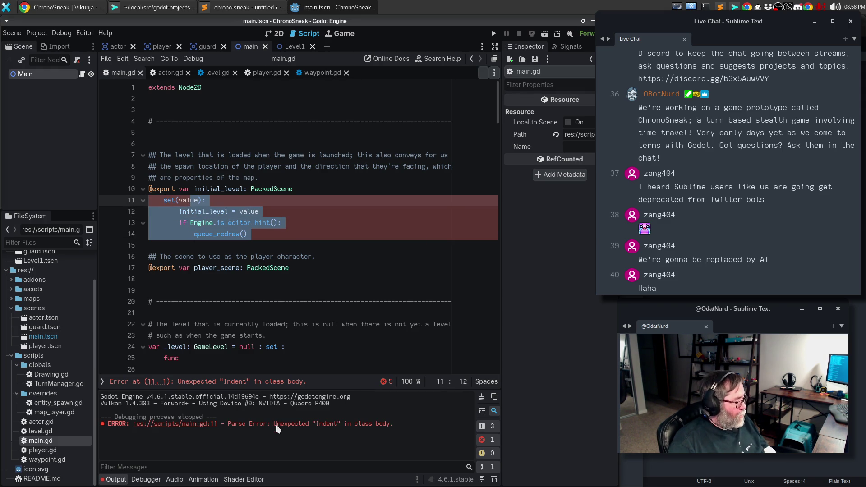
pyautogui.doubleClick(277, 423)
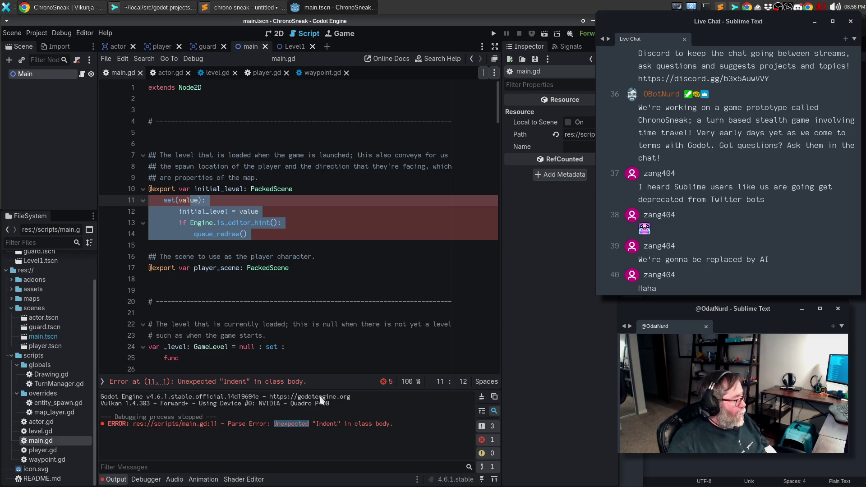
pyautogui.doubleClick(192, 416)
pyautogui.click(315, 303)
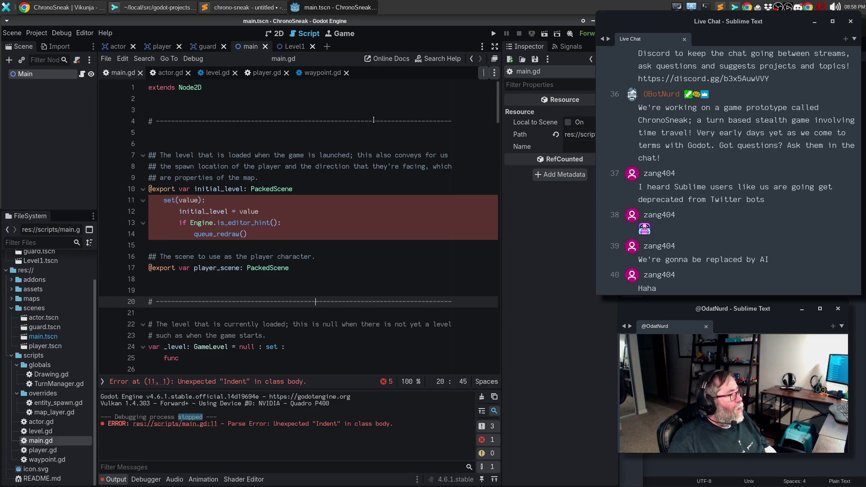
# End line 10's PackedScene export with a colon and paste the setter under player_scene.
pyautogui.click(323, 74)
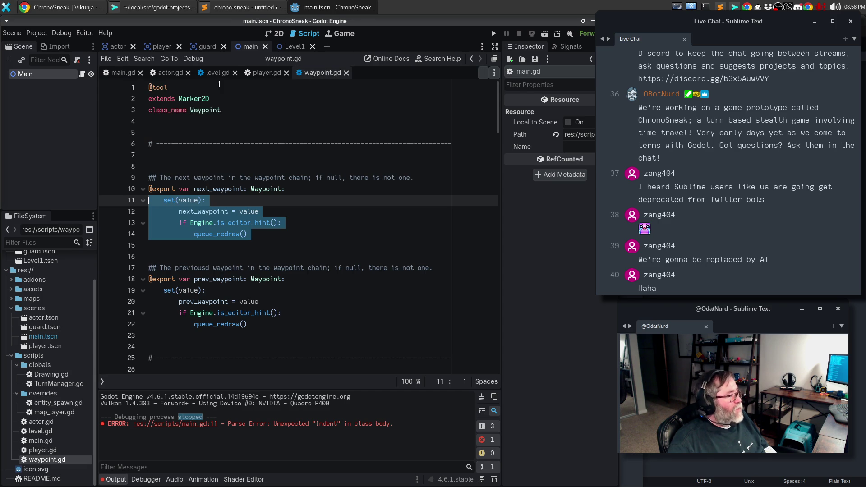
pyautogui.click(121, 73)
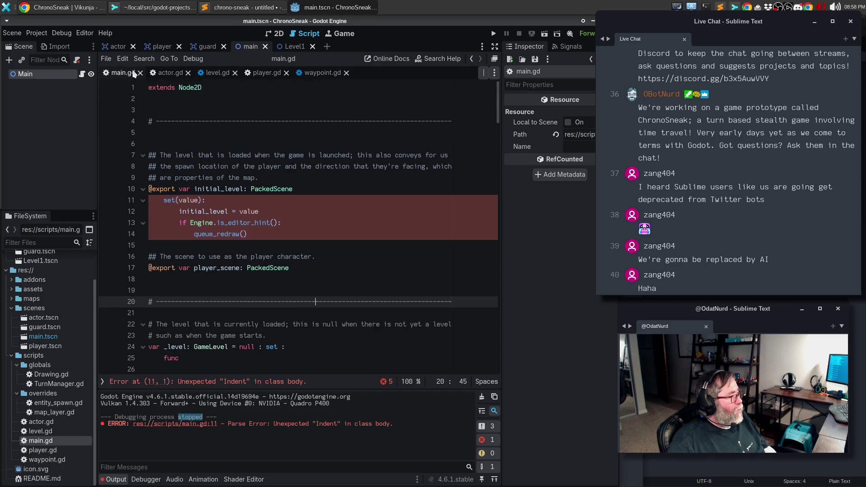
pyautogui.click(309, 189)
pyautogui.write(':')
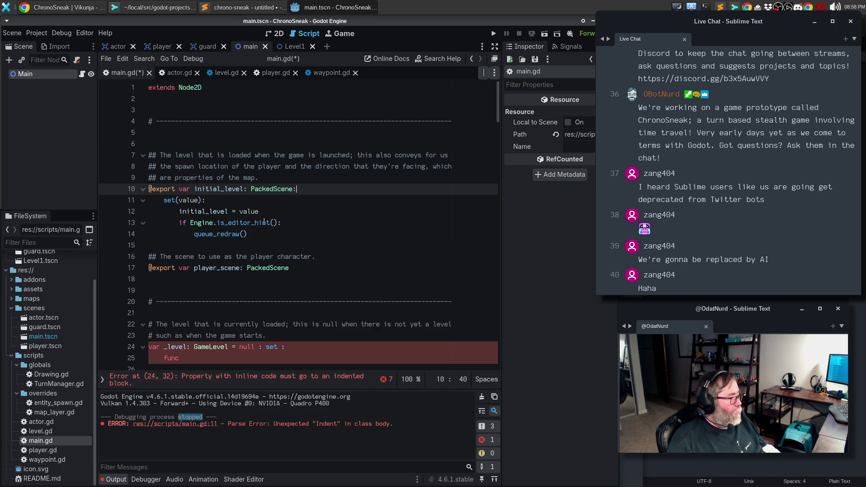
pyautogui.moveTo(252, 234); pyautogui.dragTo(103, 195)
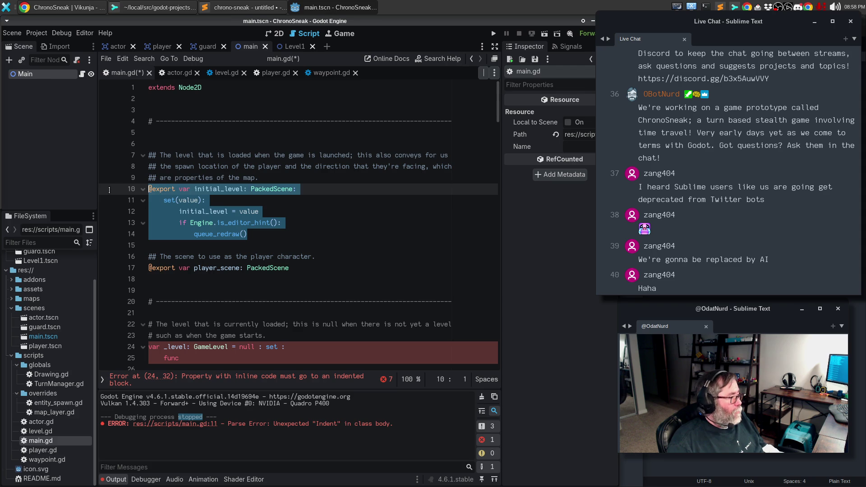
pyautogui.click(262, 280)
pyautogui.hotkey('ctrl', 'v')
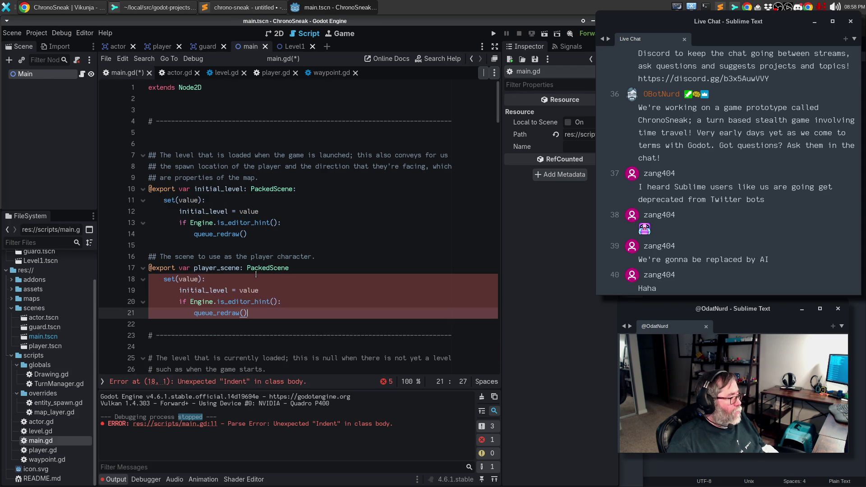
# Make the copied setter assign playar_scene and prefix its value with an underscore.
pyautogui.click(214, 290)
pyautogui.doubleClick(214, 289)
pyautogui.write('plauer_s')
pyautogui.press('BackSpace')
pyautogui.press('BackSpace')
pyautogui.press('BackSpace')
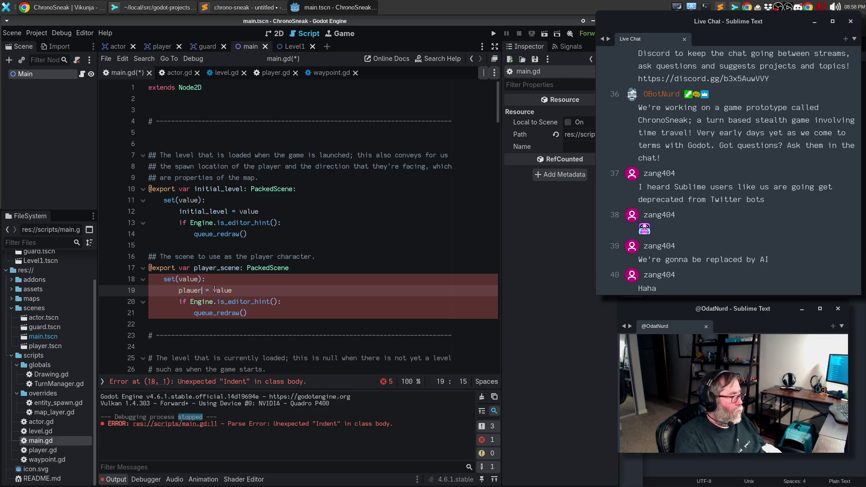
pyautogui.write('yar_s')
pyautogui.write('cen')
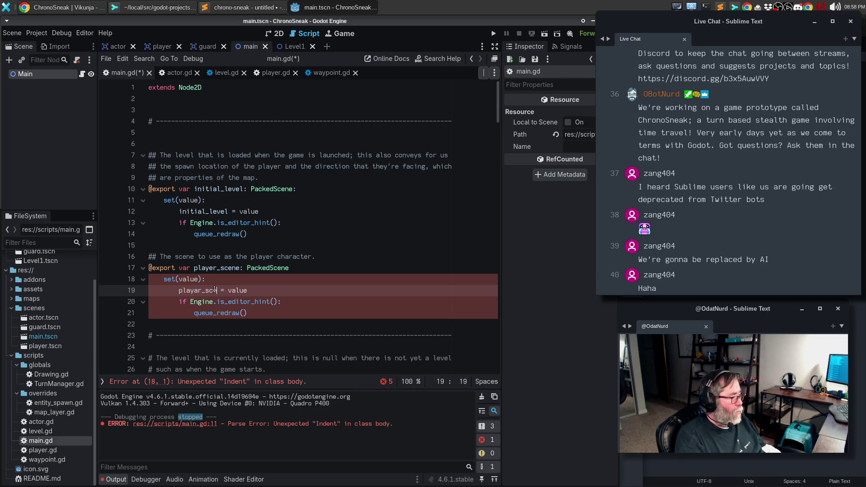
pyautogui.write('e')
pyautogui.press('Right')
pyautogui.press('Right')
pyautogui.press('Right')
pyautogui.write('_')
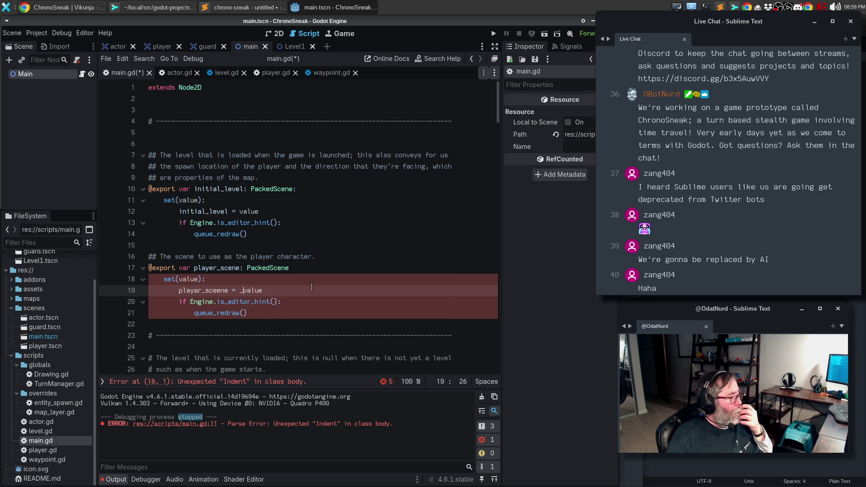
# End player_scene's PackedScene export with a colon, add a blank line, and save main.gd.
pyautogui.click(320, 268)
pyautogui.write(':')
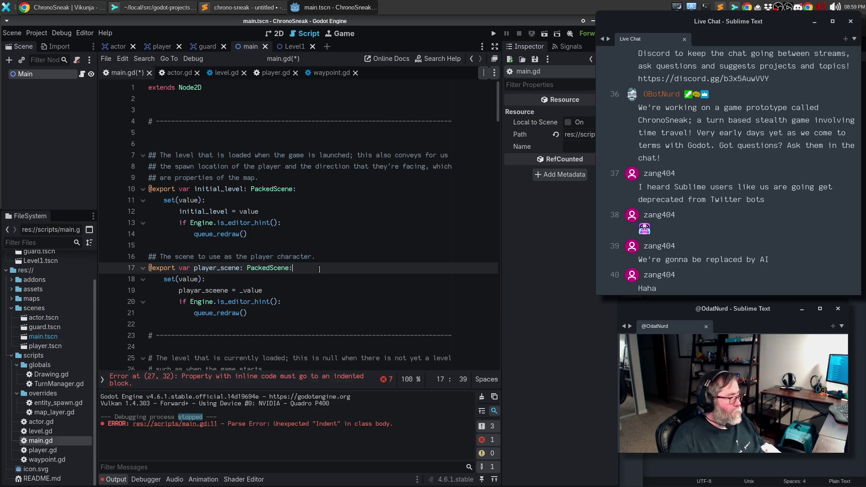
pyautogui.click(264, 307)
pyautogui.press('Return')
pyautogui.hotkey('ctrl', 's')
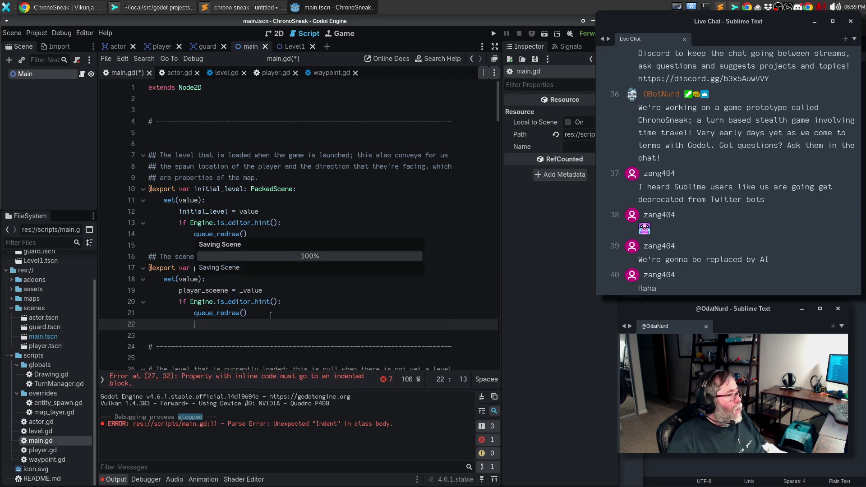
pyautogui.click(321, 73)
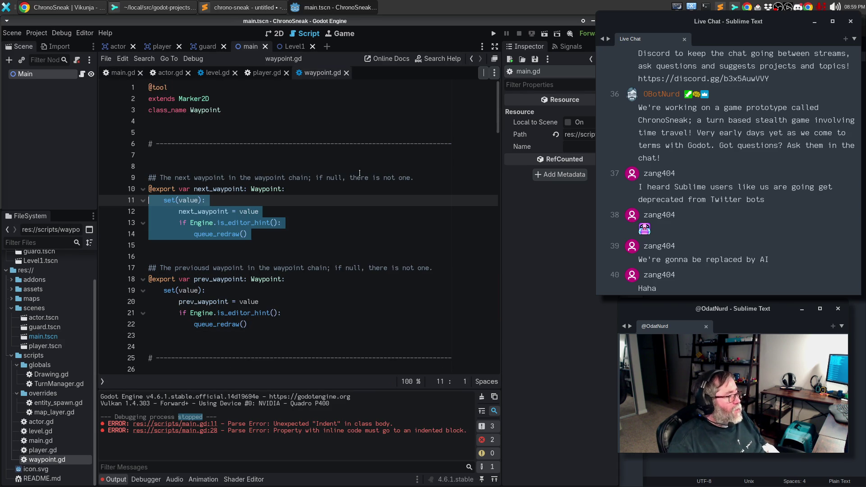
# Search waypoint.gd for 'updte' to locate its update_configuration_warnings call.
pyautogui.click(314, 209)
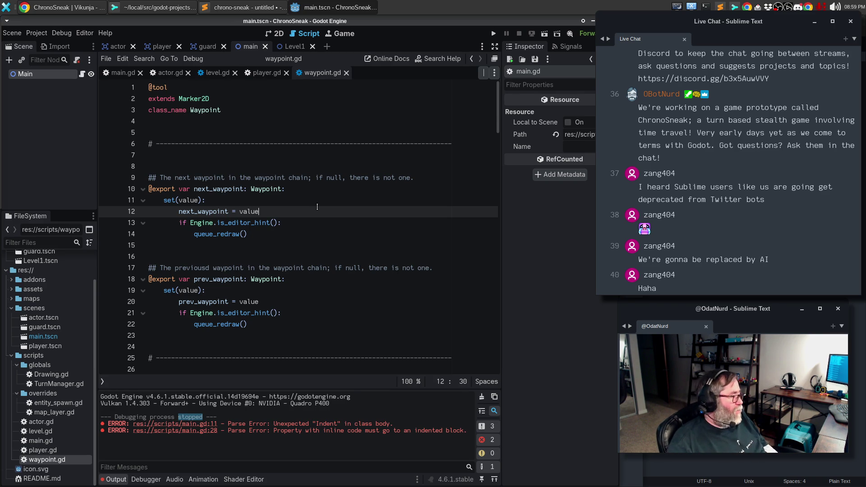
pyautogui.scroll(-3, 319, 216)
pyautogui.scroll(-4, 319, 216)
pyautogui.click(320, 217)
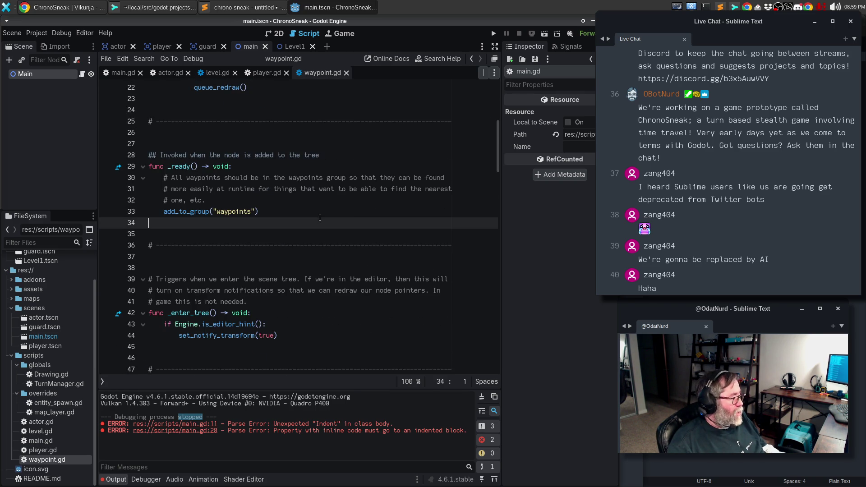
pyautogui.hotkey('ctrl', 'f')
pyautogui.write('updte')
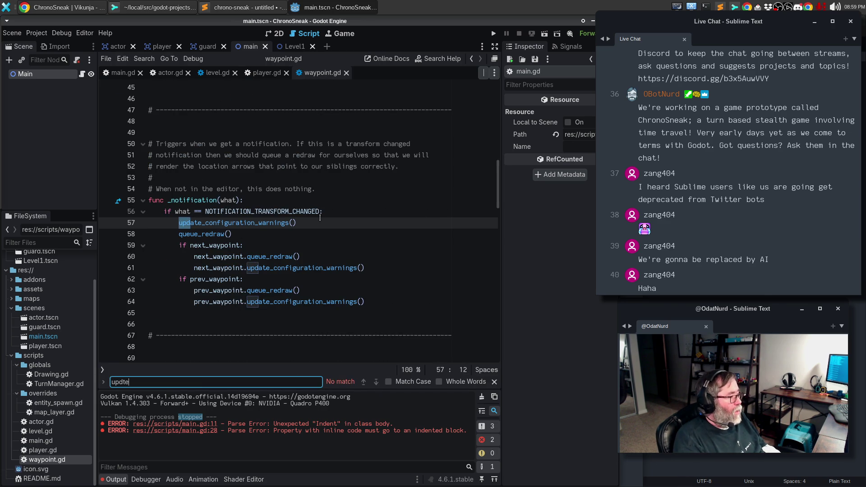
pyautogui.click(310, 221)
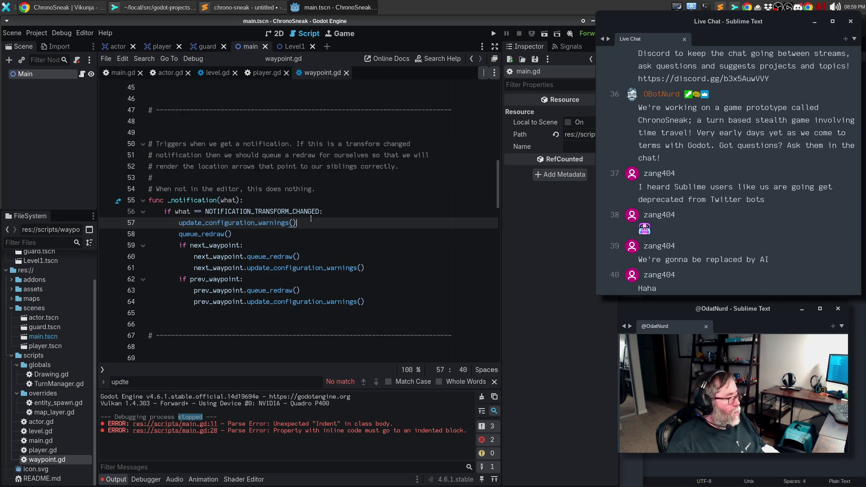
# Add update_configuration_warnings() to the initial_level setter and remove the extra blank line.
pyautogui.click(117, 75)
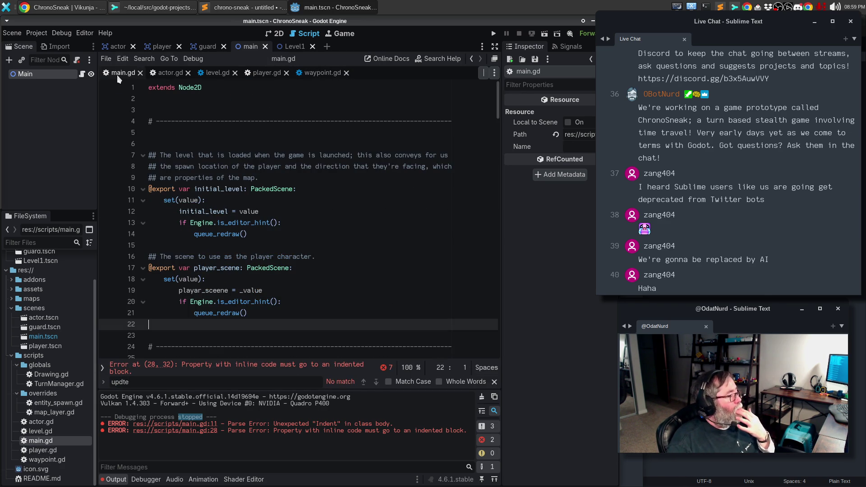
pyautogui.click(305, 200)
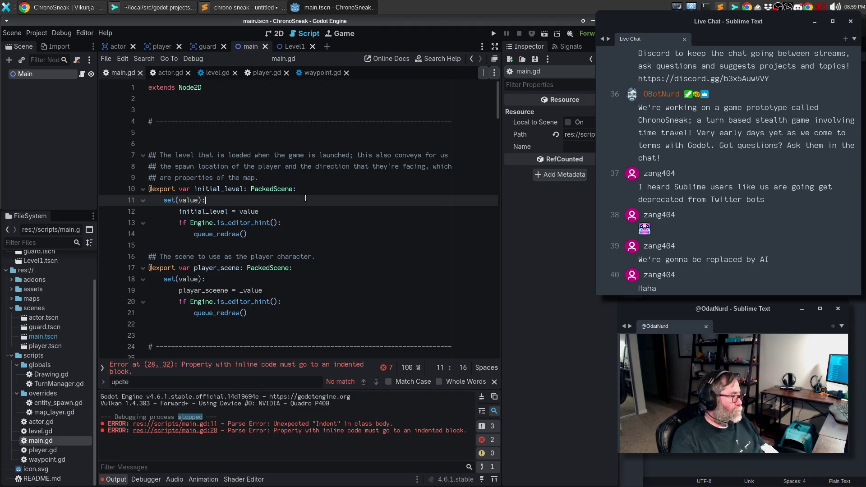
pyautogui.press('Return')
pyautogui.hotkey('ctrl', 'v')
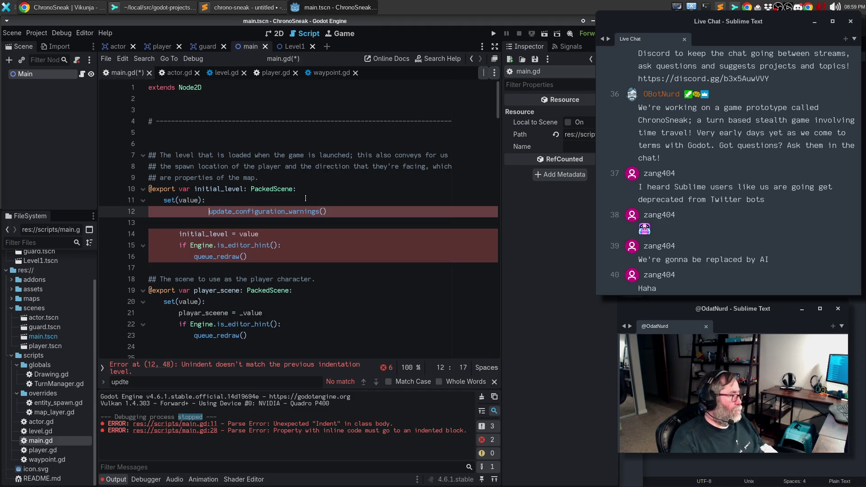
pyautogui.press('Down')
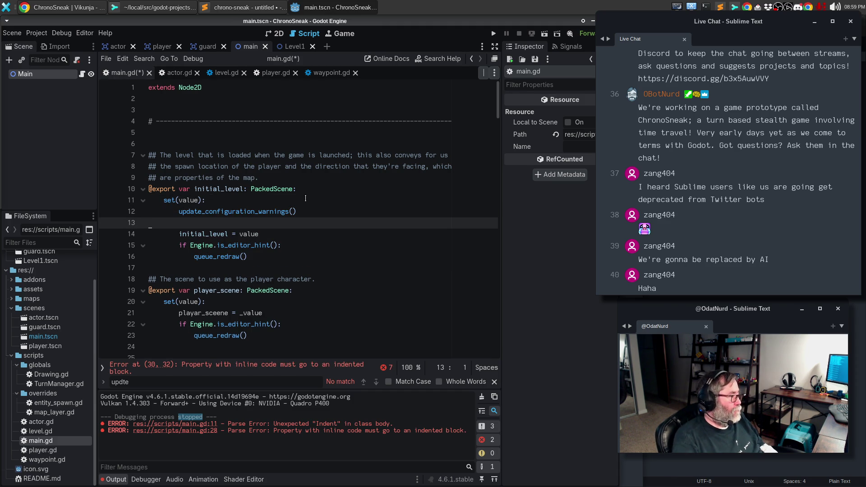
pyautogui.press('BackSpace')
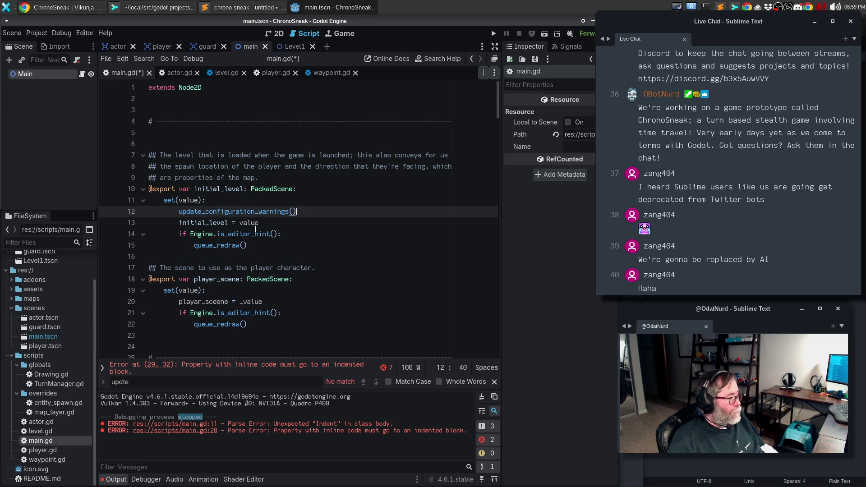
# Add update_configuration_warnings() to the player_scene setter, save, and run the project.
pyautogui.click(211, 290)
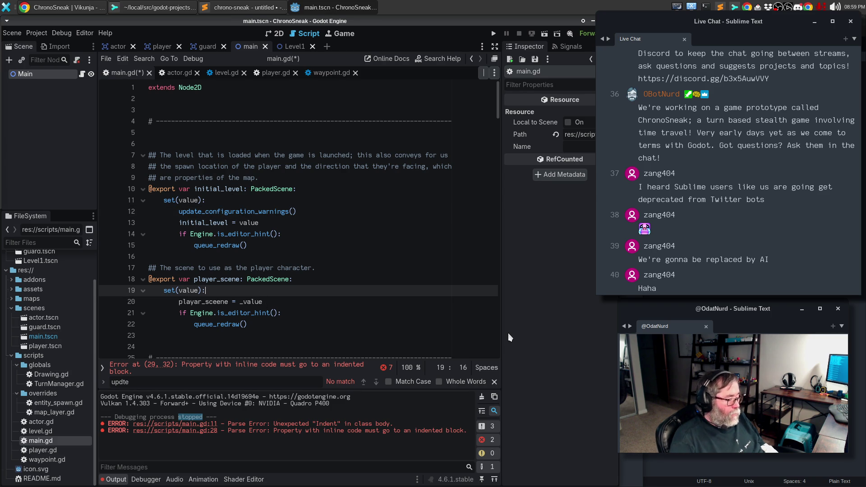
pyautogui.press('Return')
pyautogui.write('update_configuration_warnings()')
pyautogui.press('BackSpace')
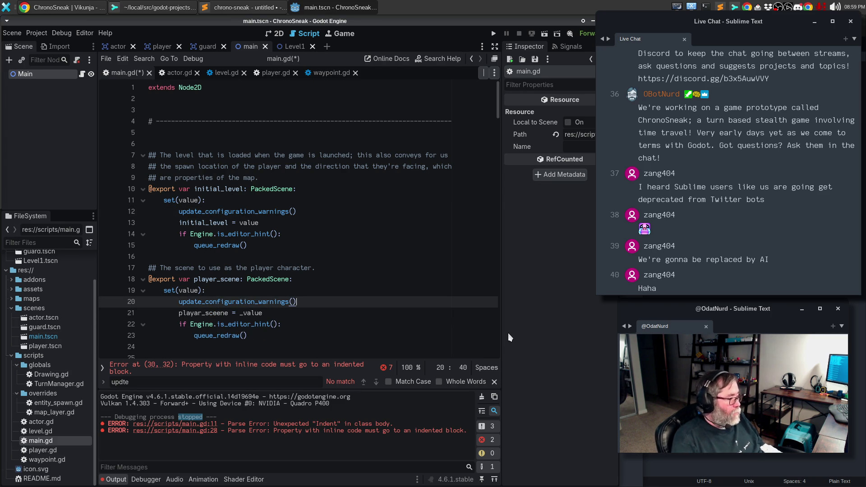
pyautogui.hotkey('ctrl', 's')
pyautogui.press('F5')
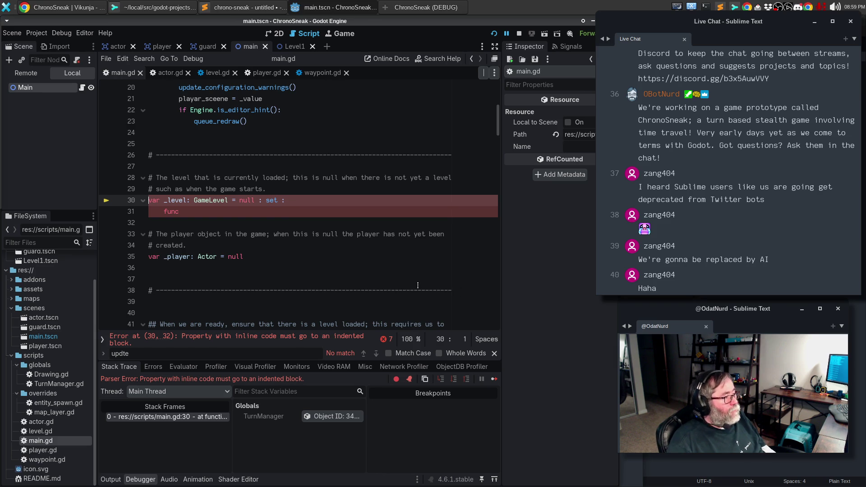
# Go to the line 30 parse error, enable Skip Breakpoints, and resume the halted run.
pyautogui.click(278, 341)
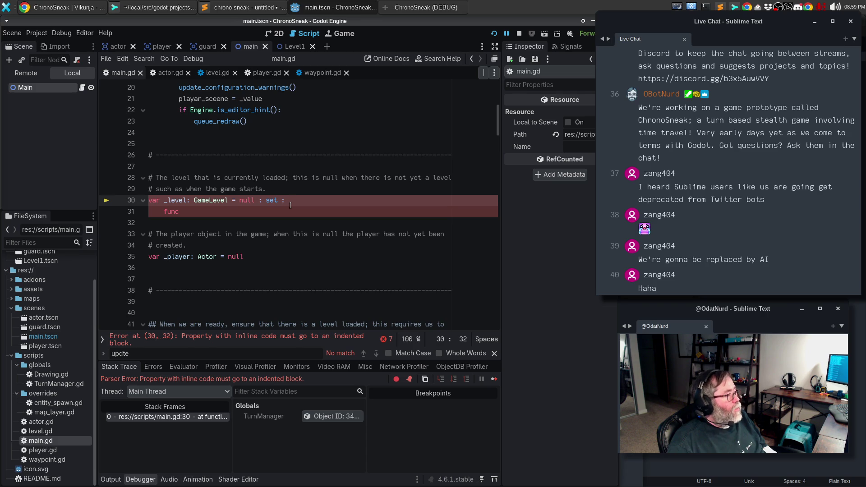
pyautogui.click(252, 215)
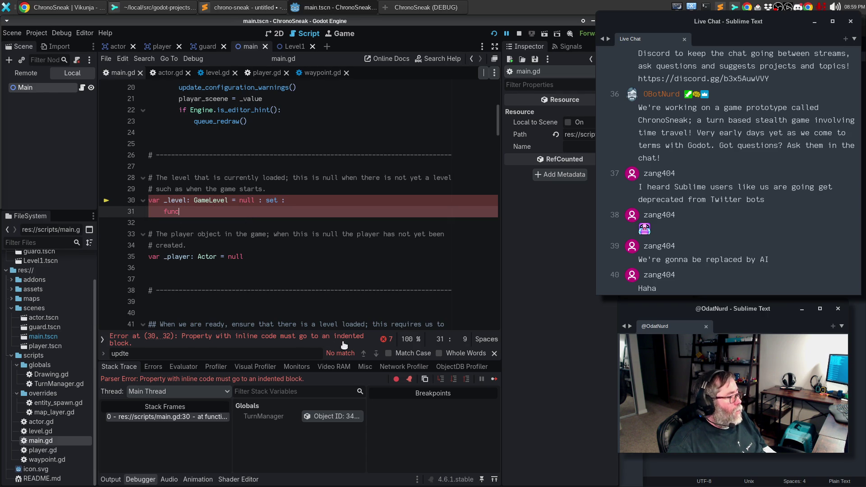
pyautogui.click(397, 379)
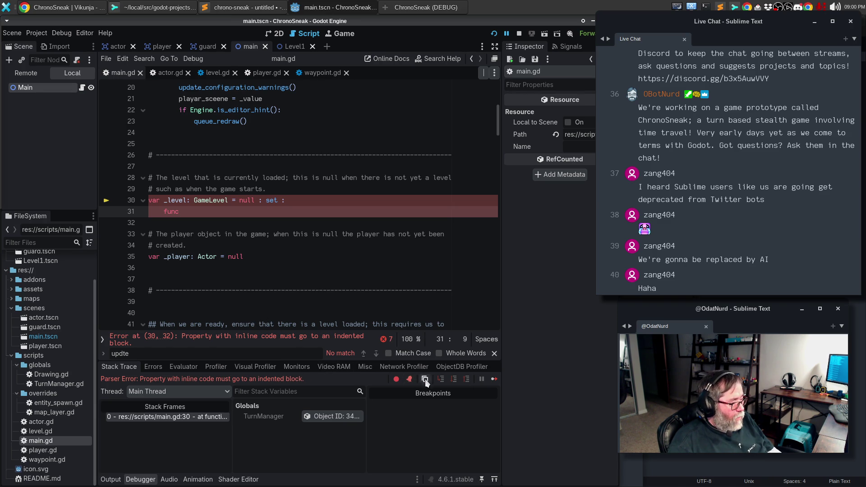
pyautogui.click(492, 379)
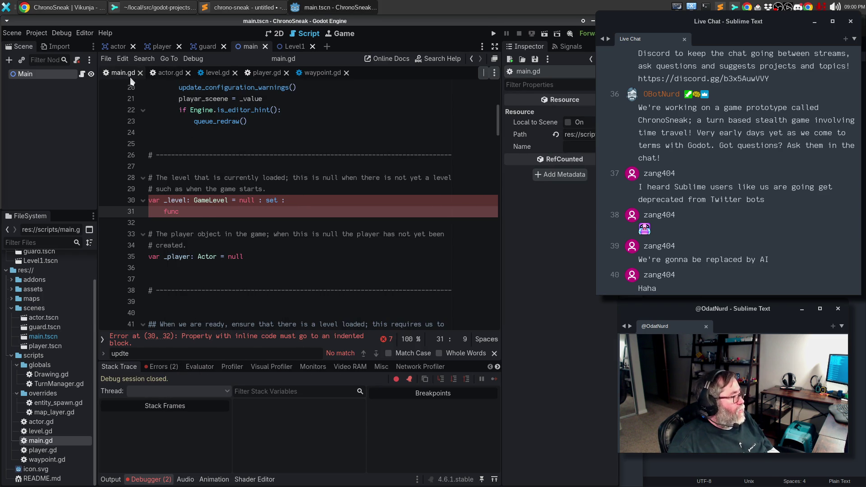
# Delete the stray ': set : func' setter text from lines 30–31 and save.
pyautogui.scroll(6, 373, 303)
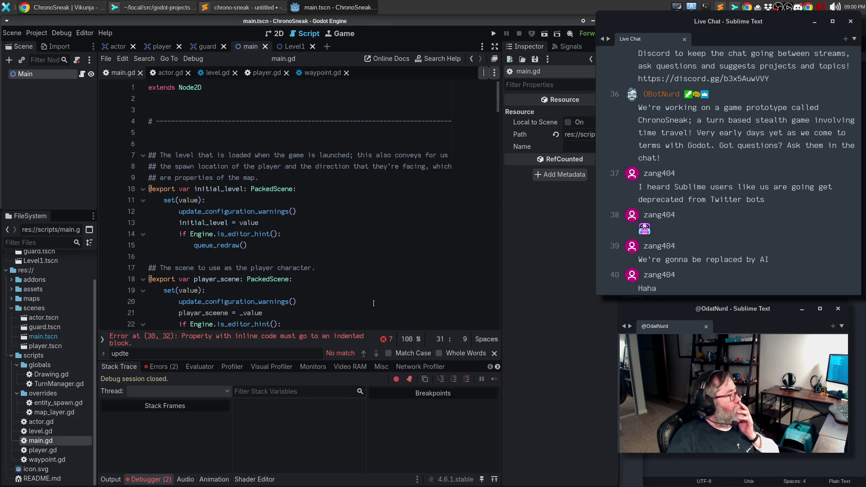
pyautogui.scroll(-4, 373, 303)
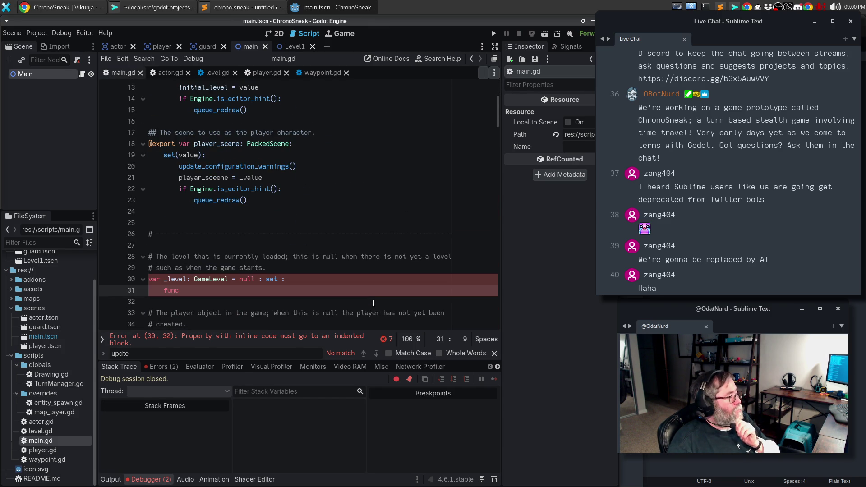
pyautogui.click(314, 302)
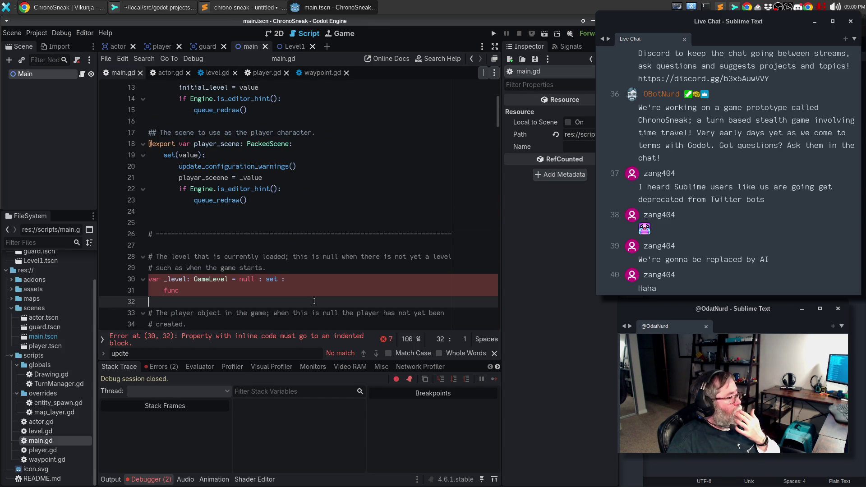
pyautogui.moveTo(259, 279); pyautogui.dragTo(272, 301)
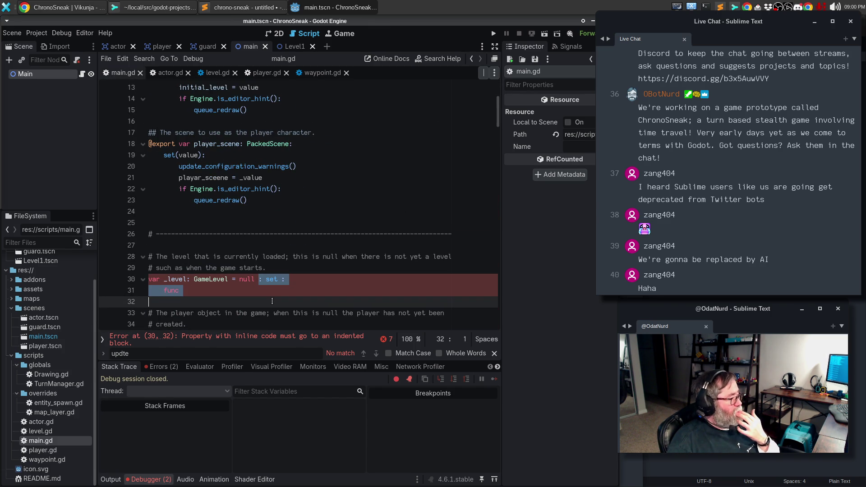
pyautogui.press('BackSpace')
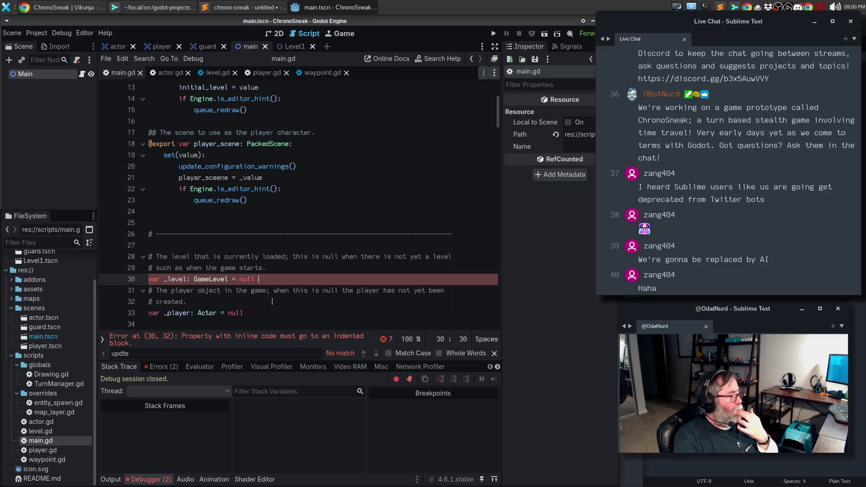
pyautogui.press('Return')
pyautogui.hotkey('ctrl', 's')
# Fix line 21 to assign playar_scene from value, removing the extra e and underscore, then save.
pyautogui.click(220, 177)
pyautogui.press('BackSpace')
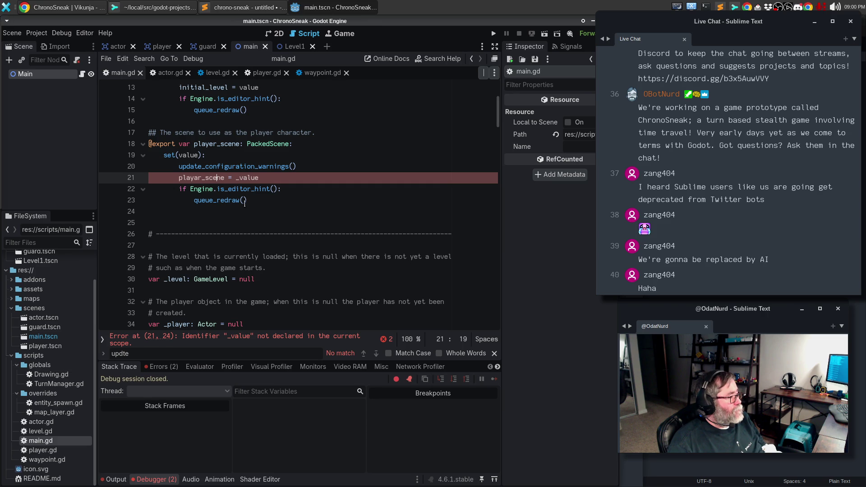
pyautogui.press('Right')
pyautogui.press('Right')
pyautogui.press('Right')
pyautogui.press('BackSpace')
pyautogui.hotkey('ctrl', 's')
# Check the remaining line 21 error, hide the debugger panel, and reload the saved main scene.
pyautogui.scroll(3, 407, 250)
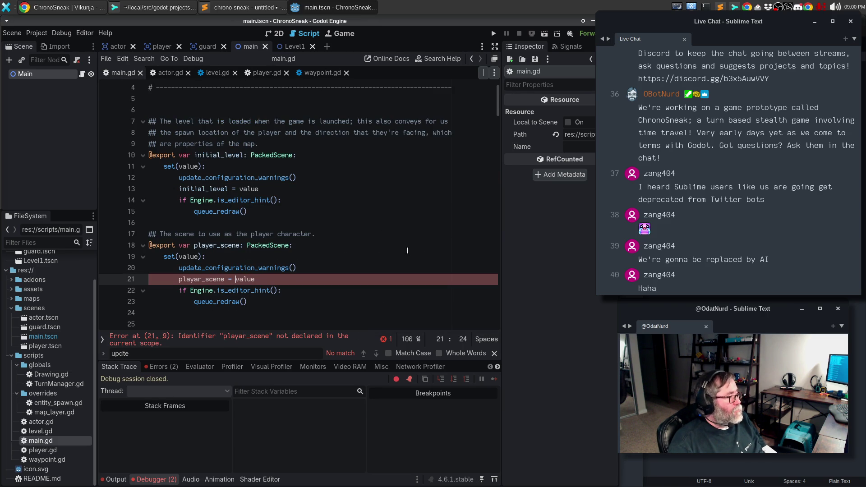
pyautogui.scroll(-4, 407, 250)
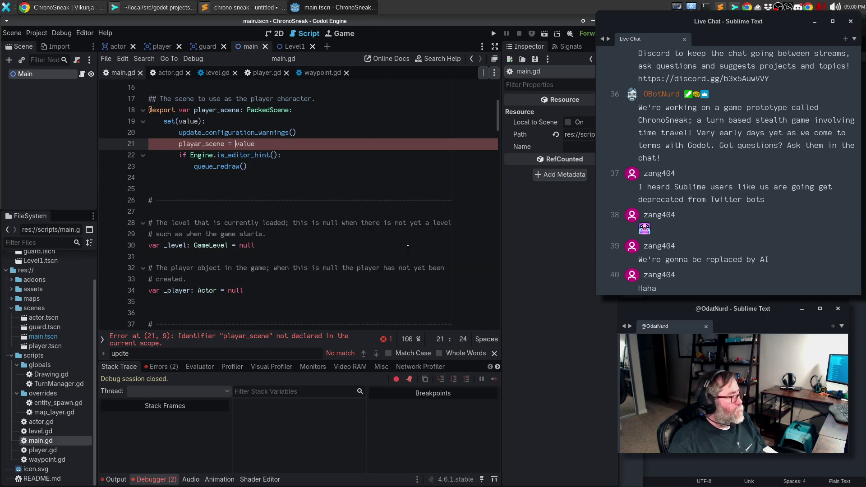
pyautogui.doubleClick(248, 343)
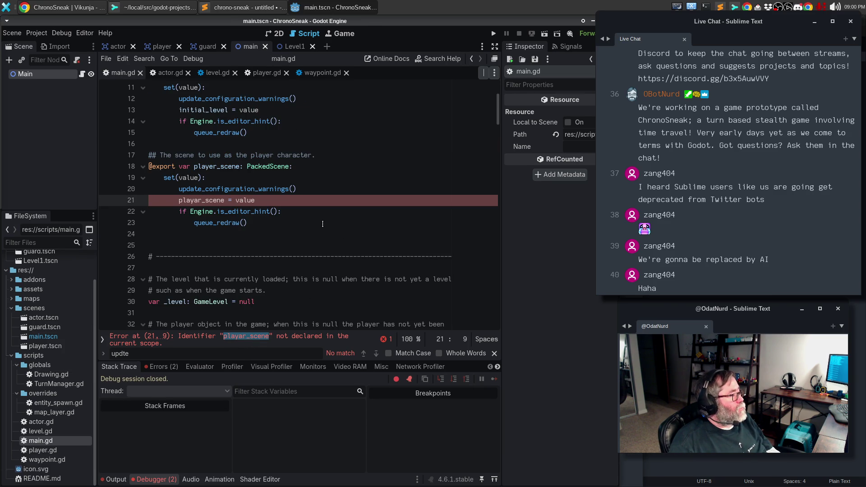
pyautogui.scroll(3, 322, 223)
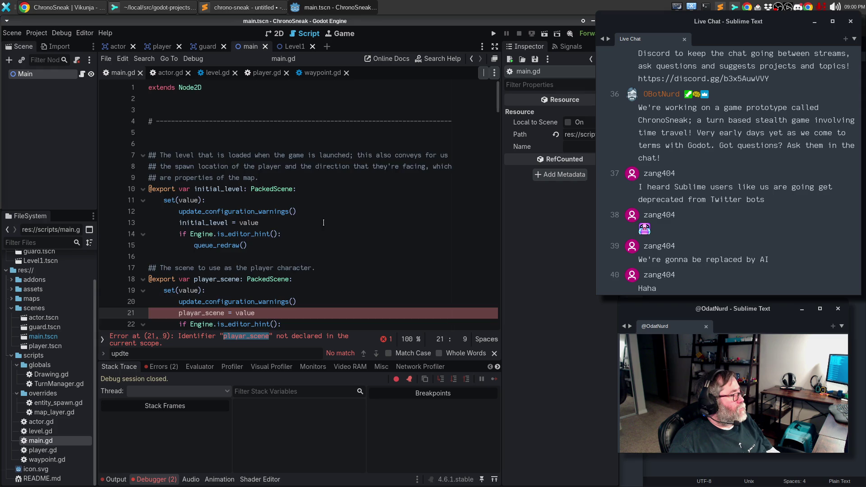
pyautogui.scroll(-2, 323, 222)
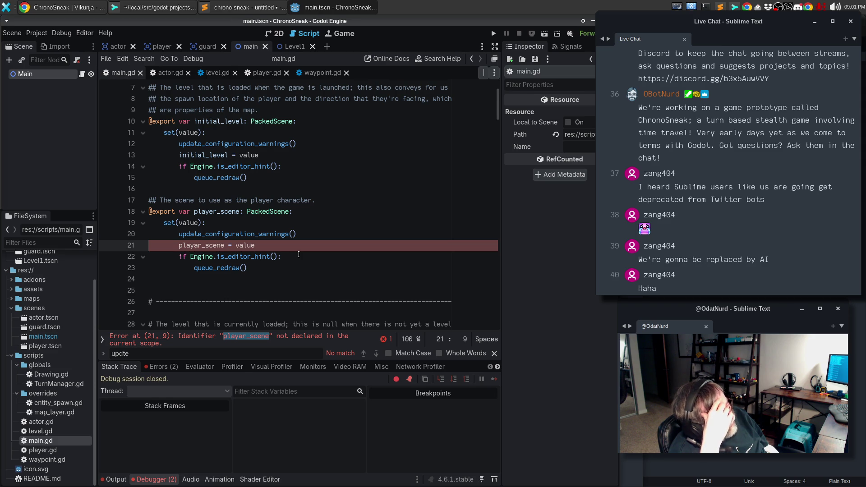
pyautogui.click(156, 481)
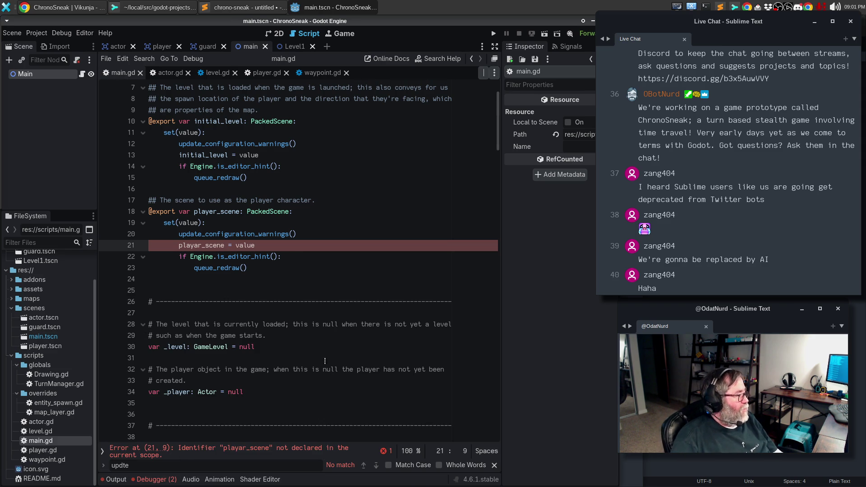
pyautogui.click(314, 453)
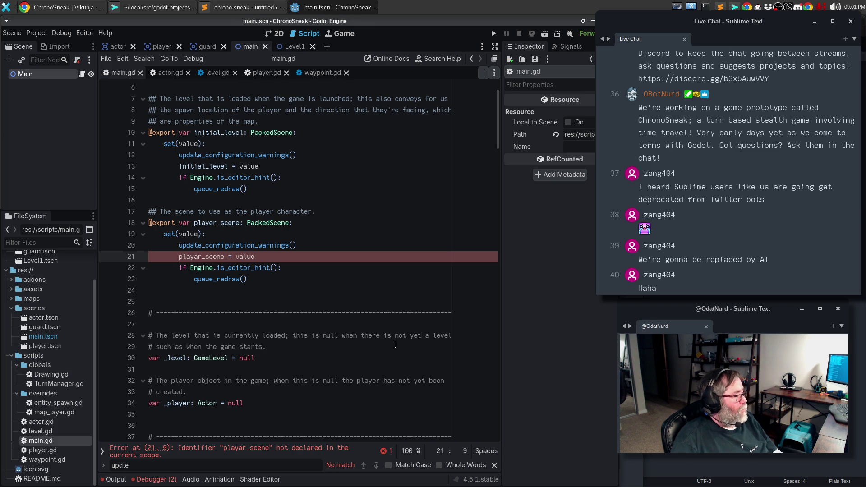
pyautogui.click(253, 279)
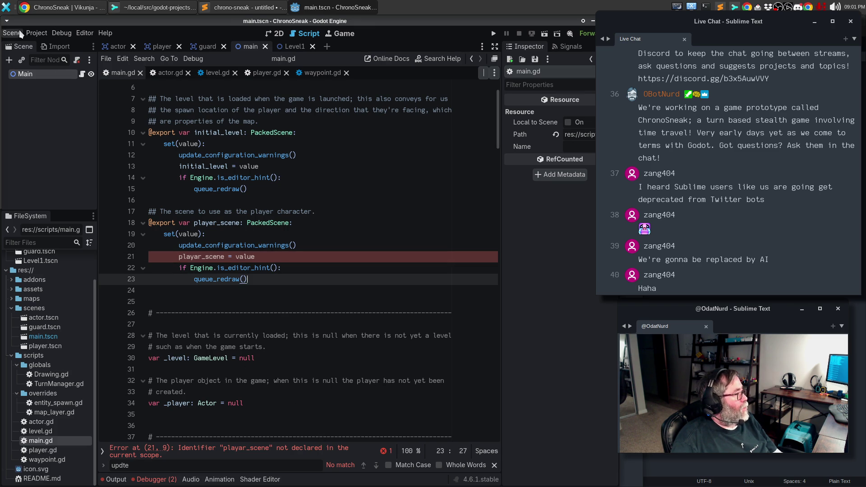
pyautogui.click(14, 33)
pyautogui.click(53, 174)
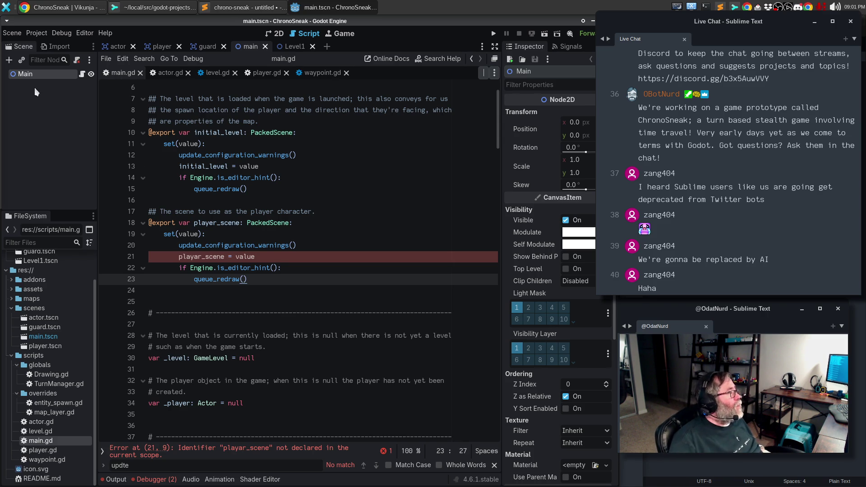
# Reload the saved main scene once more.
pyautogui.click(16, 36)
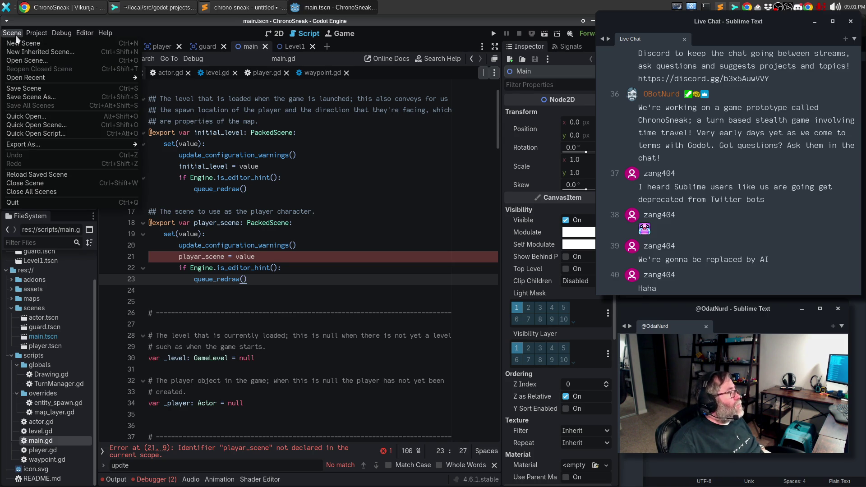
pyautogui.click(75, 174)
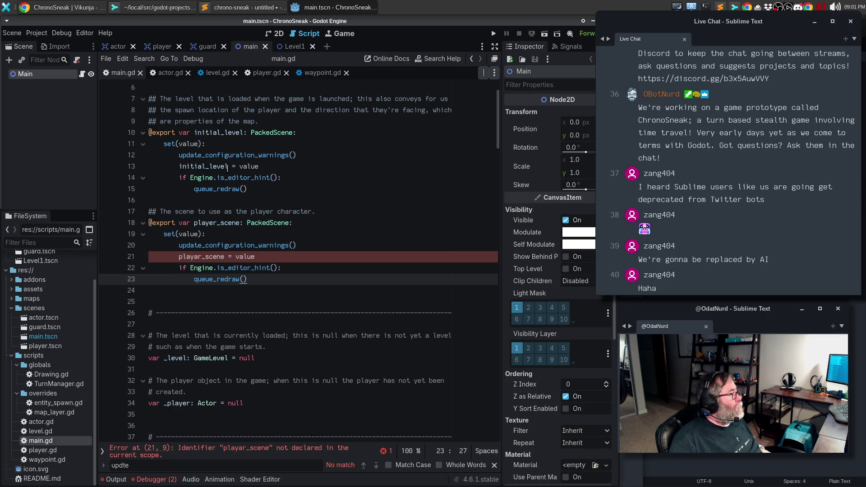
pyautogui.moveTo(227, 167)
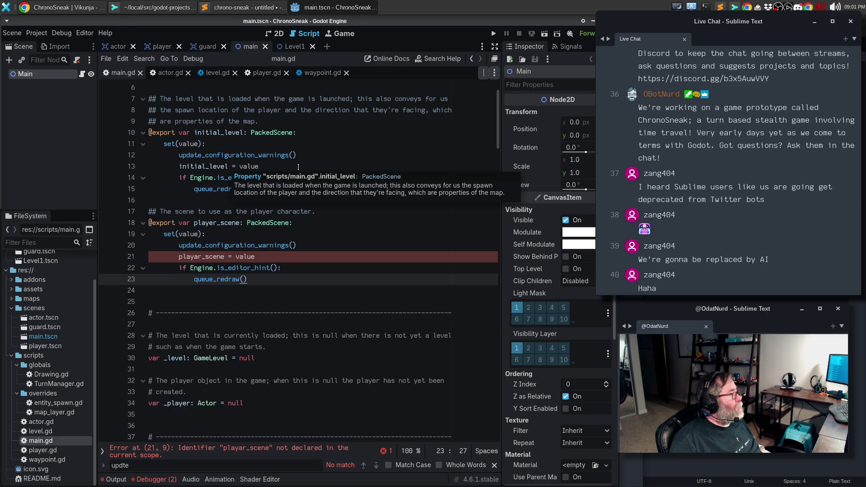
pyautogui.click(299, 245)
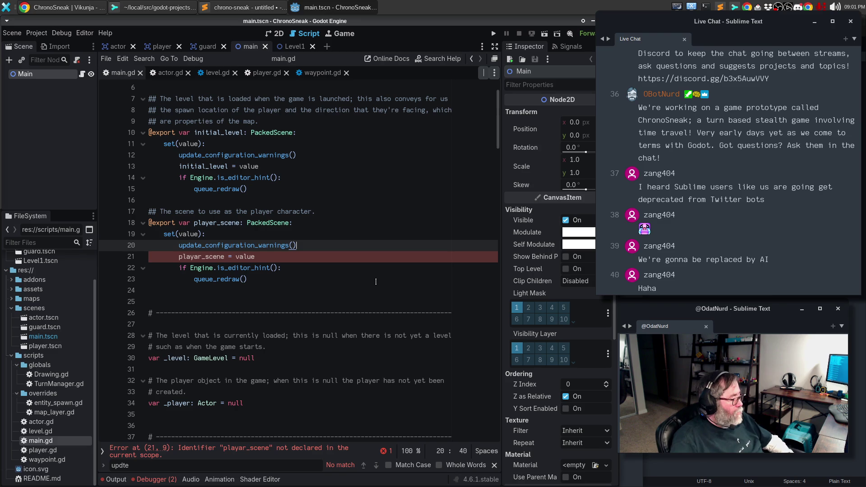
# Duplicate the update_configuration_warnings() call in both setters and save main.gd.
pyautogui.press('Up')
pyautogui.press('Up')
pyautogui.press('Up')
pyautogui.press('Up')
pyautogui.hotkey('ctrl', 'shift', 'd')
pyautogui.press('Return')
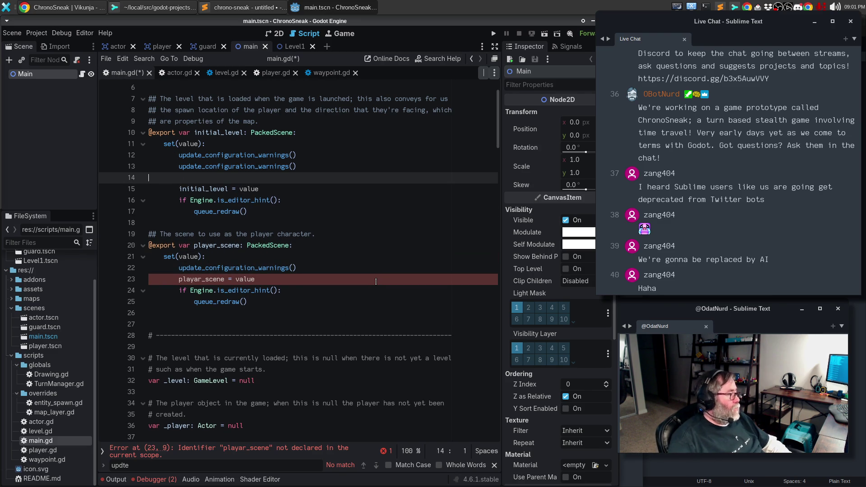
pyautogui.click(360, 268)
pyautogui.press('Return')
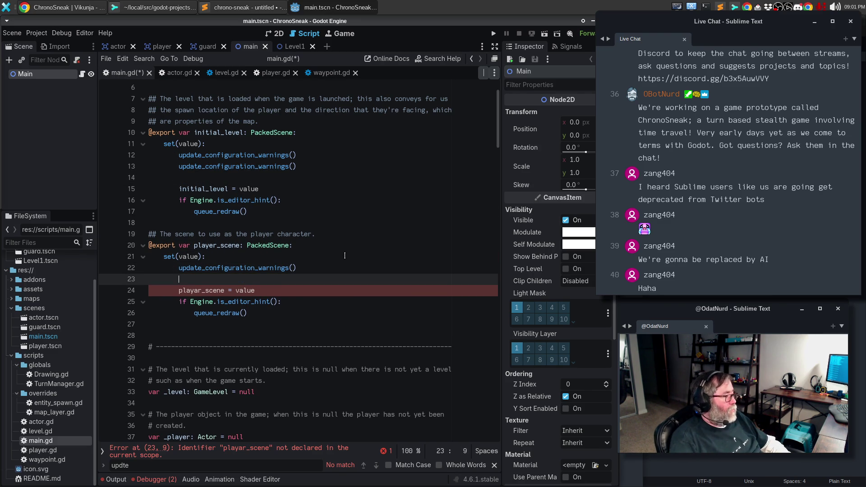
pyautogui.press('Up')
pyautogui.hotkey('ctrl', 'shift', 'd')
pyautogui.press('Down')
pyautogui.press('Down')
pyautogui.press('Down')
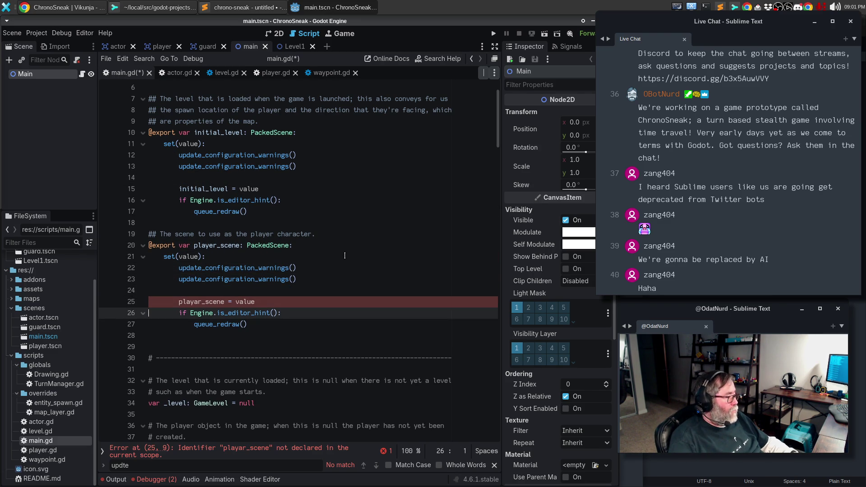
pyautogui.hotkey('ctrl', 's')
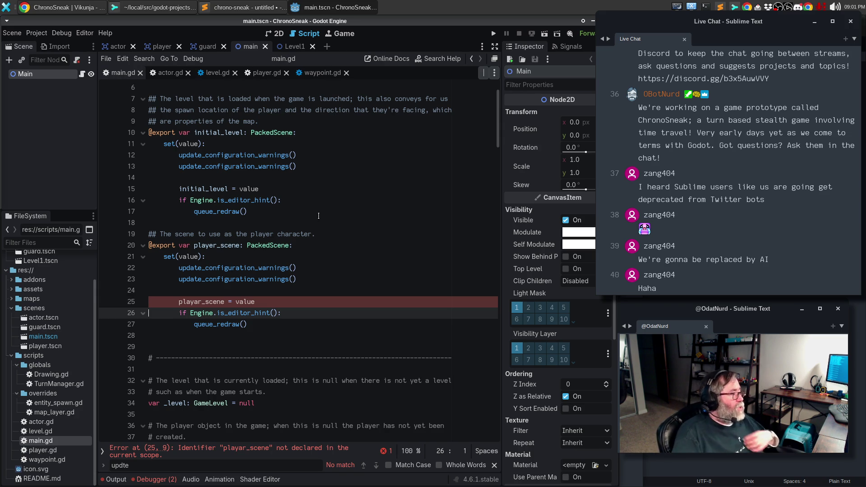
# View the Node documentation for update_configuration_warnings, then return to main.gd.
pyautogui.click(257, 269)
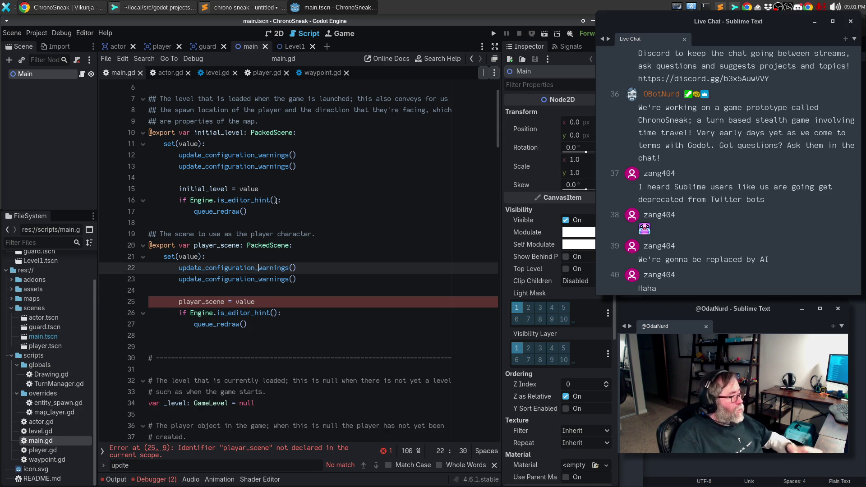
pyautogui.keyDown('ctrl'); pyautogui.click(270, 171); pyautogui.keyUp('ctrl')
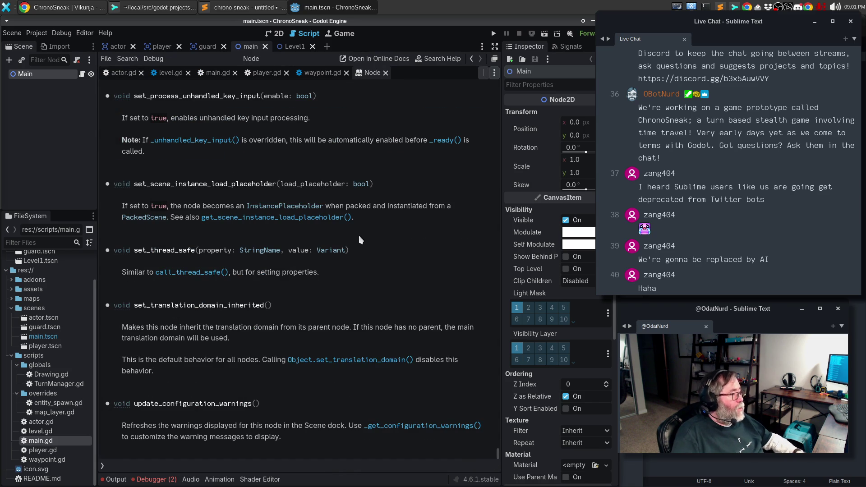
pyautogui.click(217, 73)
pyautogui.click(322, 169)
# Delete the duplicate warnings calls and move each setter's assignment above its update_configuration_warnings() call.
pyautogui.hotkey('ctrl', 'shift', 'k')
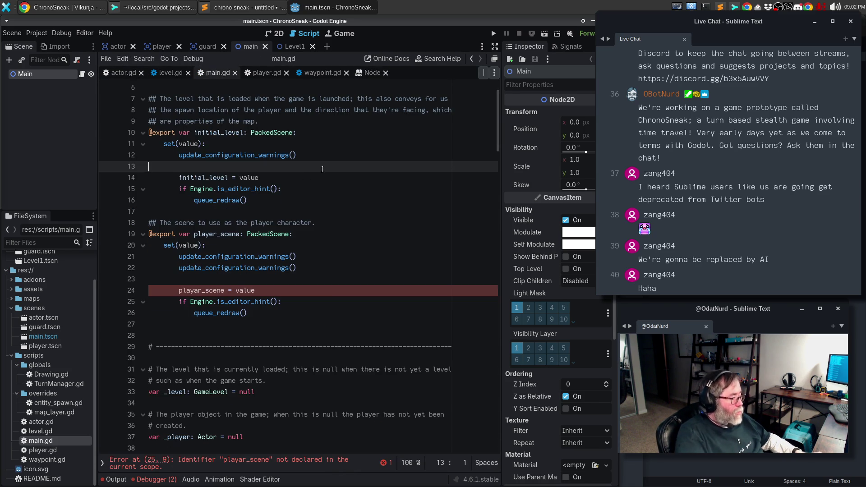
pyautogui.click(332, 263)
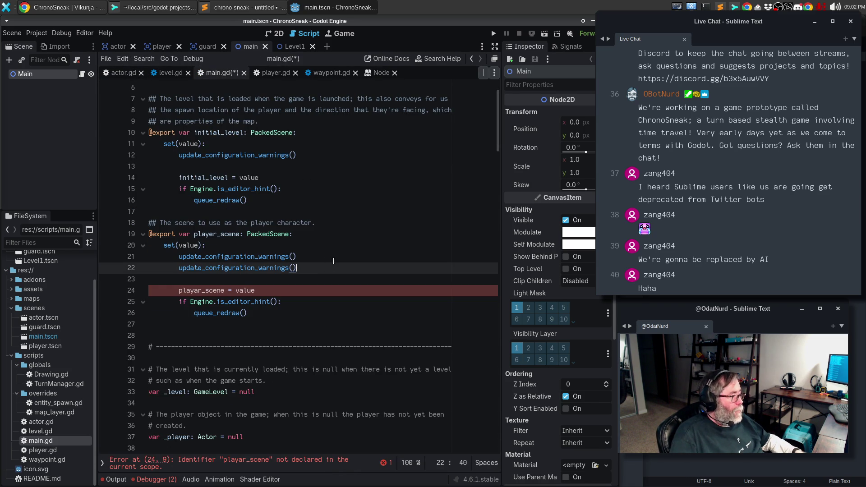
pyautogui.hotkey('ctrl', 'shift', 'k')
pyautogui.press('Down')
pyautogui.hotkey('alt', 'Up')
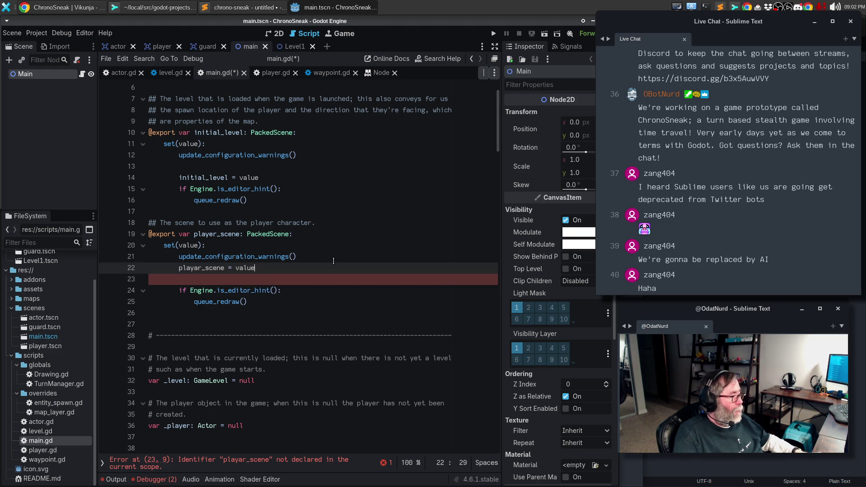
pyautogui.hotkey('alt', 'Up')
pyautogui.click(258, 174)
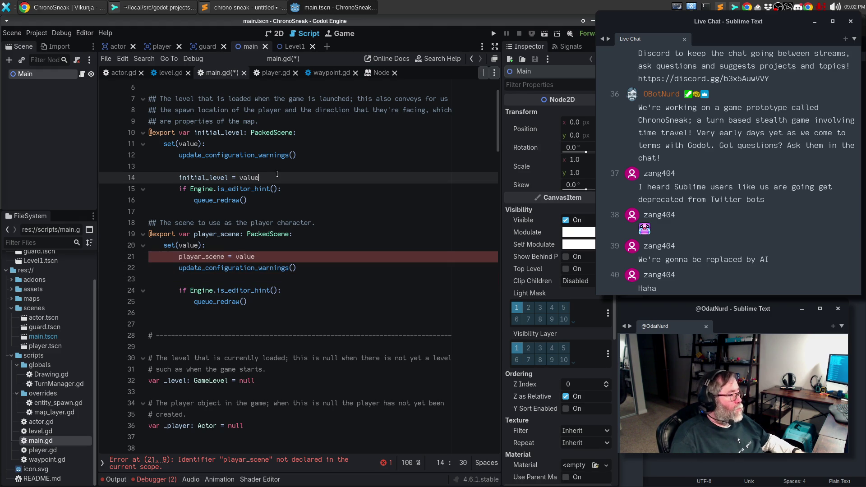
pyautogui.hotkey('alt', 'Up')
pyautogui.hotkey('alt', 'Up')
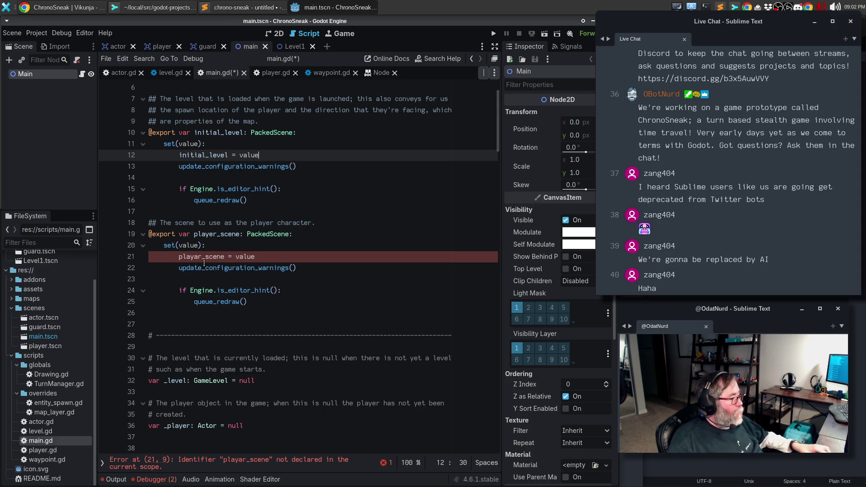
# Correct playar_scene to player_scene and launch the game with F5.
pyautogui.click(202, 256)
pyautogui.click(198, 256)
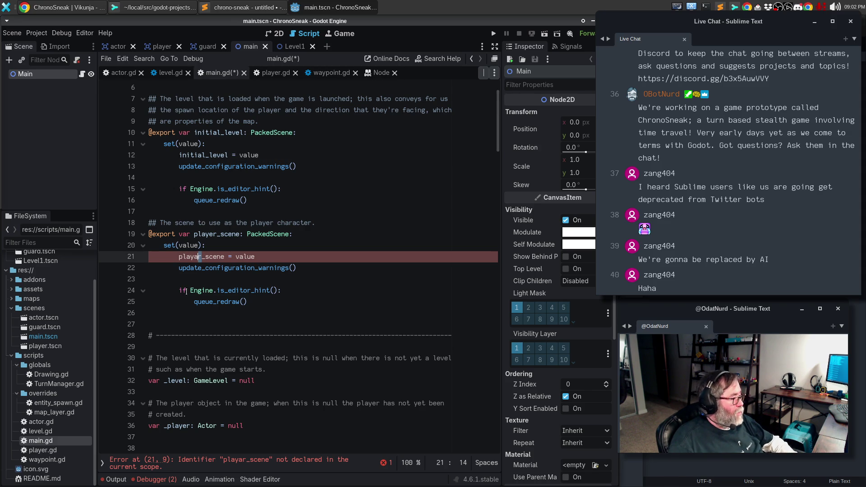
pyautogui.press('Right')
pyautogui.hotkey('ctrl', 'space')
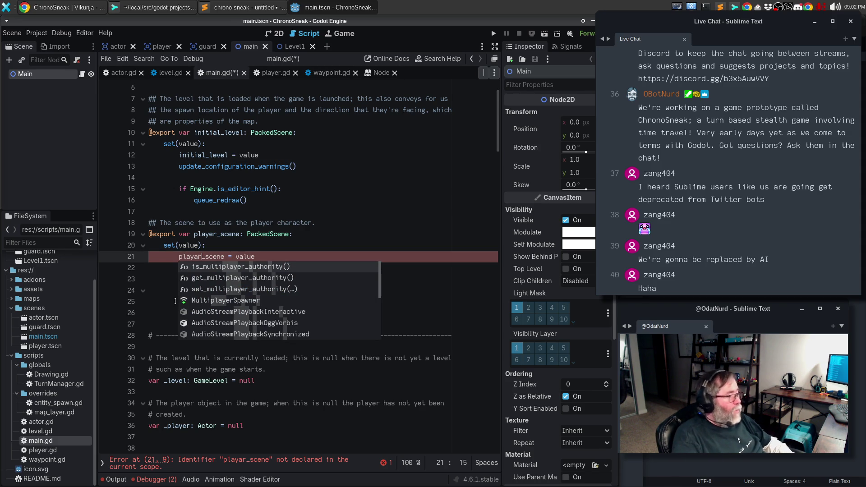
pyautogui.press('BackSpace')
pyautogui.press('BackSpace')
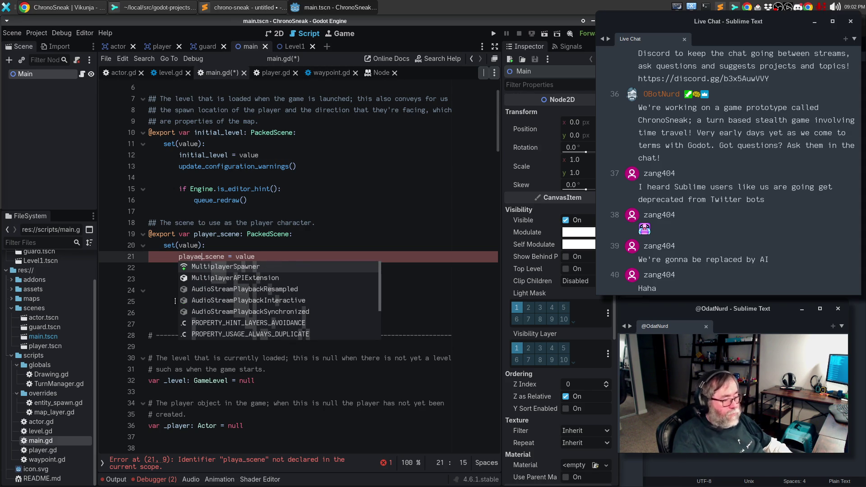
pyautogui.write('er')
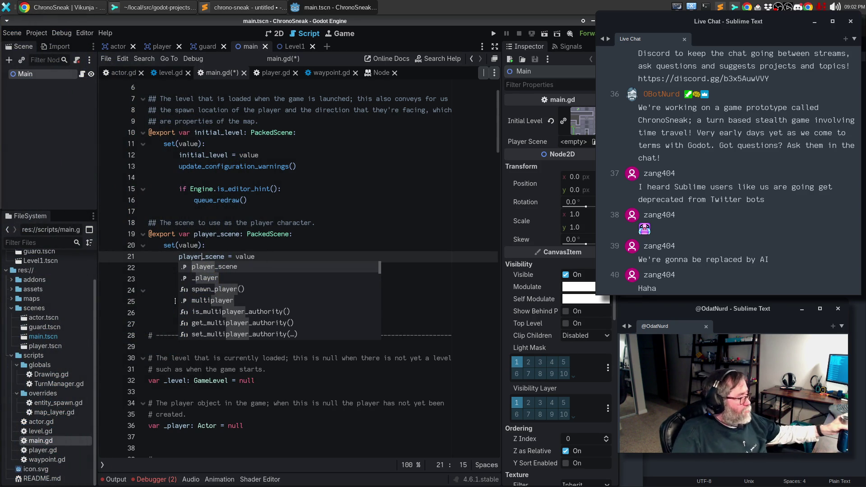
pyautogui.click(350, 229)
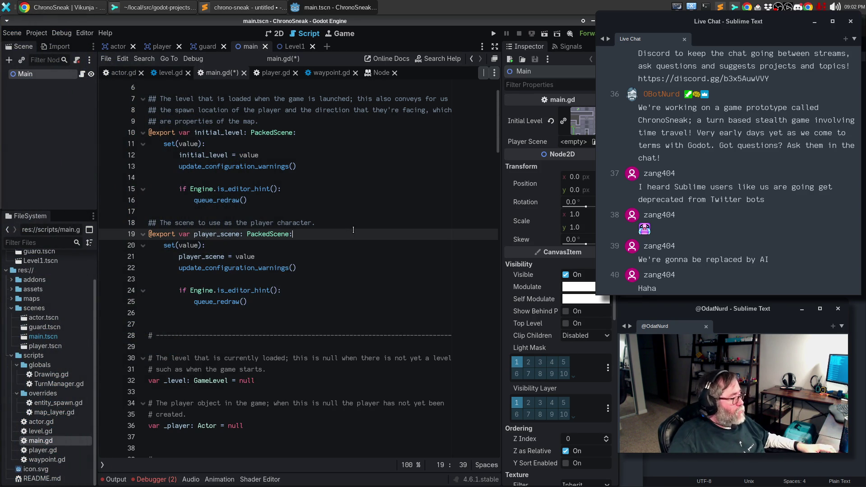
pyautogui.press('F5')
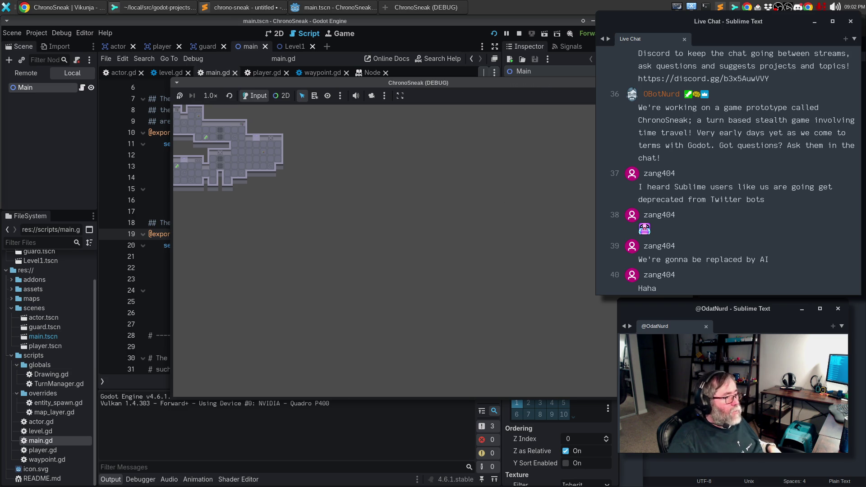
# Stop the running ChronoSneak debug game and close its window.
pyautogui.click(519, 34)
pyautogui.click(321, 268)
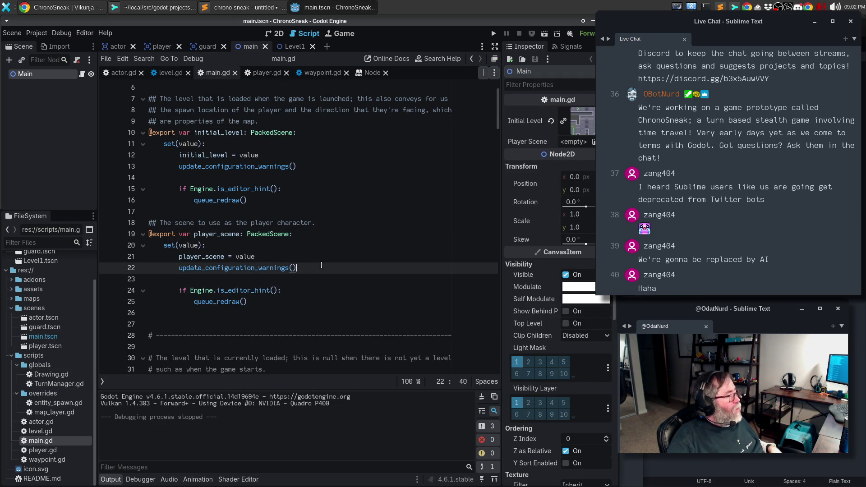
pyautogui.scroll(2, 321, 265)
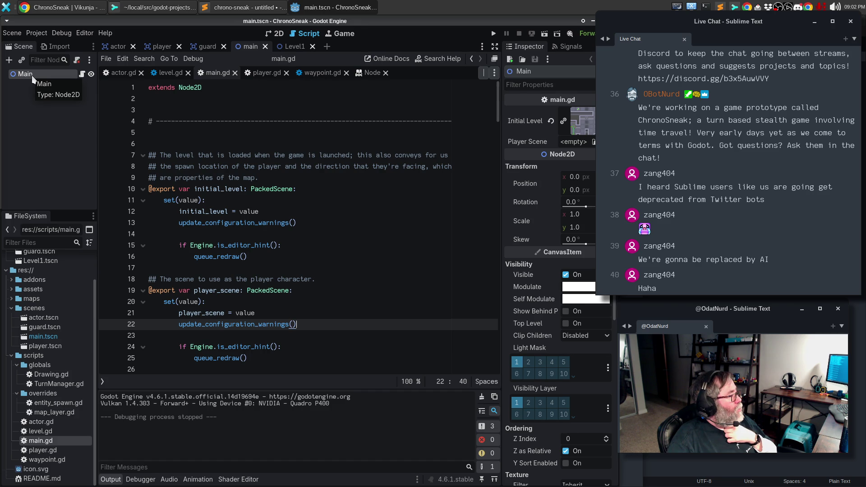
pyautogui.click(223, 129)
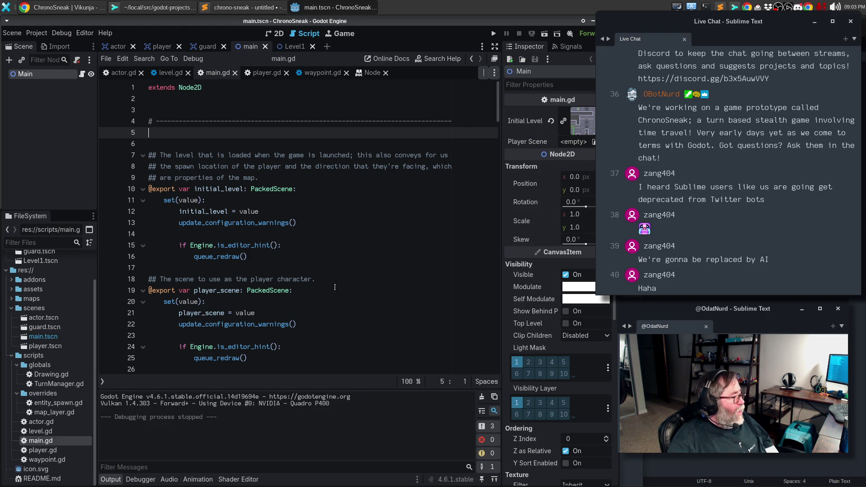
# Move the main.gd tab ahead of actor.gd and level.gd to lead the open scripts.
pyautogui.moveTo(285, 296)
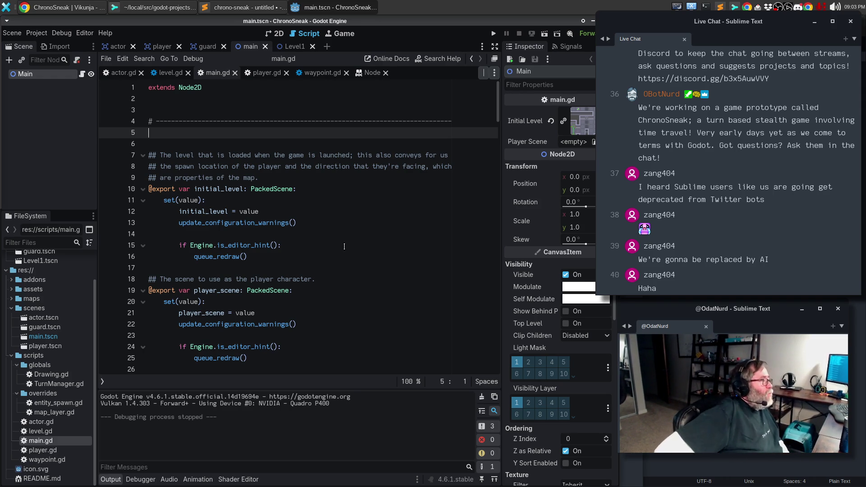
pyautogui.moveTo(212, 73); pyautogui.dragTo(124, 79)
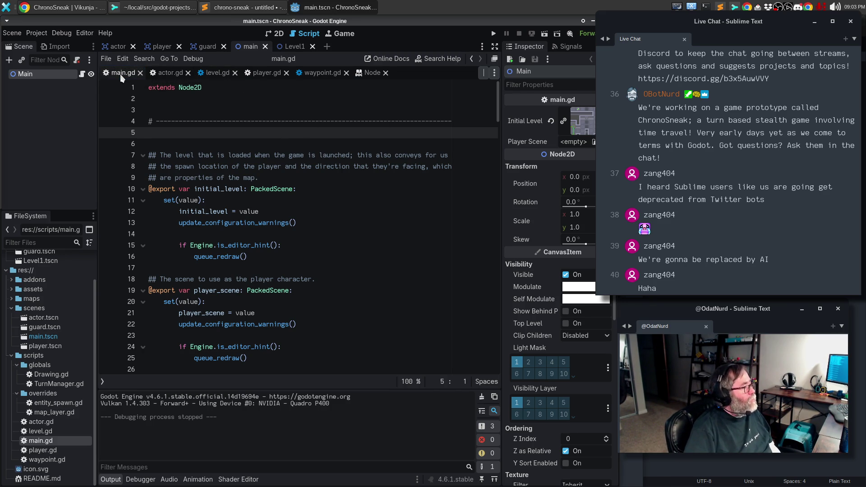
pyautogui.click(307, 178)
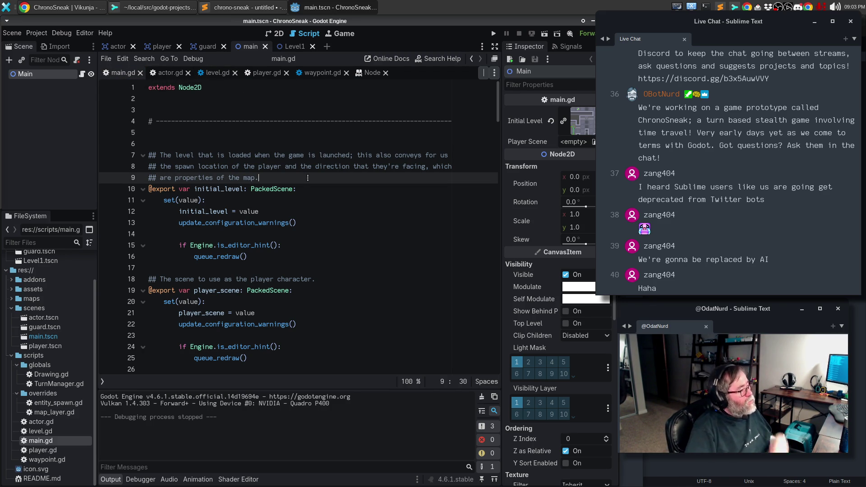
pyautogui.click(233, 190)
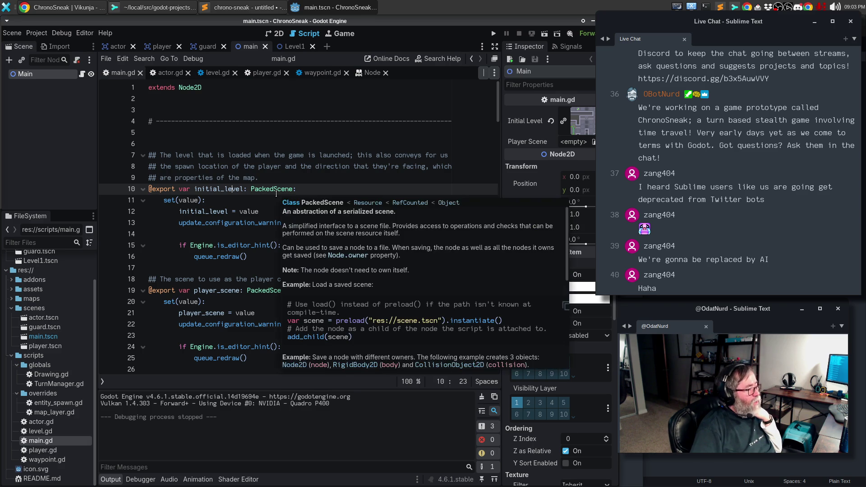
pyautogui.click(275, 211)
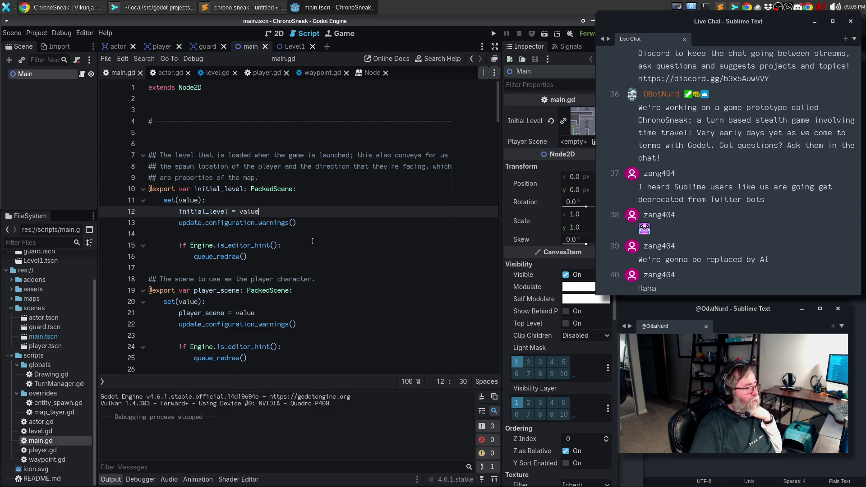
# Delete the Engine.is_editor_hint() / queue_redraw block from both the initial_level and player_scene setters, removing the blank line left behind.
pyautogui.click(294, 254)
pyautogui.hotkey('shift', 'Up')
pyautogui.hotkey('shift', 'Up')
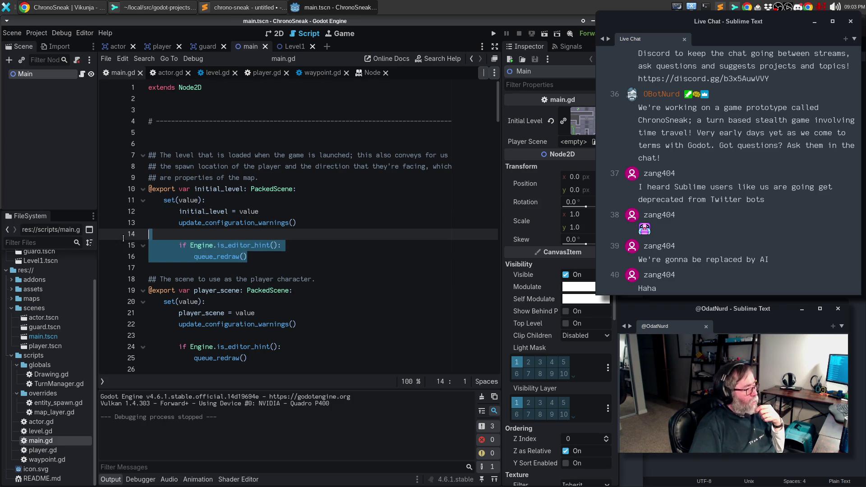
pyautogui.press('Delete')
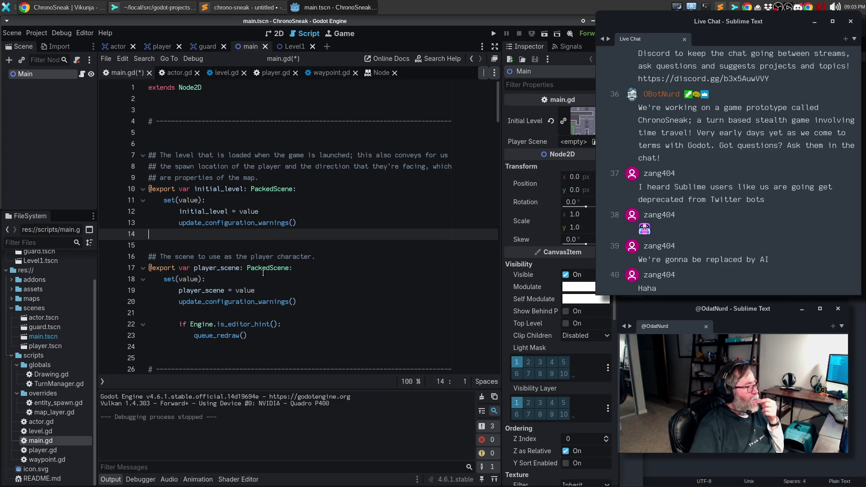
pyautogui.click(271, 301)
pyautogui.scroll(-1, 271, 301)
pyautogui.moveTo(247, 302)
pyautogui.mouseDown()
pyautogui.moveTo(143, 289)
pyautogui.moveTo(144, 279)
pyautogui.mouseUp()
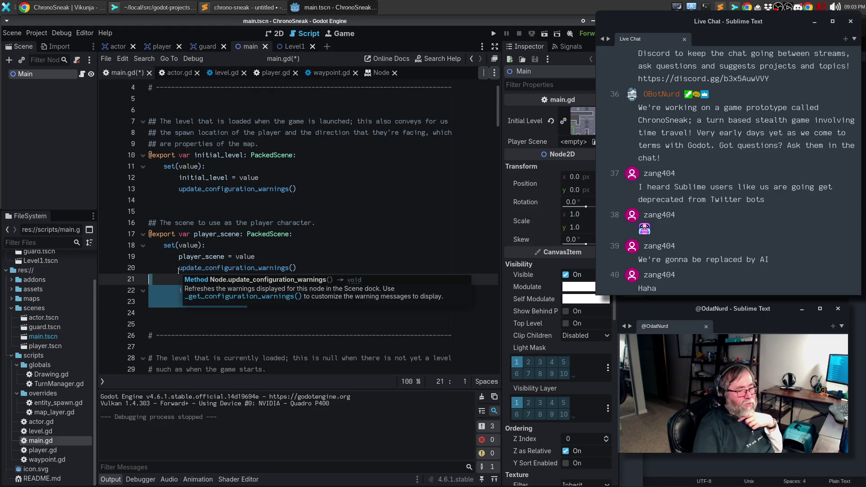
pyautogui.press('Delete')
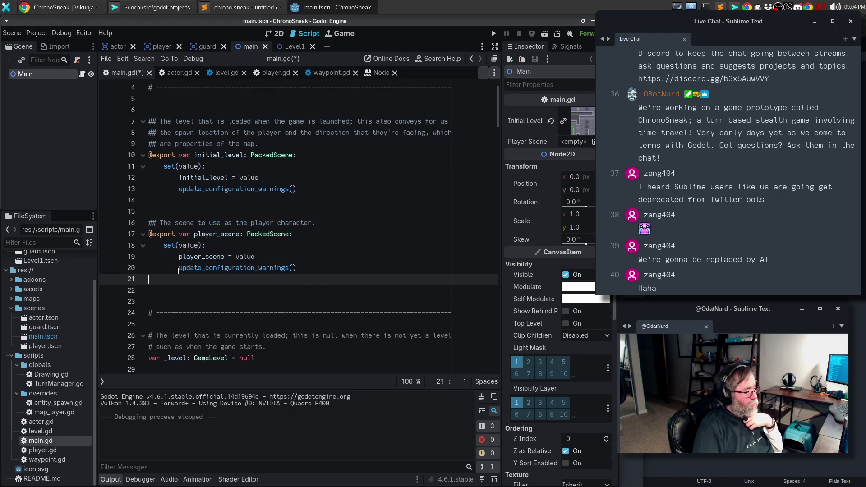
pyautogui.press('BackSpace')
pyautogui.scroll(-1, 212, 311)
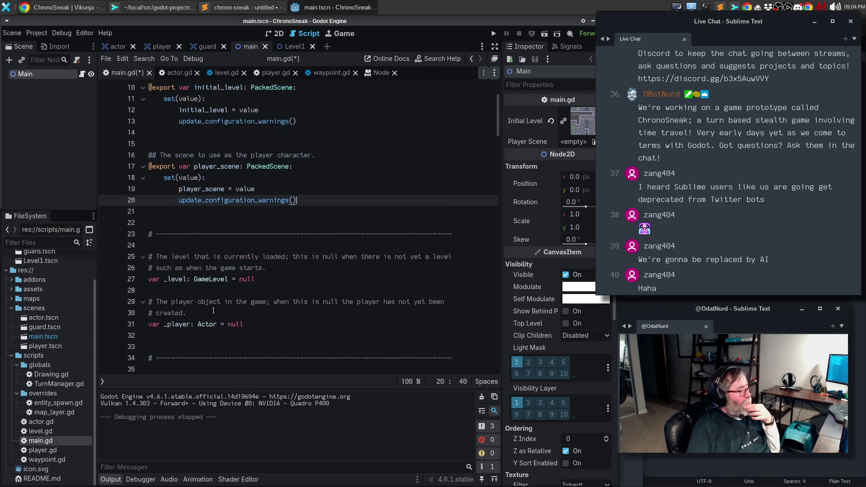
pyautogui.scroll(-4, 212, 311)
pyautogui.scroll(5, 282, 260)
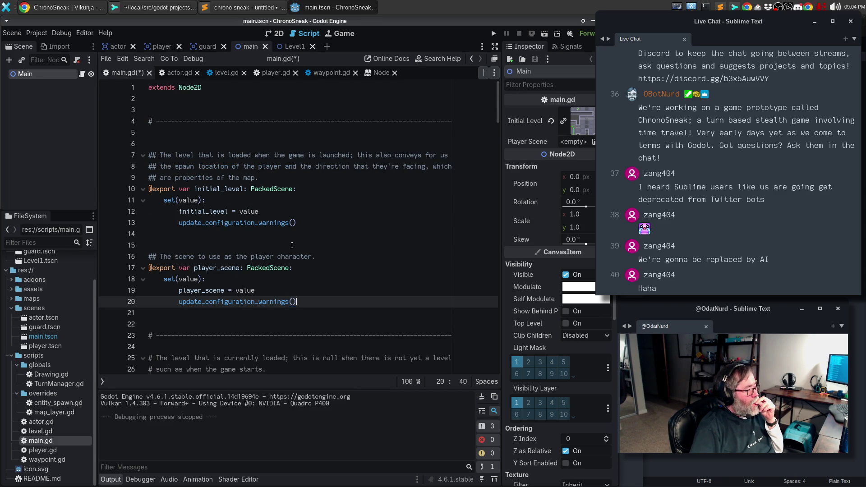
pyautogui.scroll(-3, 293, 243)
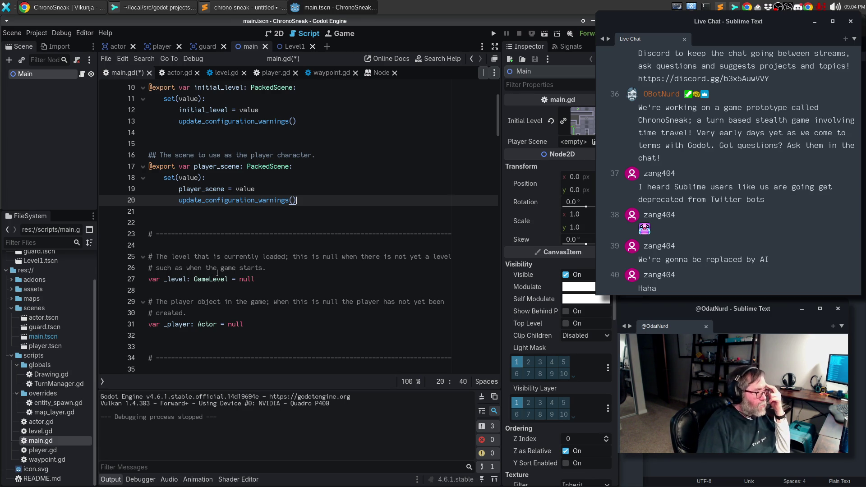
# Add a new ## doc comment above the player_scene export, starting 'The scene that represents the player'.
pyautogui.moveTo(279, 267); pyautogui.dragTo(127, 252)
pyautogui.scroll(3, 293, 177)
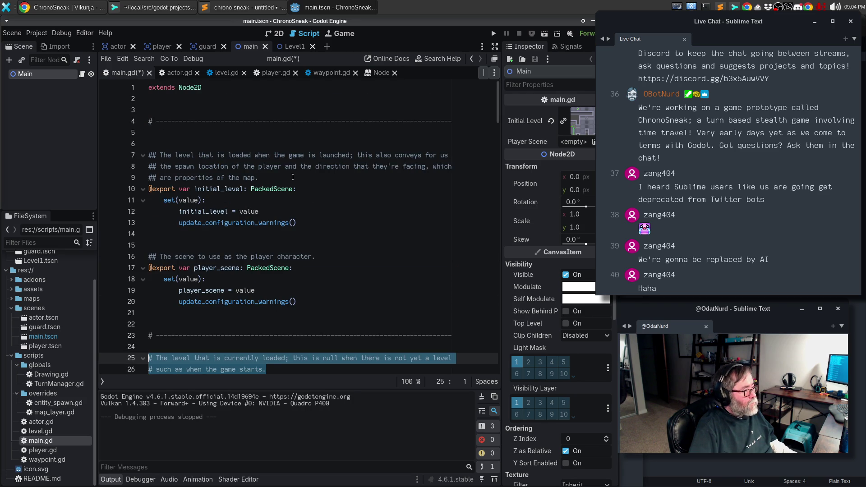
pyautogui.scroll(-4, 293, 177)
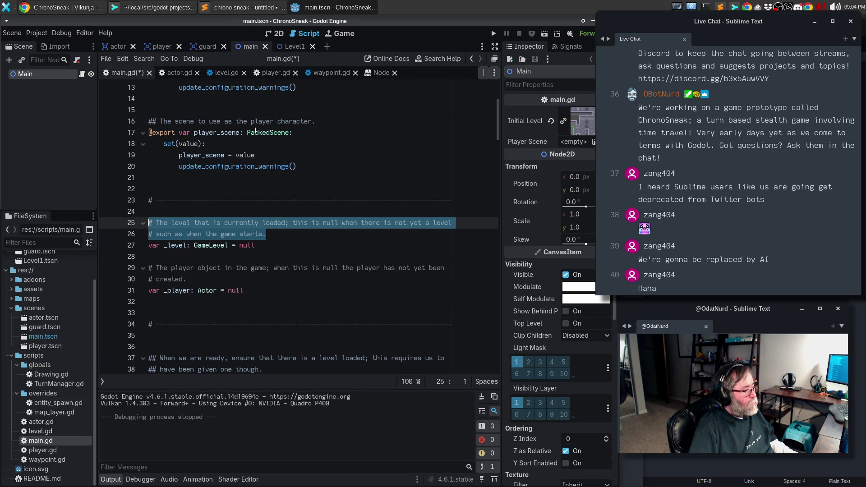
pyautogui.click(235, 110)
pyautogui.press('Return')
pyautogui.press('BackSpace')
pyautogui.write('## T')
pyautogui.write('e scene taht r')
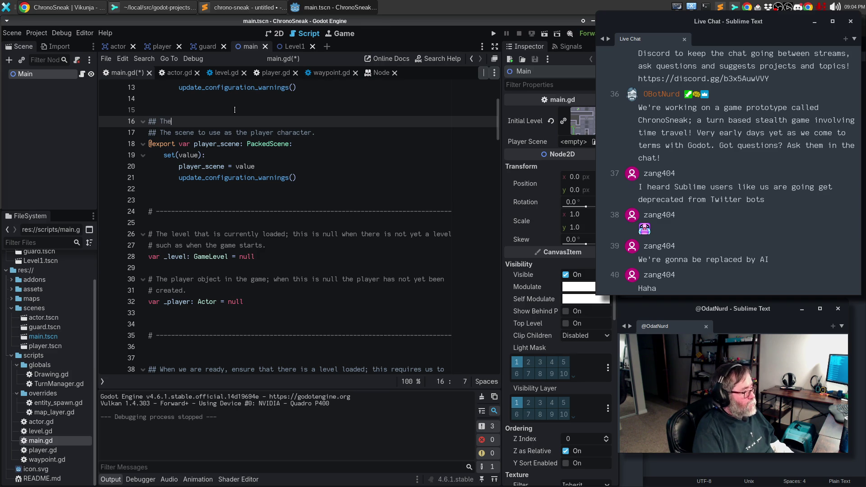
pyautogui.press('BackSpace')
pyautogui.press('BackSpace')
pyautogui.press('BackSpace')
pyautogui.write('hat represents')
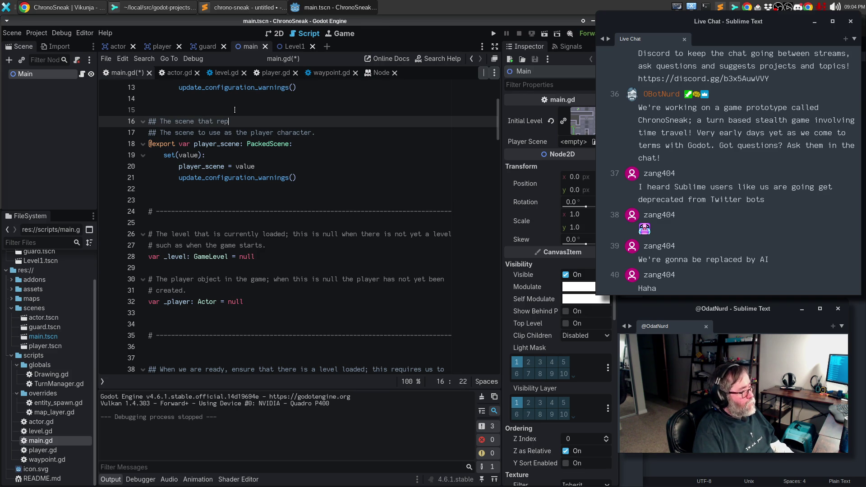
pyautogui.write(' the player in the c')
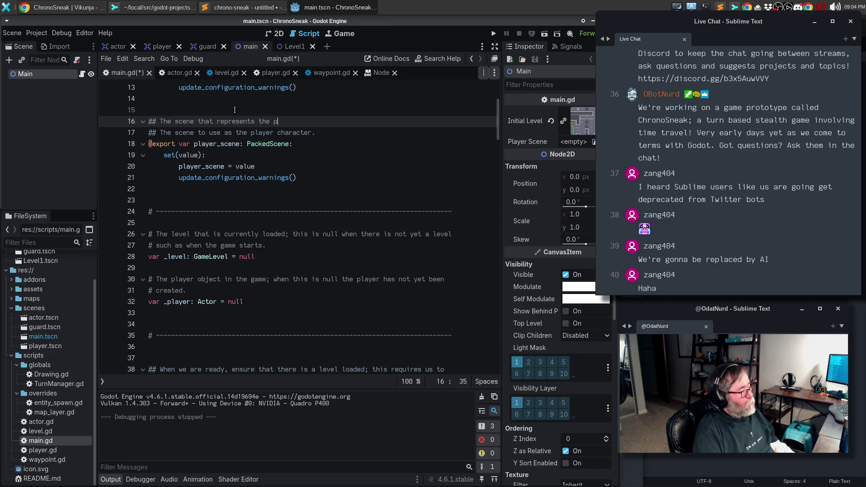
pyautogui.write('urr')
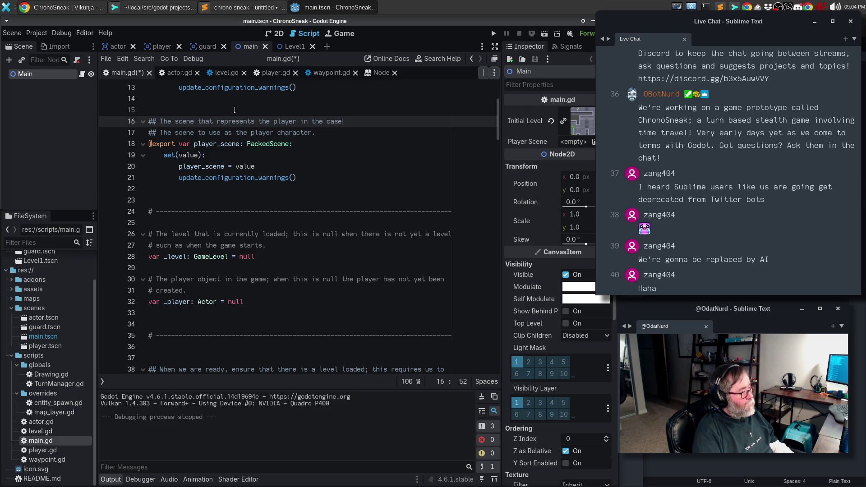
pyautogui.press('BackSpace')
pyautogui.press('BackSpace')
pyautogui.press('BackSpace')
pyautogui.write('in the')
pyautogui.press('BackSpace')
pyautogui.press('BackSpace')
pyautogui.press('BackSpace')
pyautogui.press('BackSpace')
pyautogui.press('BackSpace')
pyautogui.press('BackSpace')
pyautogui.write('tat is transitioning to')
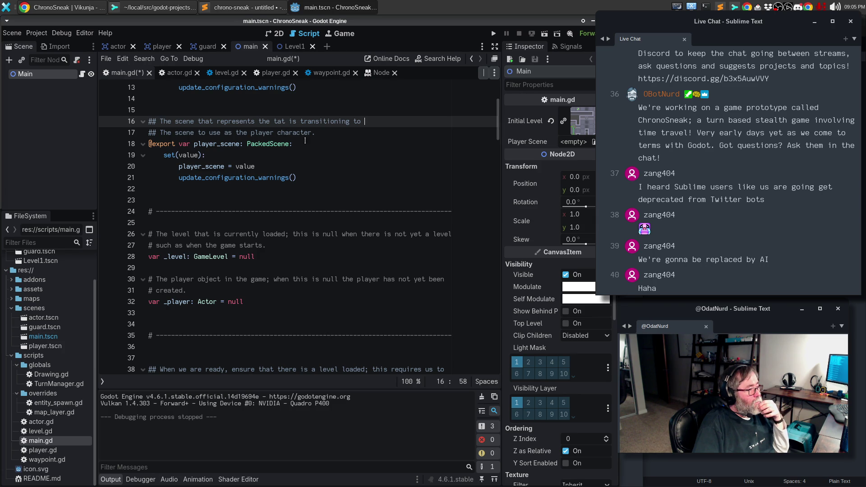
# Correct the comment's ending so it reads 'The scene that represents the player character in the game.'.
pyautogui.moveTo(366, 121); pyautogui.dragTo(275, 120)
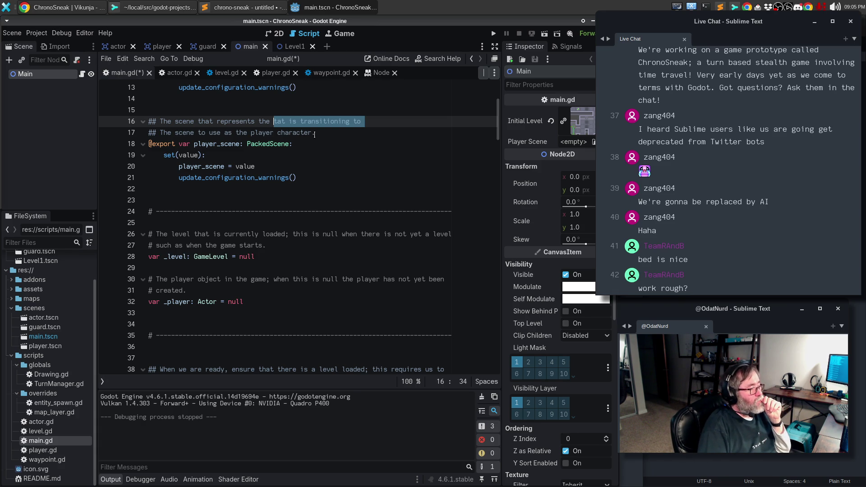
pyautogui.press('BackSpace')
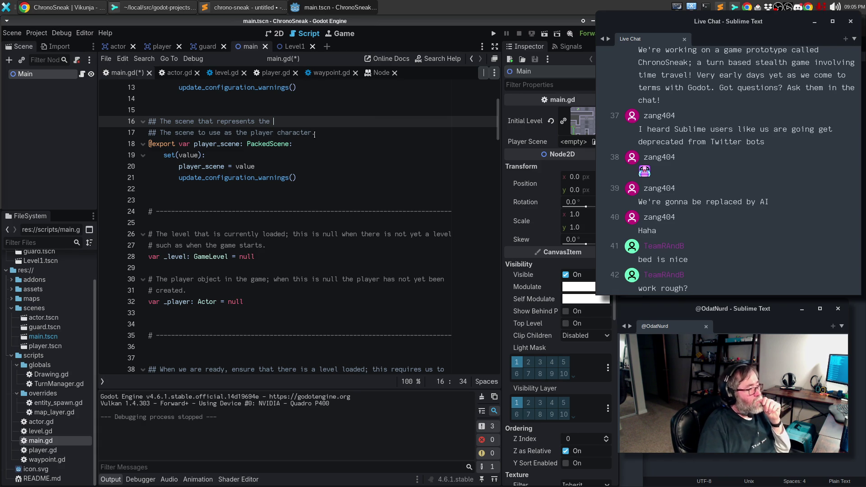
pyautogui.write('player cghar')
pyautogui.press('BackSpace')
pyautogui.press('BackSpace')
pyautogui.press('BackSpace')
pyautogui.write('haraxcter')
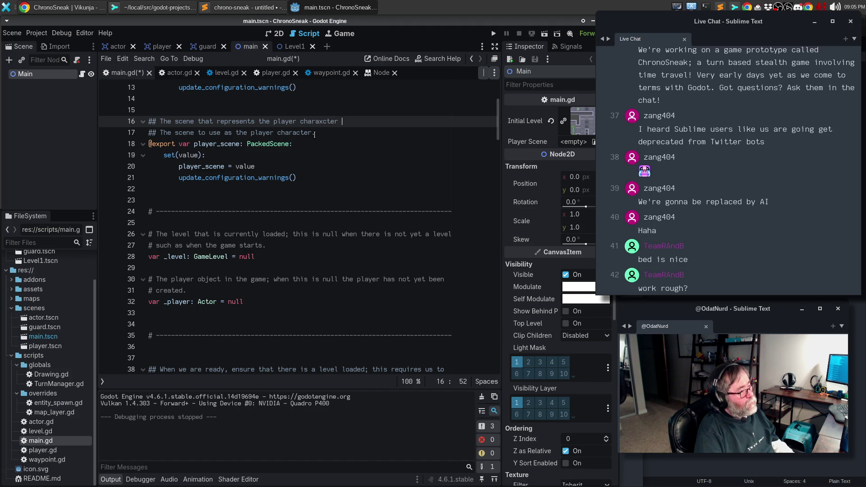
pyautogui.hotkey('ctrl', 'BackSpace')
pyautogui.write('character')
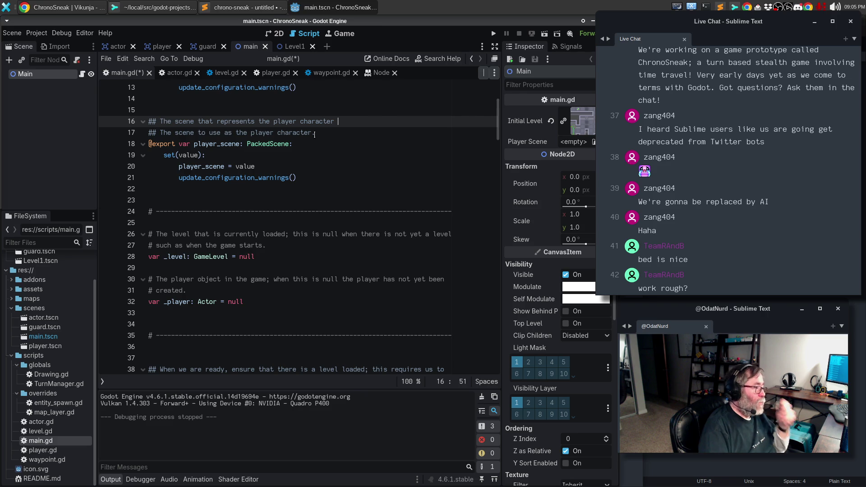
pyautogui.write('in the game.')
# Delete the old player_scene comment line and save main.gd.
pyautogui.click(315, 134)
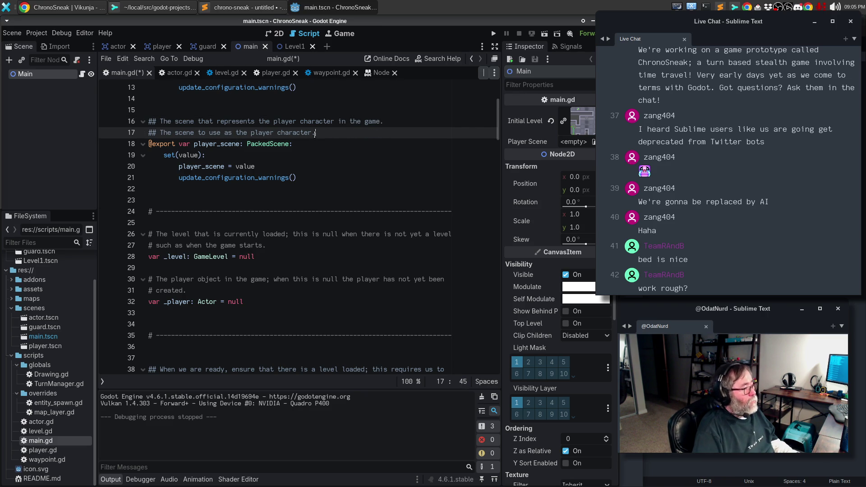
pyautogui.hotkey('ctrl', 'shift', 'k')
pyautogui.hotkey('ctrl', 's')
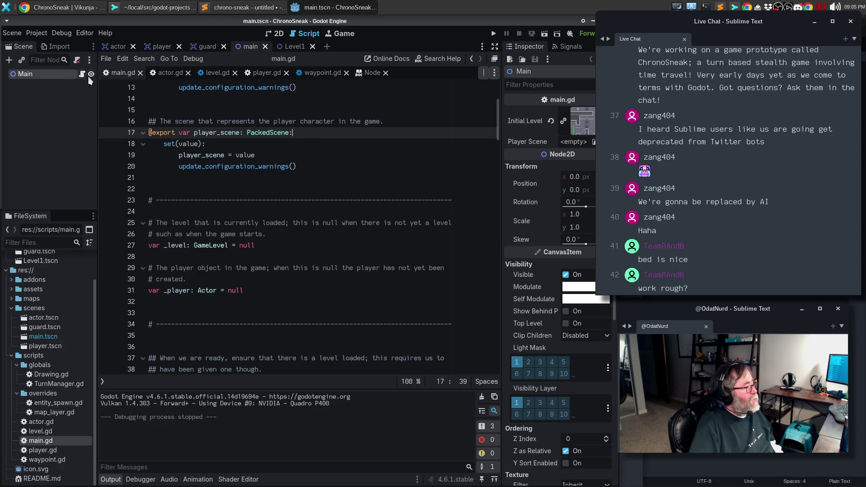
pyautogui.scroll(4, 264, 118)
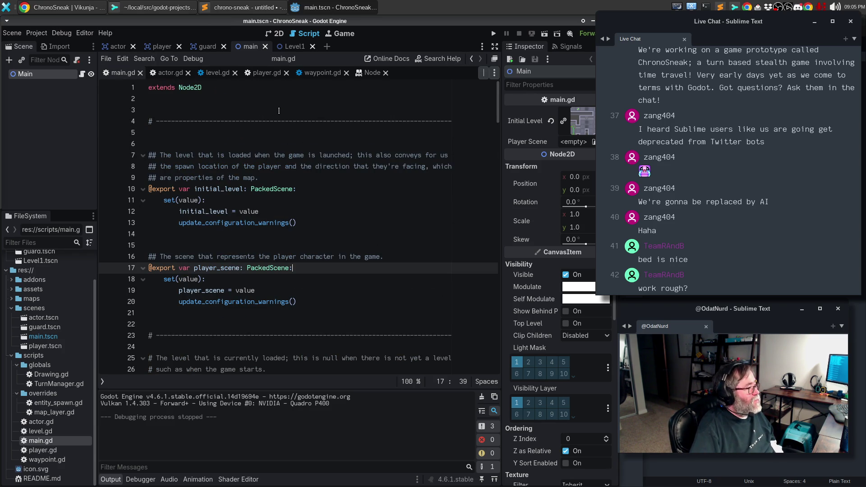
# Change the initial_level setter so it assigns the value to _level instead of initial_level.
pyautogui.click(259, 166)
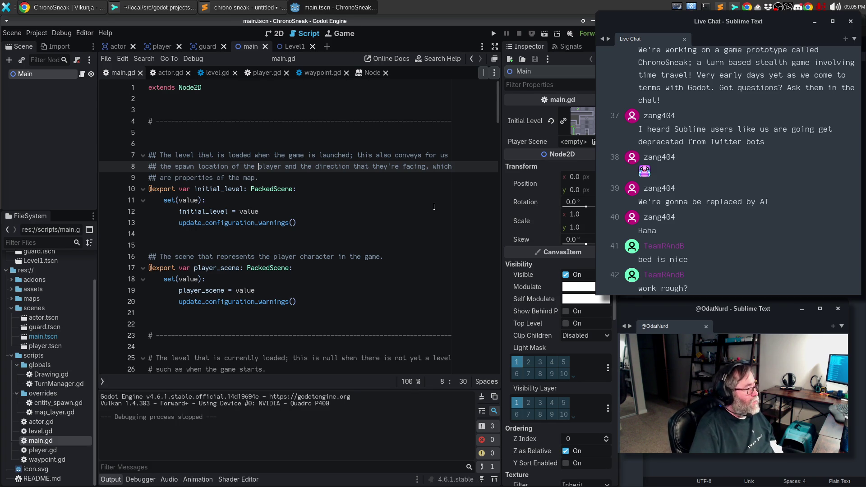
pyautogui.scroll(-4, 428, 209)
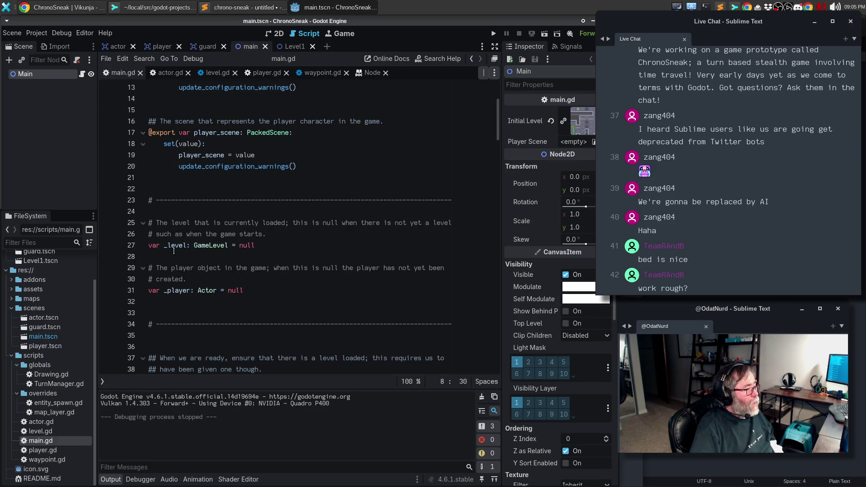
pyautogui.doubleClick(174, 246)
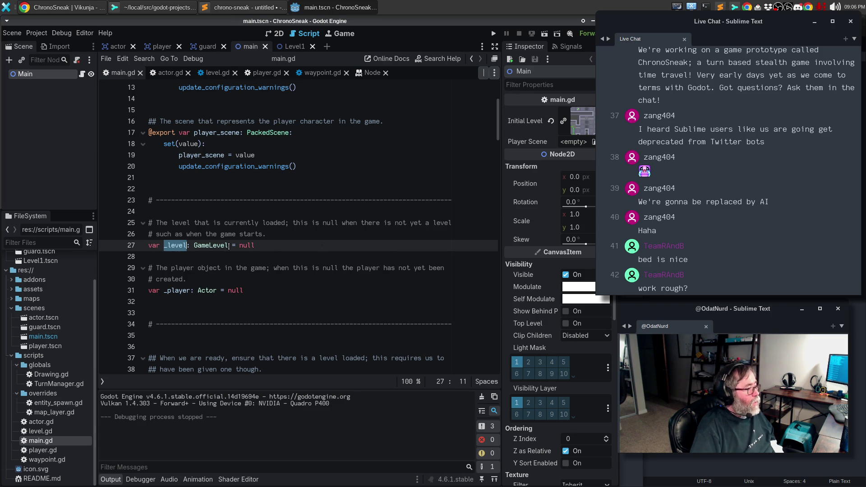
pyautogui.scroll(3, 388, 249)
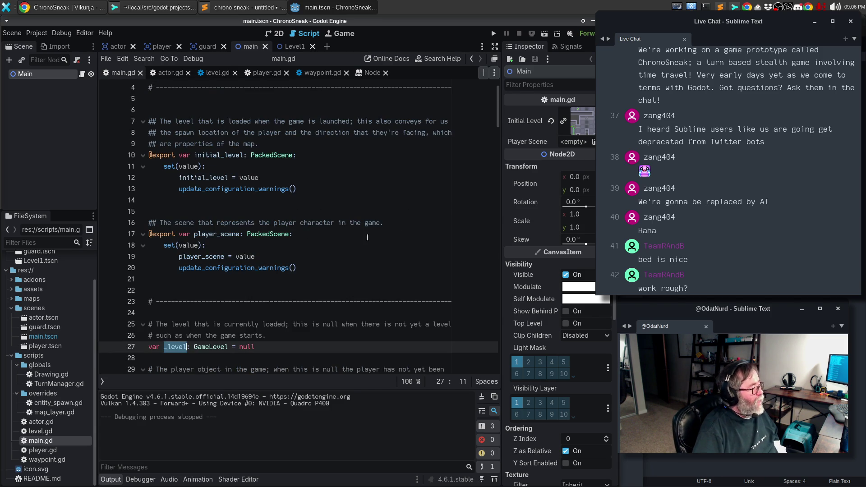
pyautogui.doubleClick(200, 178)
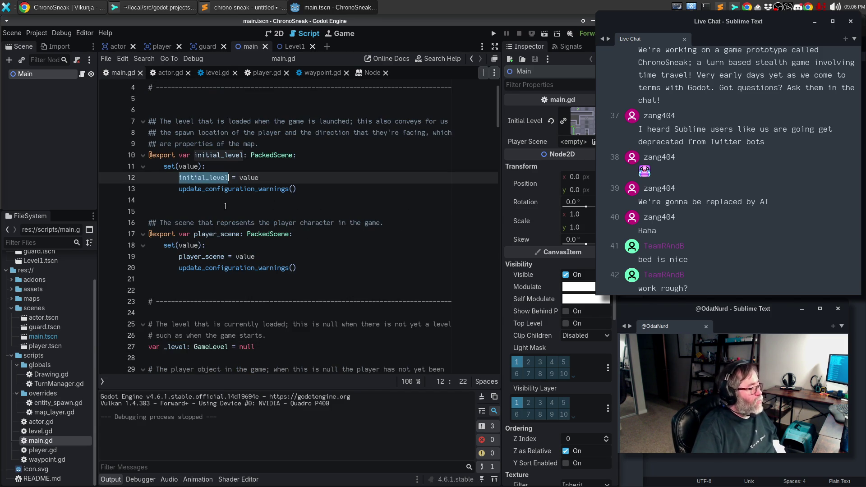
pyautogui.write('_level')
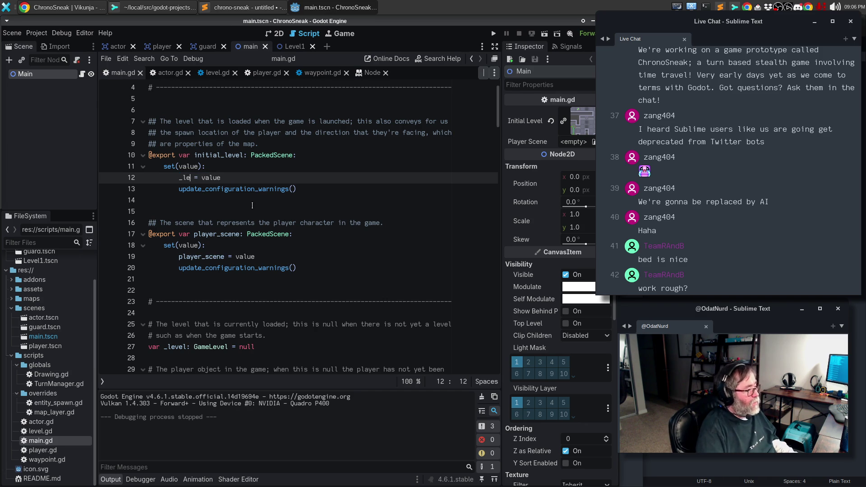
pyautogui.click(260, 222)
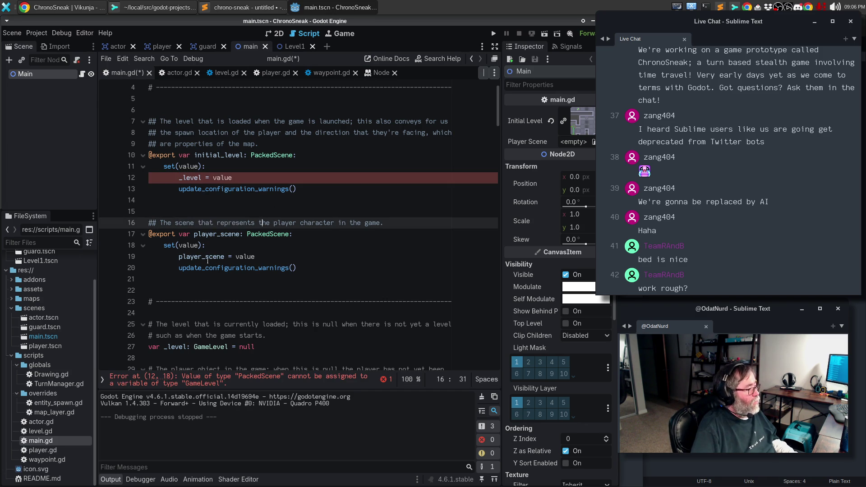
# Check initial_level's PackedScene type and save main.gd, which shows the PackedScene-to-GameLevel error.
pyautogui.doubleClick(202, 256)
pyautogui.scroll(-1, 337, 245)
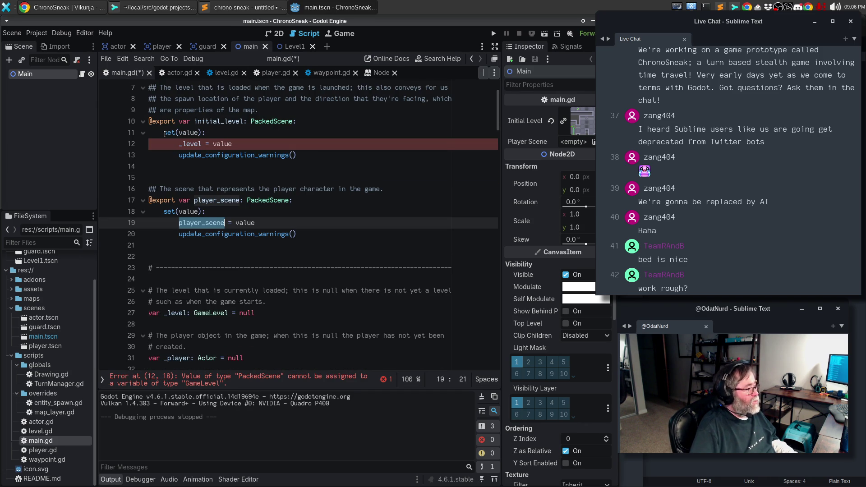
pyautogui.moveTo(191, 144)
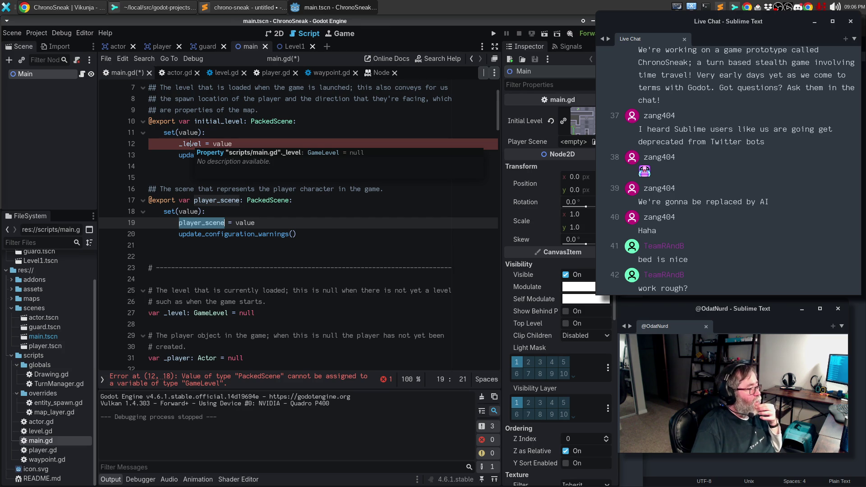
pyautogui.doubleClick(271, 120)
pyautogui.hotkey('ctrl', 's')
pyautogui.scroll(2, 235, 130)
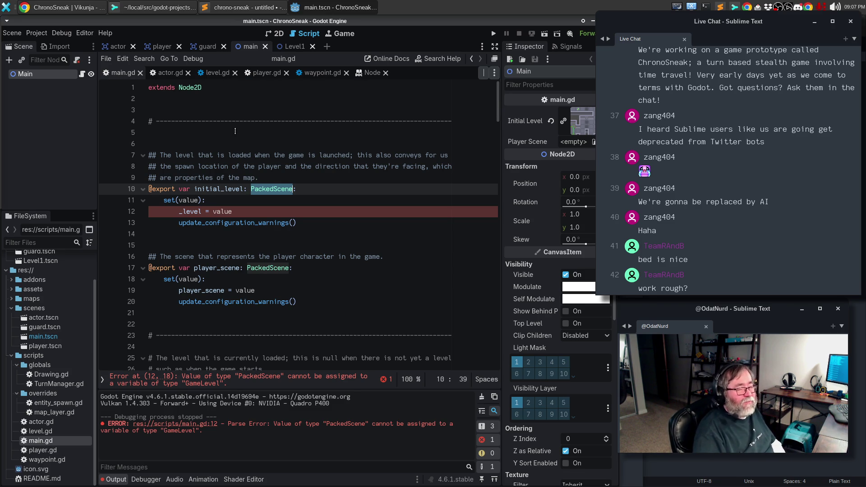
pyautogui.click(213, 211)
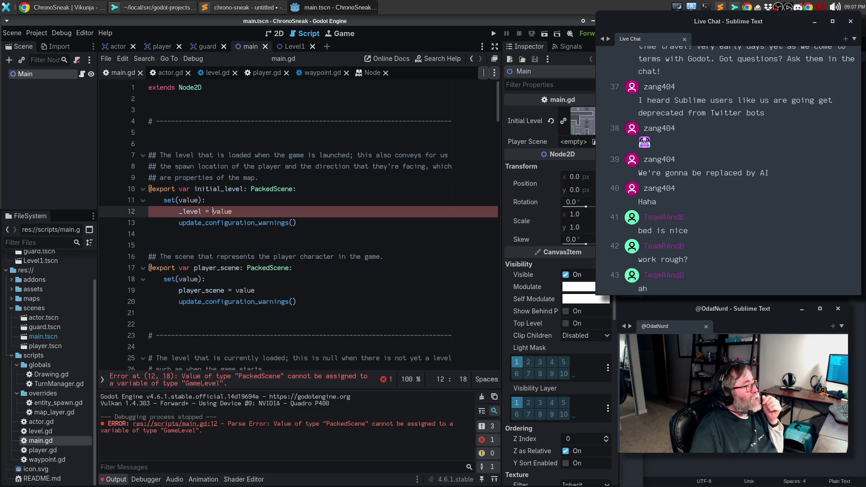
pyautogui.click(101, 7)
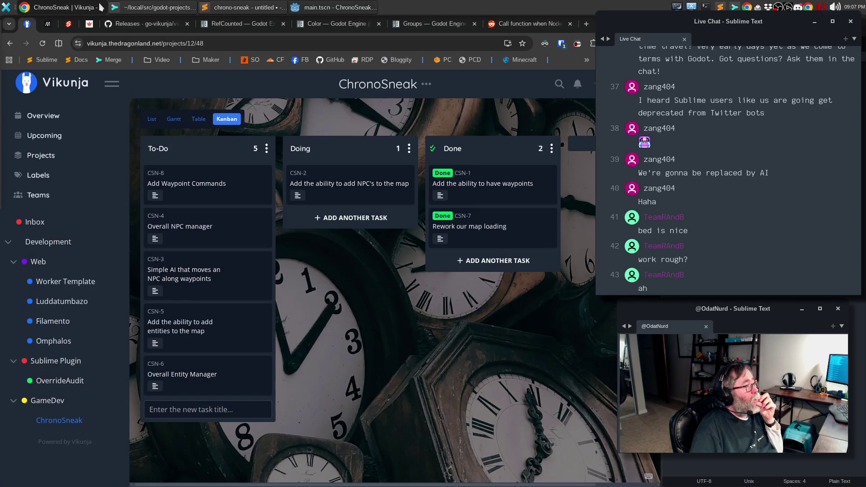
pyautogui.click(135, 7)
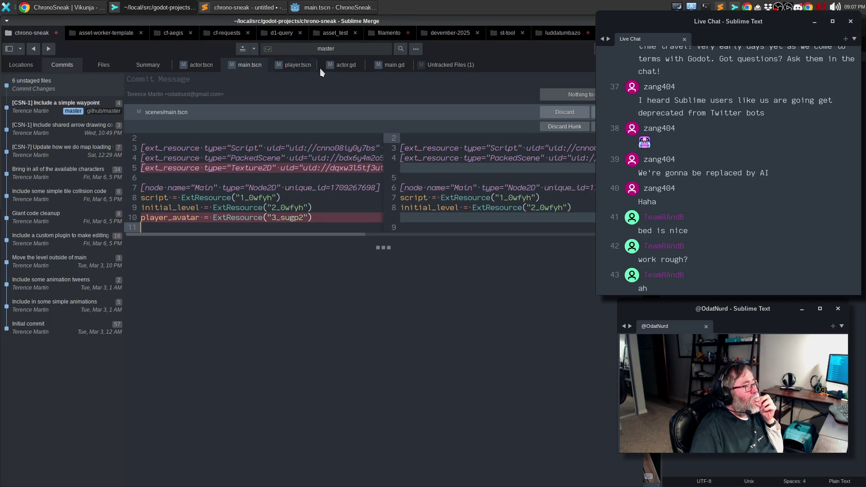
pyautogui.click(386, 67)
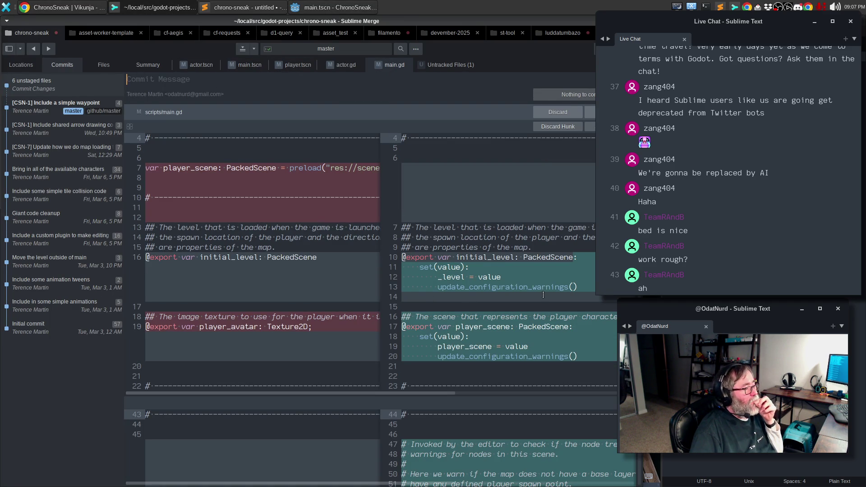
pyautogui.click(251, 165)
pyautogui.doubleClick(251, 164)
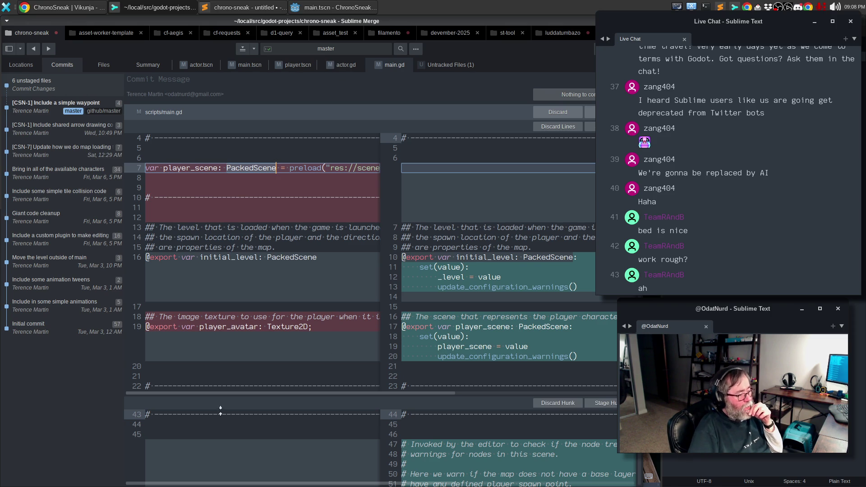
pyautogui.scroll(-5, 257, 395)
pyautogui.scroll(-10, 278, 293)
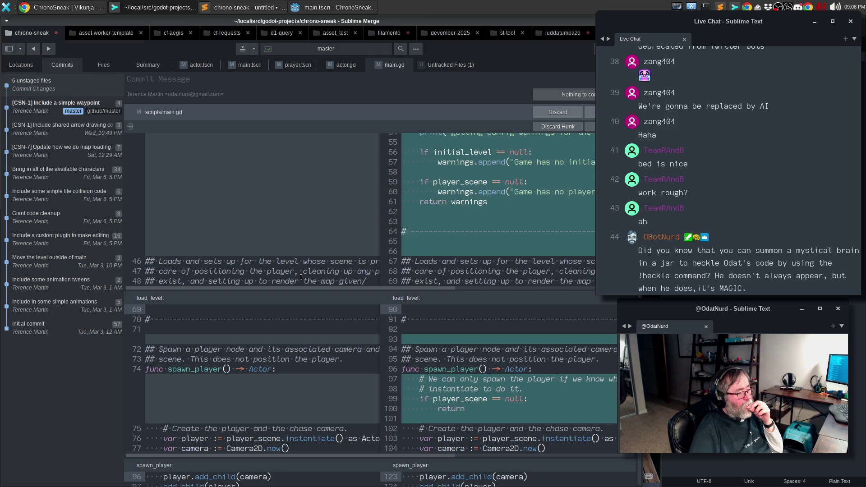
pyautogui.scroll(-5, 301, 277)
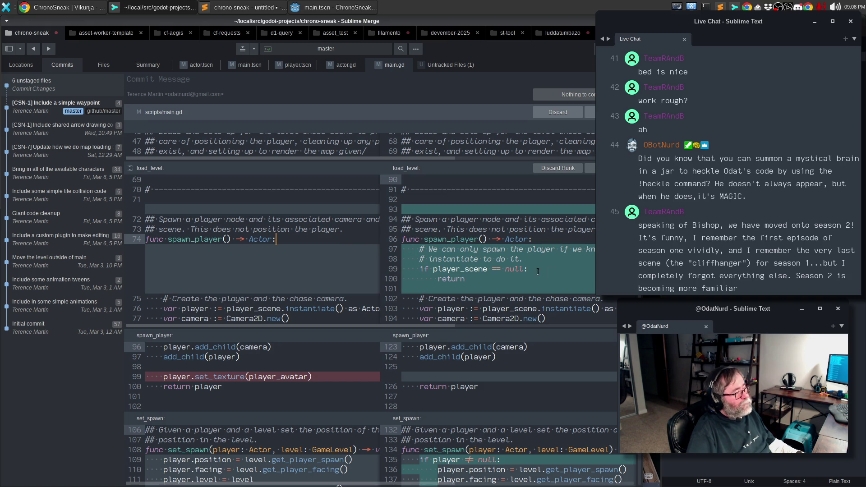
pyautogui.click(356, 5)
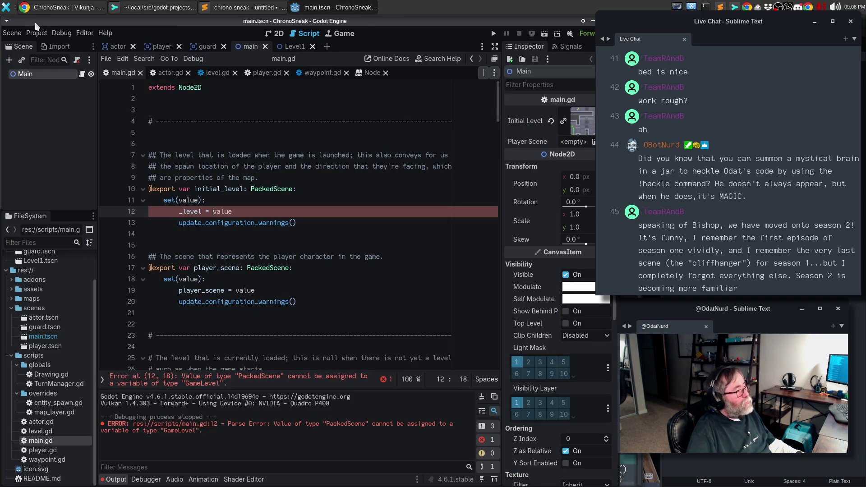
# Reload the saved main scene from disk with Scene > Reload Saved Scene.
pyautogui.click(14, 33)
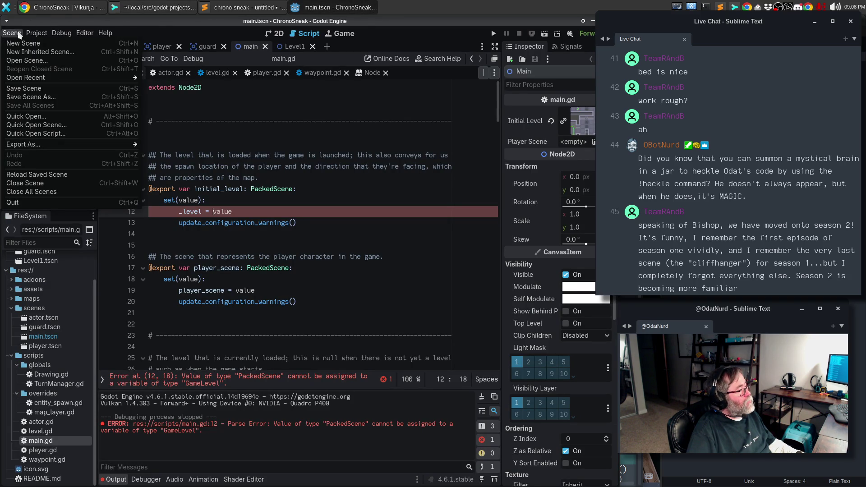
pyautogui.moveTo(36, 33)
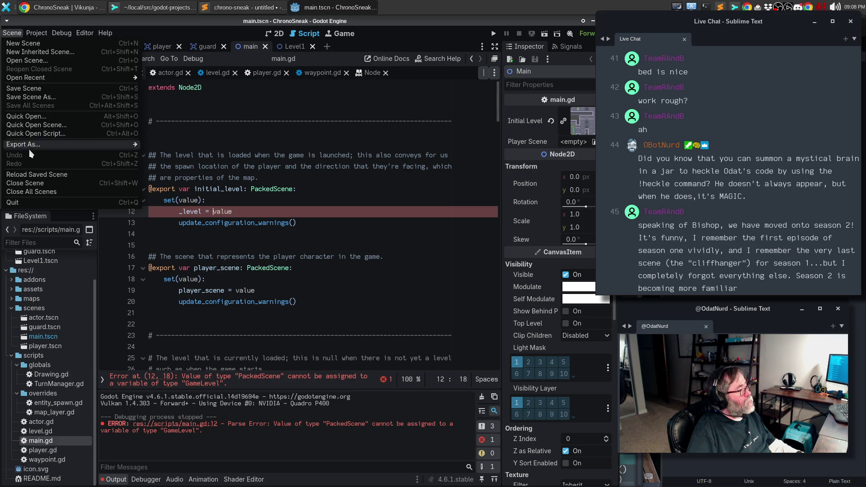
pyautogui.click(49, 174)
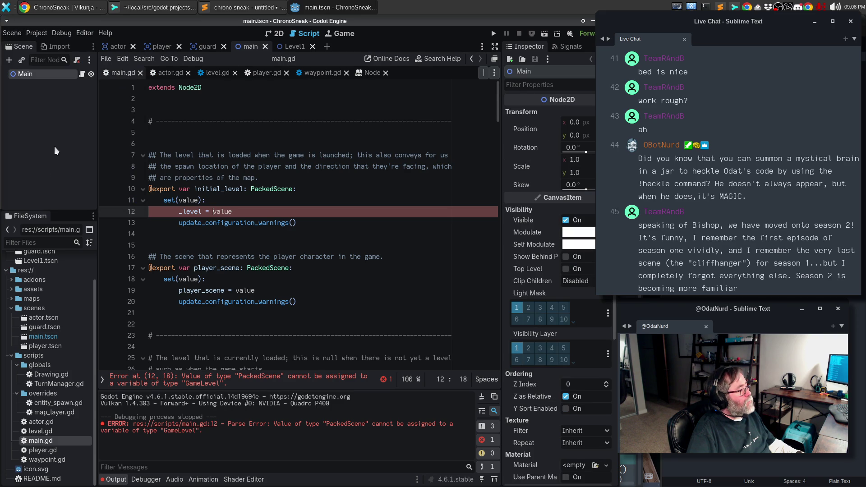
# Reload the whole ChronoSneak project with Project > Reload Current Project.
pyautogui.click(13, 34)
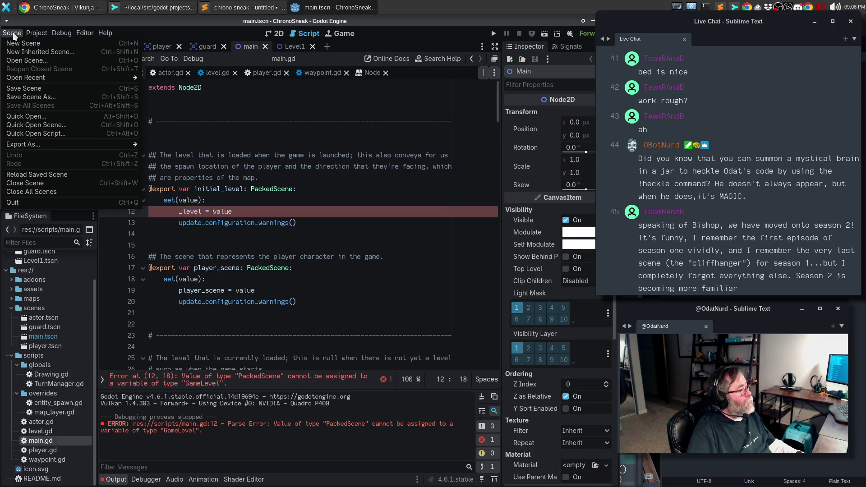
pyautogui.moveTo(36, 34)
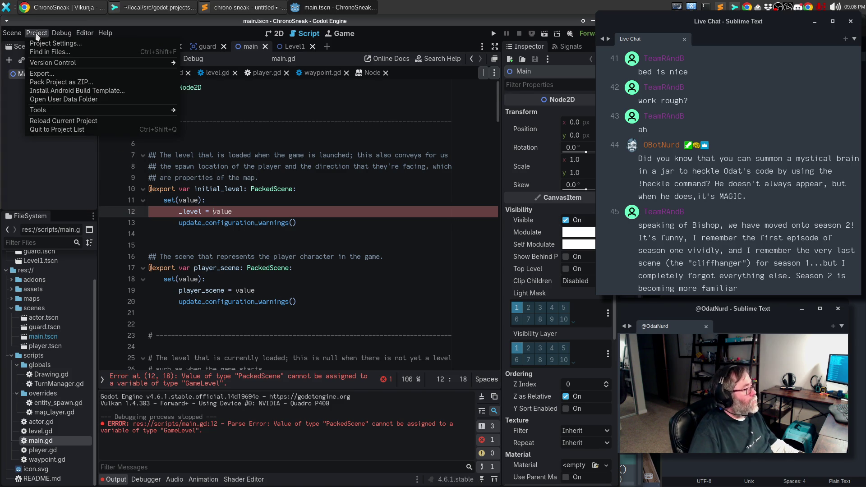
pyautogui.click(77, 121)
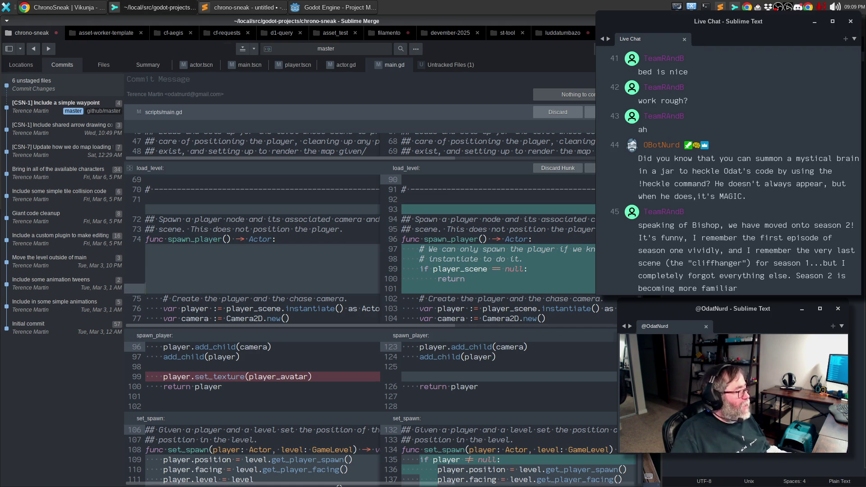
# Stash the working changes, notice untracked guard.tscn was left behind, and pop the stash.
pyautogui.hotkey('ctrl', 's')
pyautogui.click(193, 71)
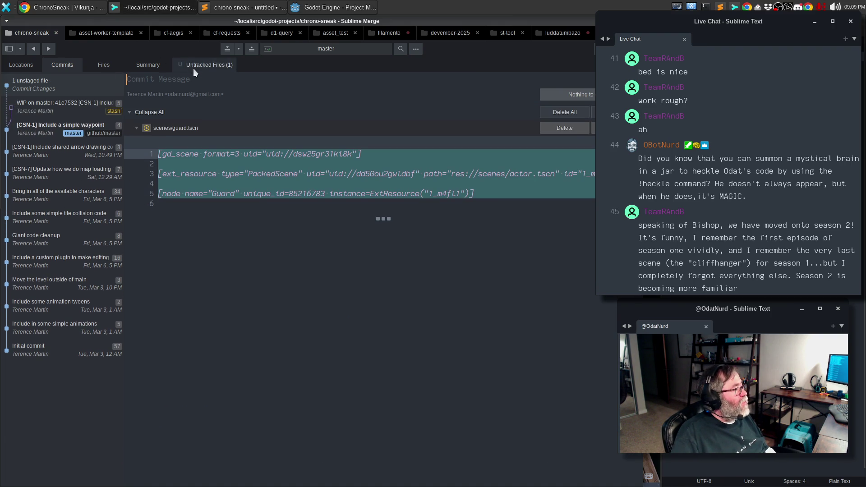
pyautogui.click(560, 133)
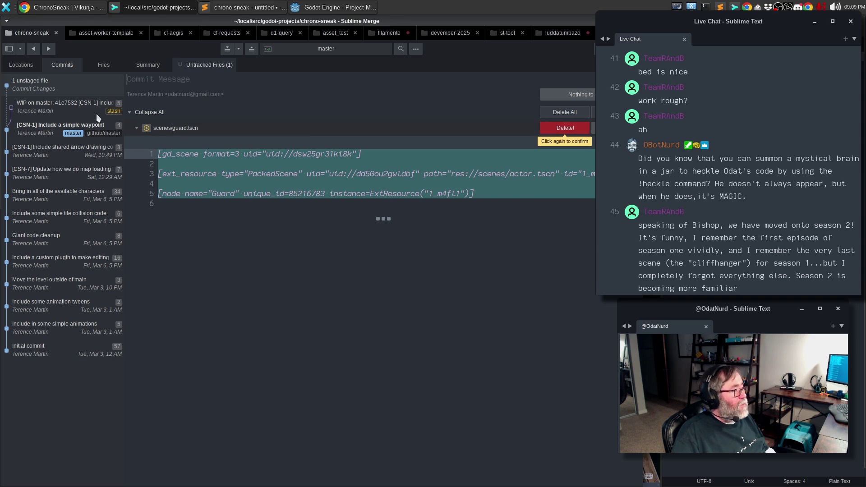
pyautogui.click(69, 109)
pyautogui.rightClick(70, 110)
pyautogui.click(136, 118)
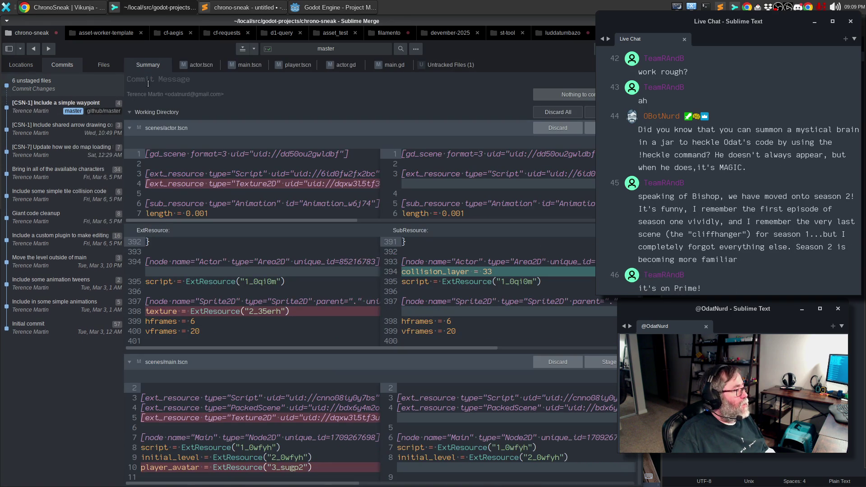
# Stash everything again with --include-untracked and no message.
pyautogui.click(256, 50)
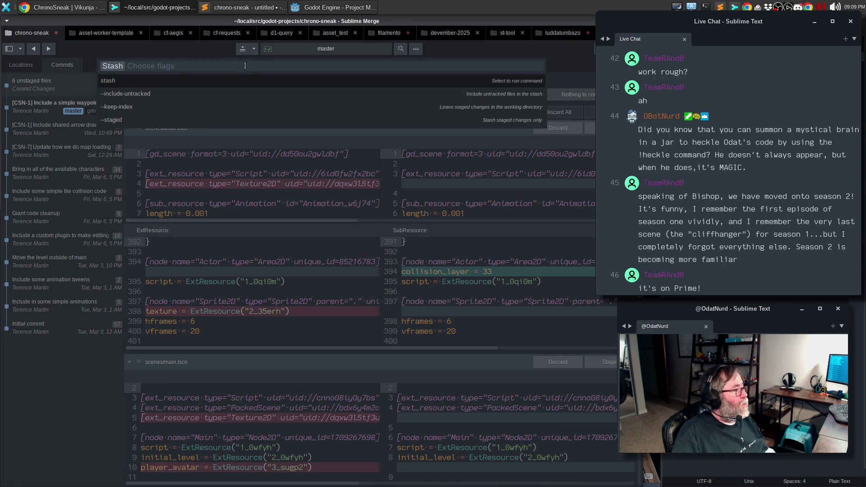
pyautogui.click(193, 97)
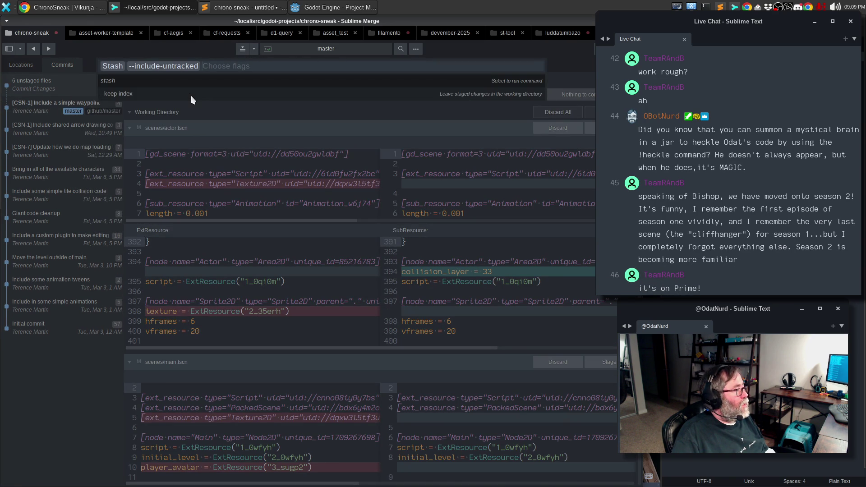
pyautogui.press('Return')
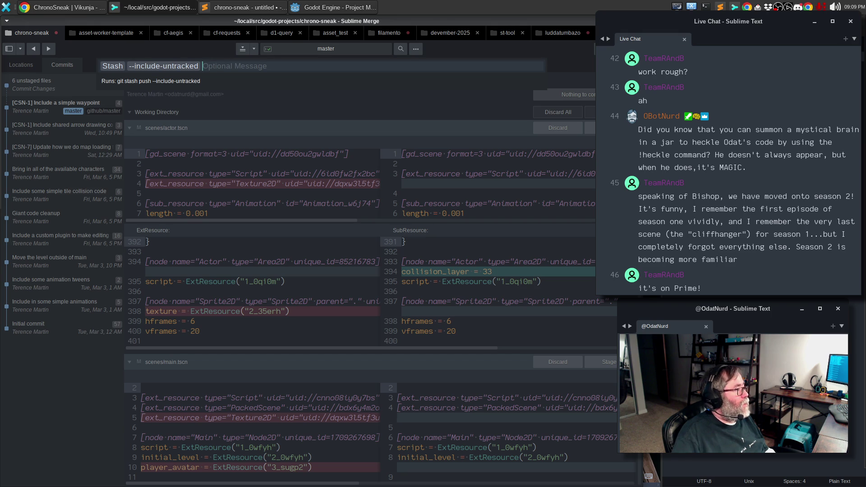
pyautogui.press('Return')
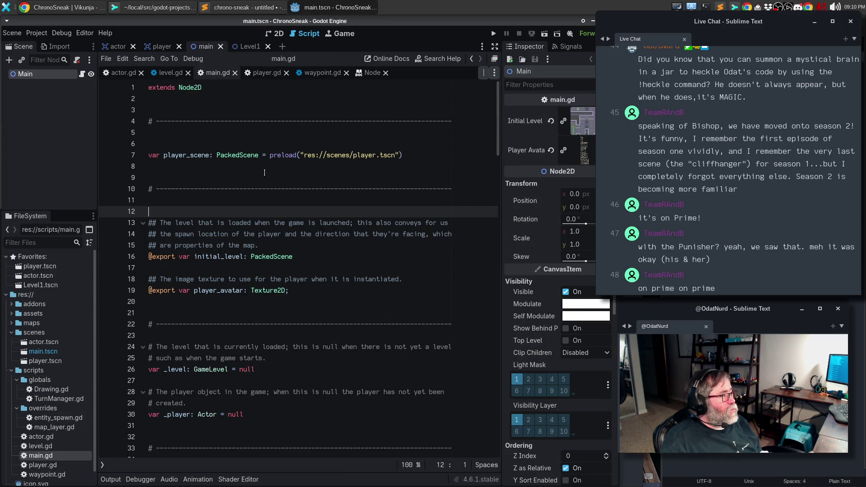
# Close the actor, player, main and Level1 scenes, all open scripts, and the Node help page.
pyautogui.click(134, 47)
pyautogui.click(136, 46)
pyautogui.click(133, 47)
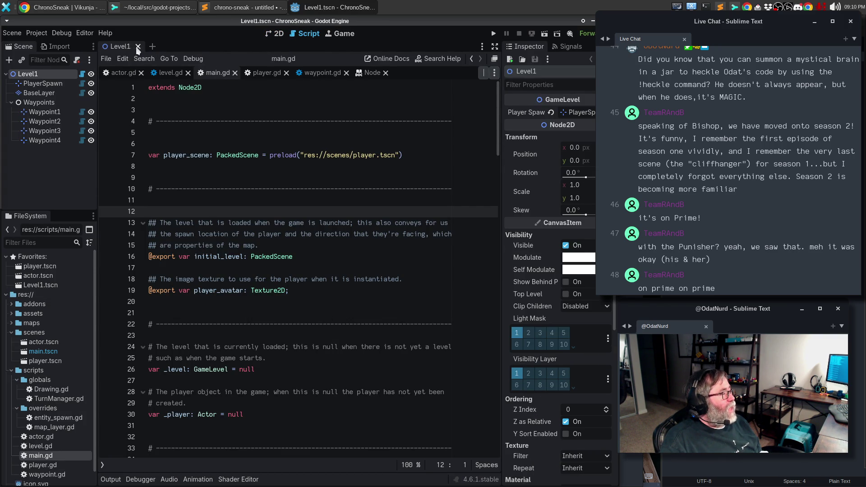
pyautogui.click(137, 47)
pyautogui.click(141, 73)
pyautogui.click(141, 73)
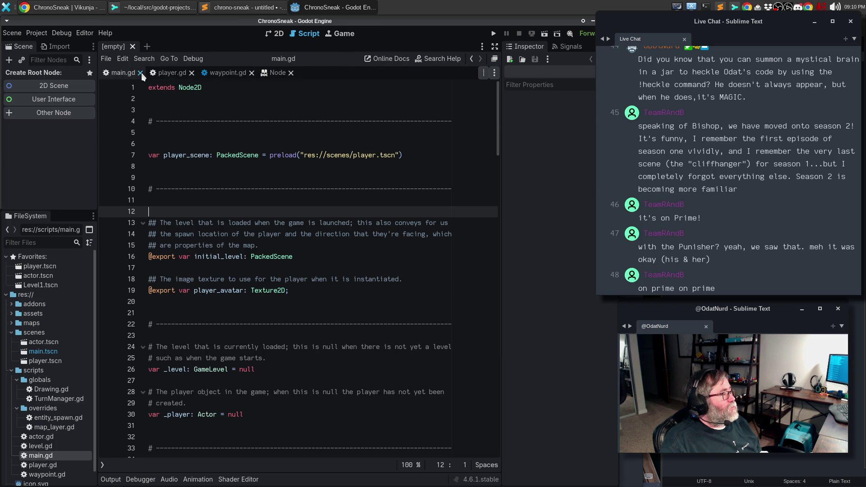
pyautogui.click(141, 73)
pyautogui.click(141, 72)
pyautogui.click(141, 73)
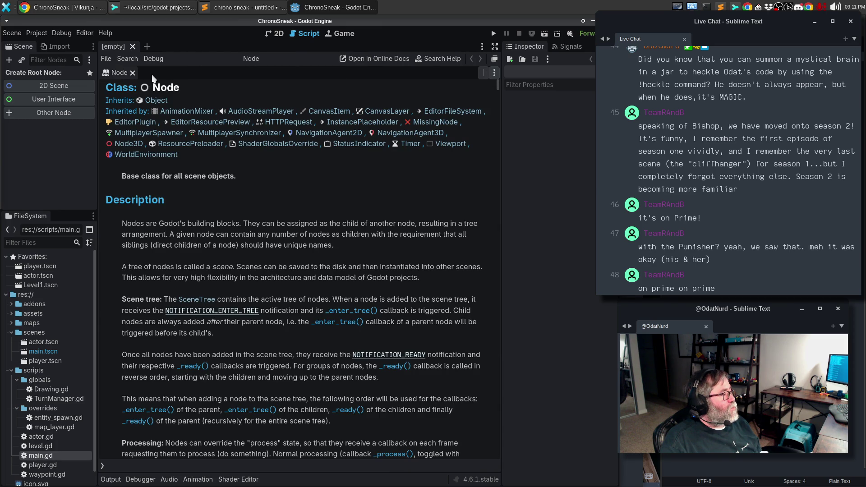
pyautogui.click(133, 73)
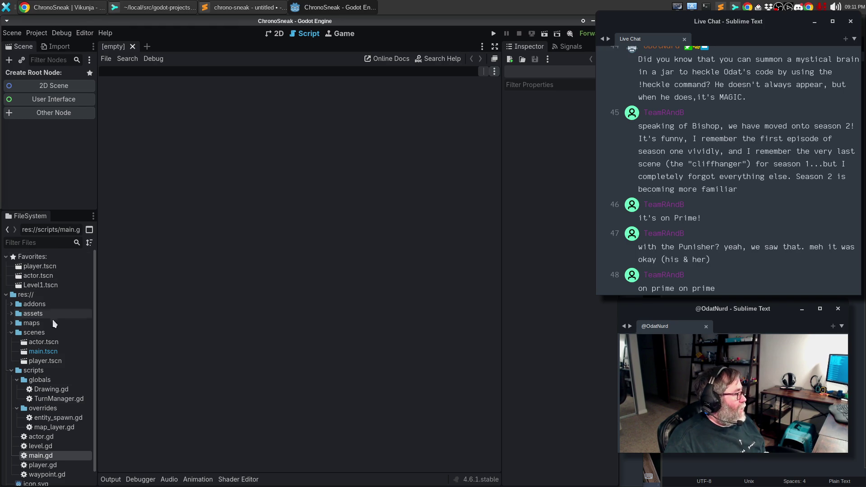
# Reopen main.tscn from FileSystem and open Main's attached main.gd script.
pyautogui.doubleClick(42, 353)
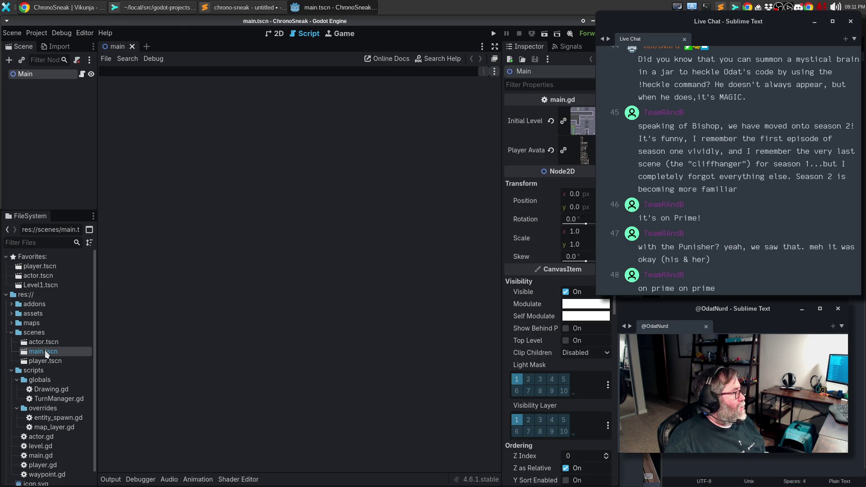
pyautogui.click(82, 74)
pyautogui.click(337, 234)
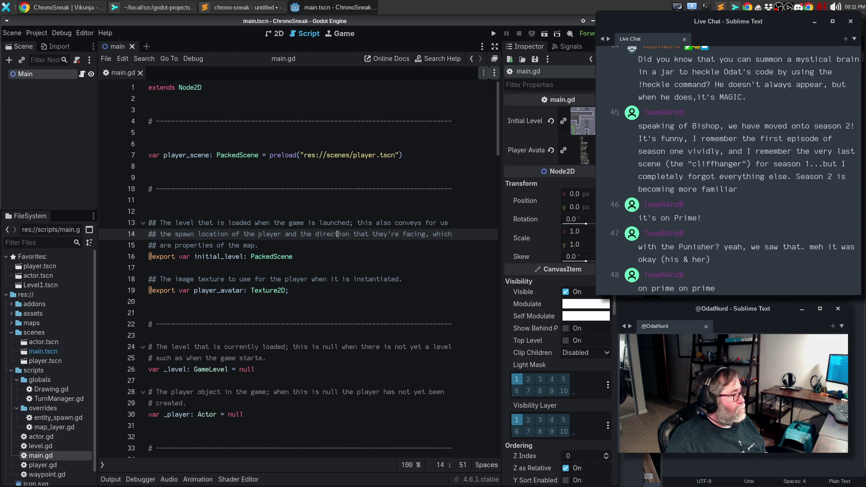
pyautogui.click(234, 9)
# Open main.gd in Sublime Text and refresh the project's folder listing.
pyautogui.click(91, 209)
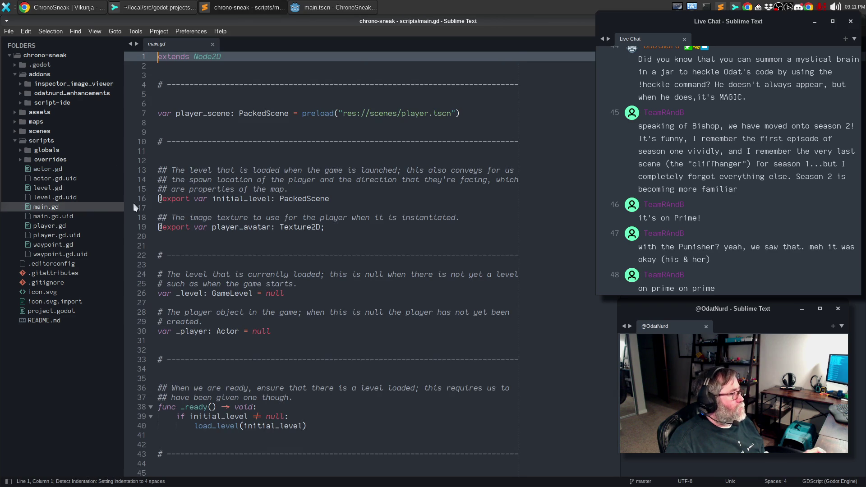
pyautogui.click(159, 31)
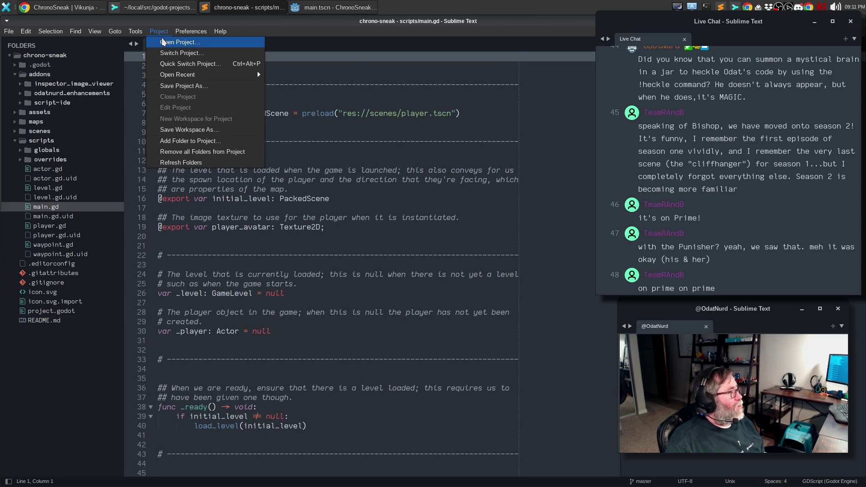
pyautogui.click(153, 7)
pyautogui.click(153, 7)
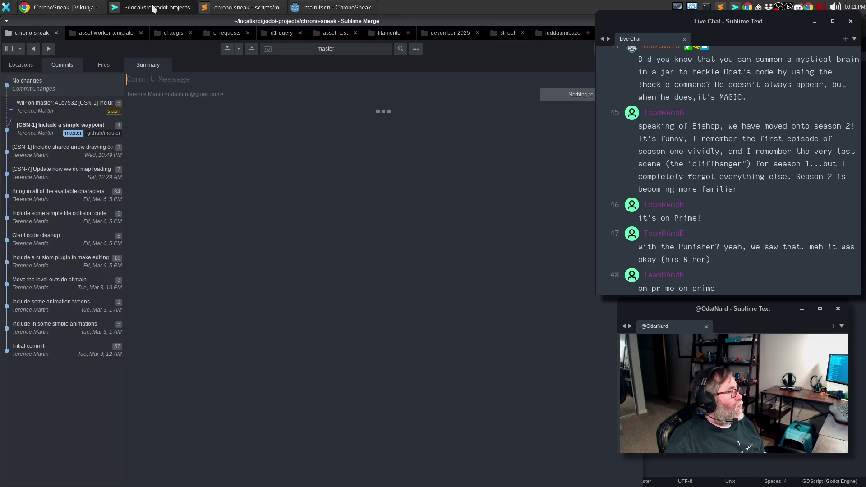
pyautogui.click(224, 10)
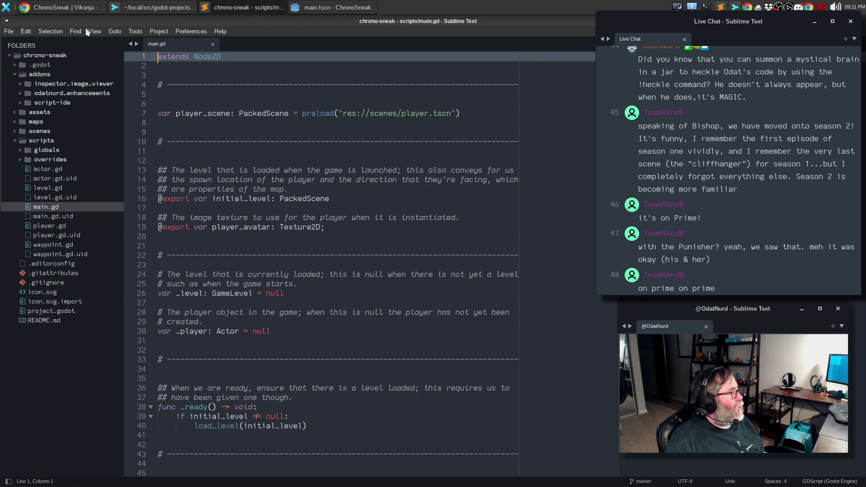
pyautogui.click(158, 31)
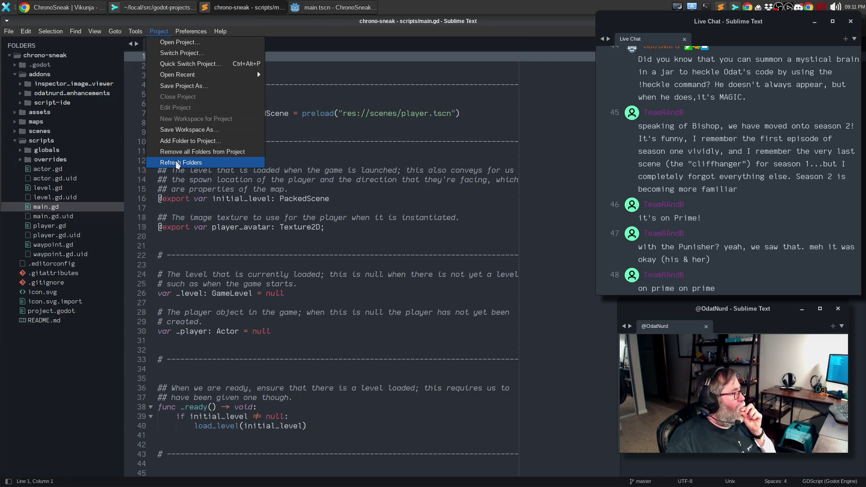
pyautogui.click(175, 162)
pyautogui.click(320, 312)
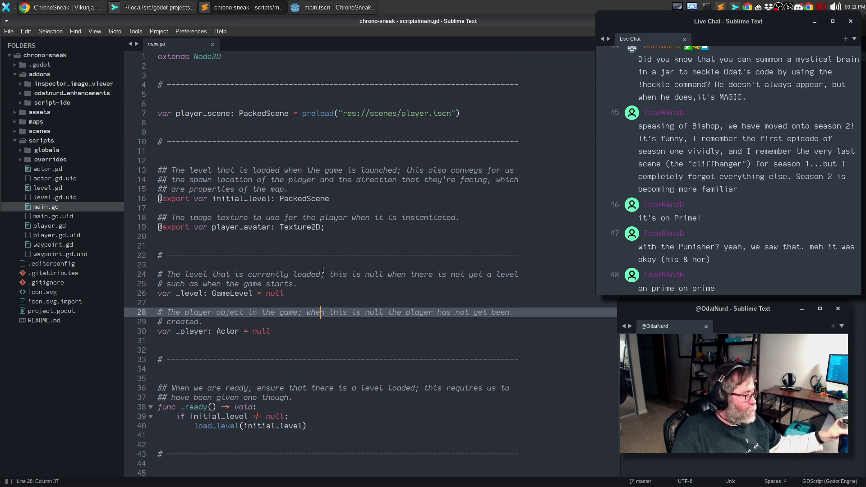
pyautogui.click(226, 255)
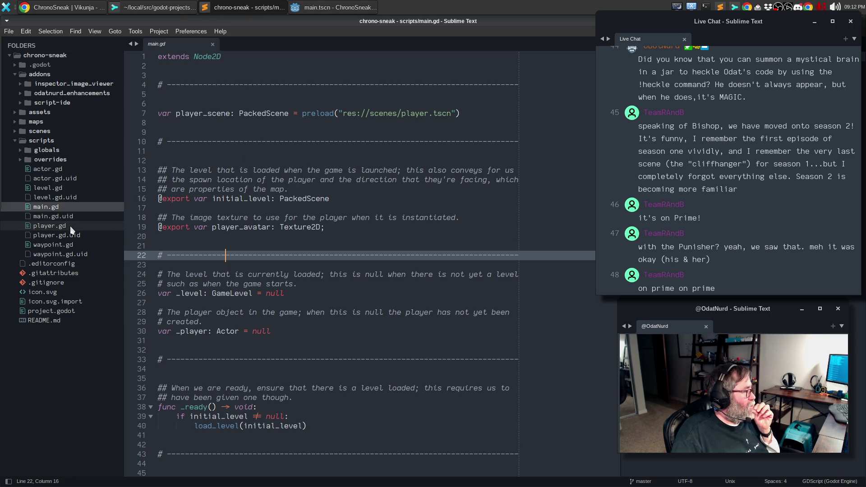
# Copy the _get_configuration_warnings comment, header and 'return warnings' line from waypoint.gd.
pyautogui.click(78, 247)
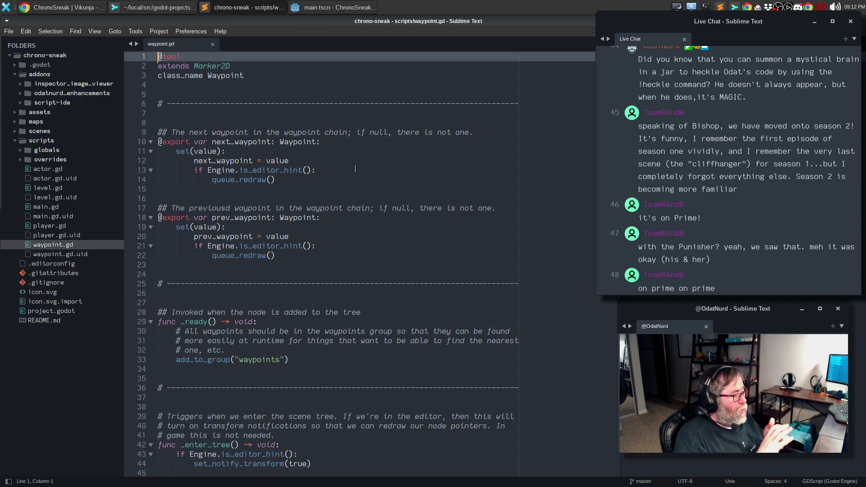
pyautogui.scroll(-5, 354, 168)
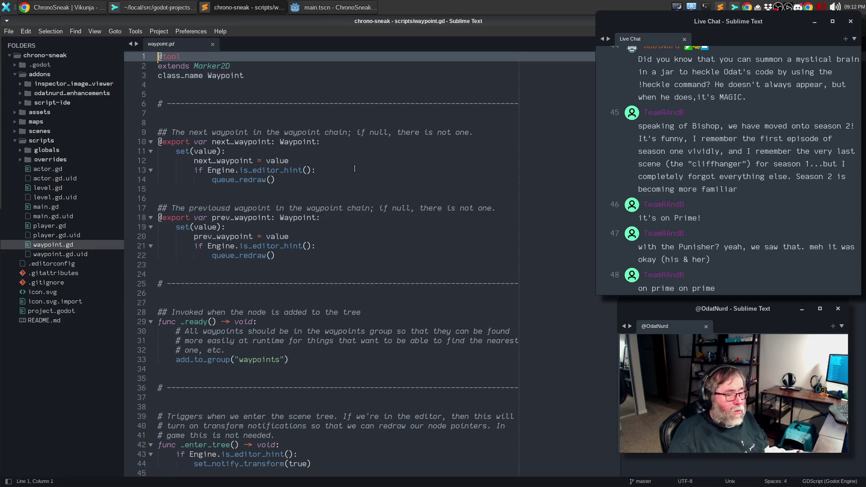
pyautogui.scroll(-10, 489, 180)
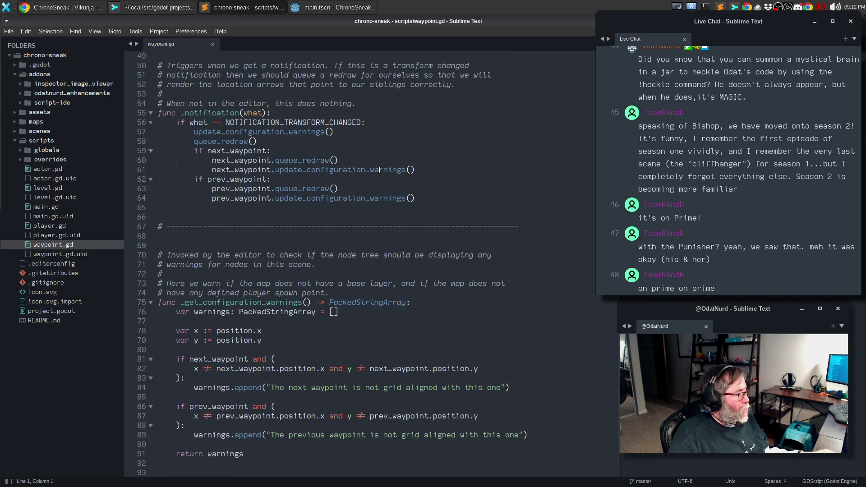
pyautogui.moveTo(159, 255); pyautogui.dragTo(318, 313)
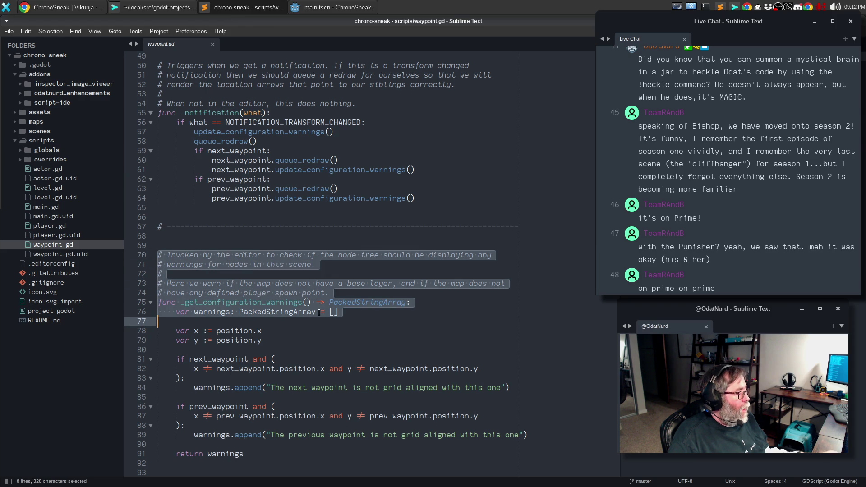
pyautogui.keyDown('ctrl'); pyautogui.moveTo(244, 454); pyautogui.dragTo(104, 446); pyautogui.keyUp('ctrl')
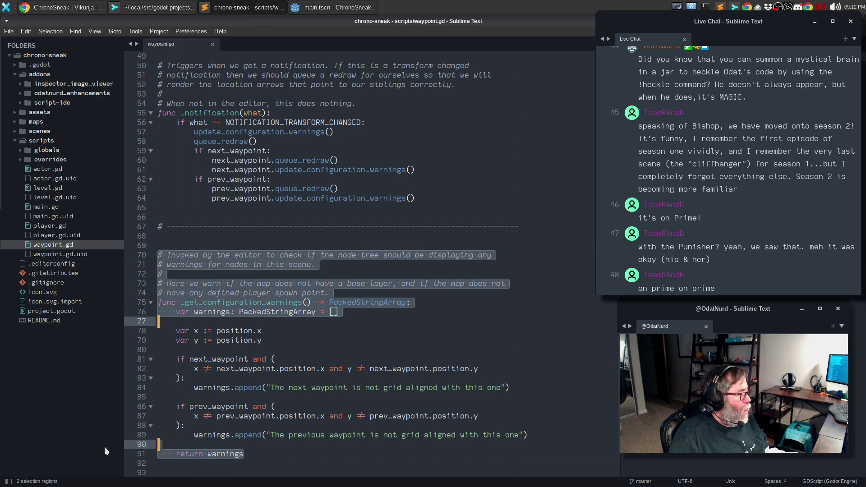
pyautogui.hotkey('ctrl', 'c')
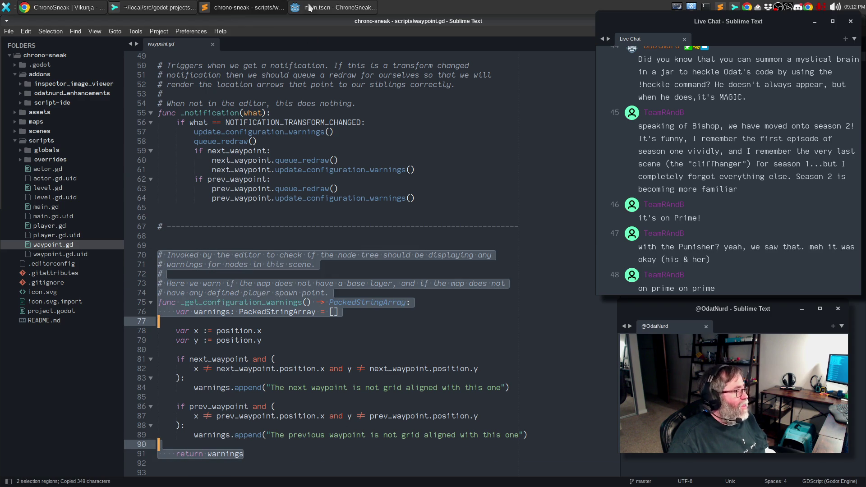
pyautogui.click(141, 10)
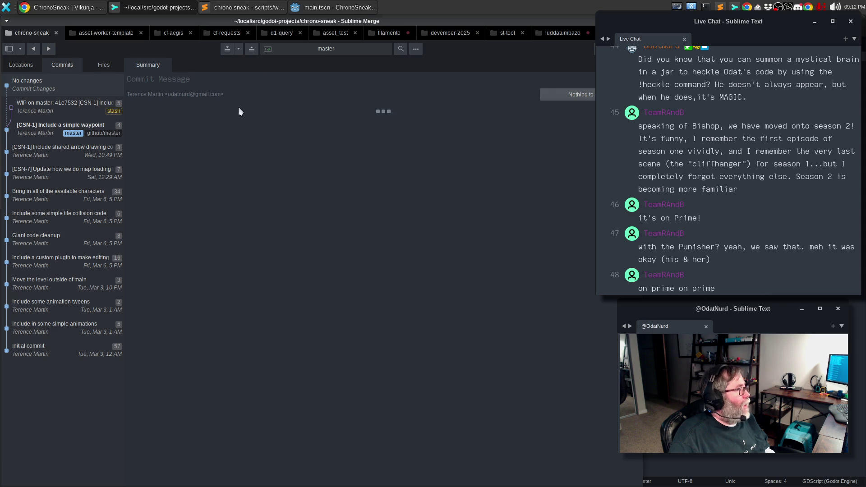
pyautogui.click(318, 5)
# Paste the copied _get_configuration_warnings function onto the empty line after _ready in main.gd.
pyautogui.click(251, 234)
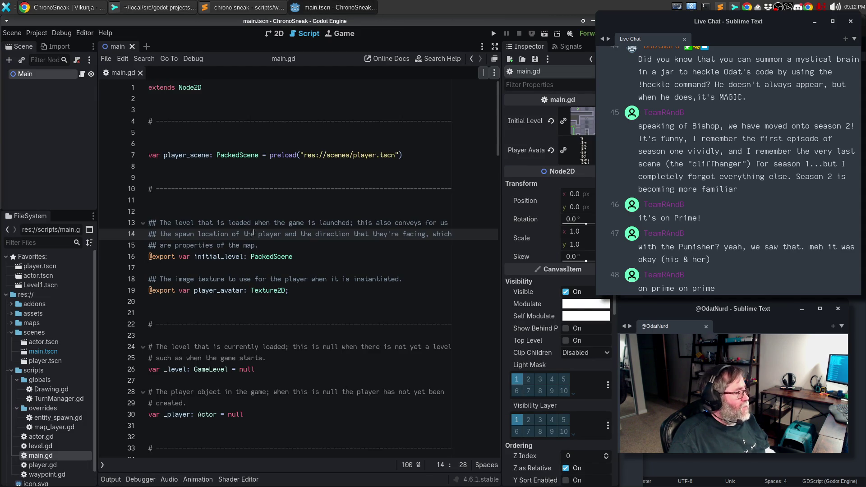
pyautogui.scroll(-8, 253, 229)
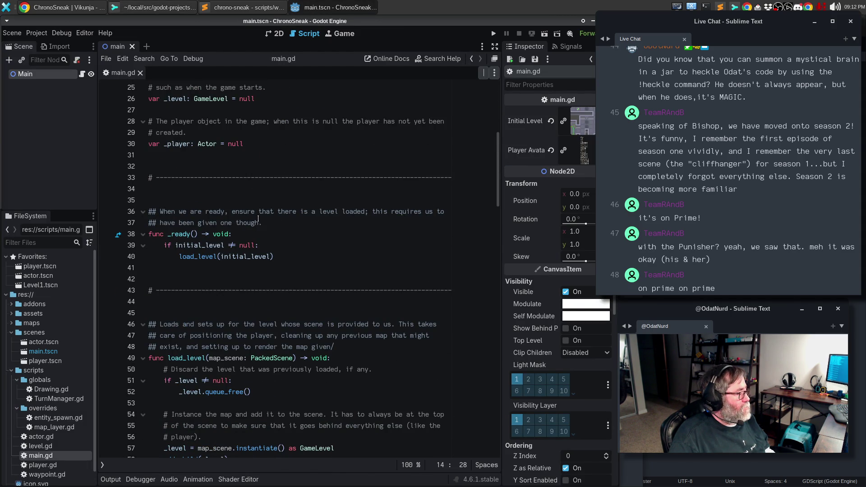
pyautogui.scroll(-20, 258, 219)
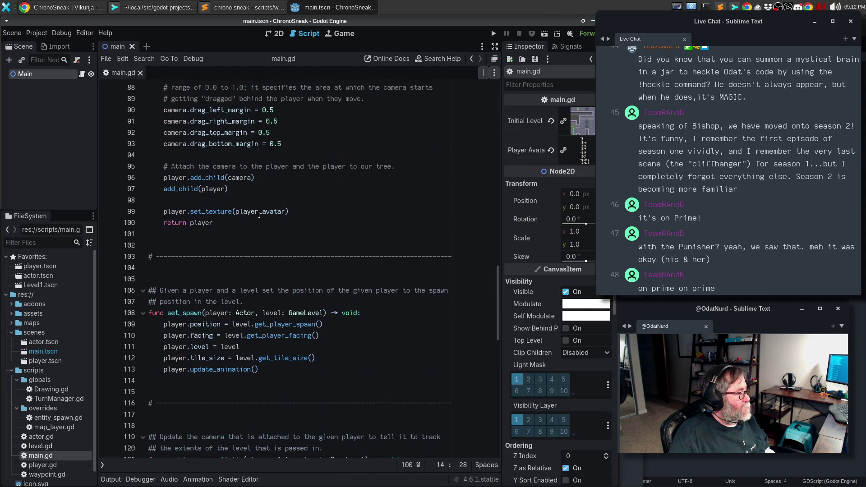
pyautogui.scroll(-3, 259, 215)
pyautogui.scroll(20, 262, 212)
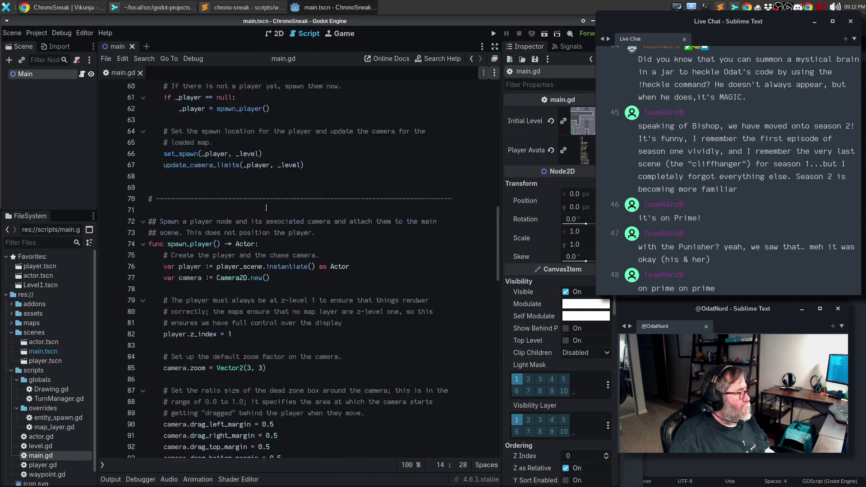
pyautogui.scroll(7, 267, 206)
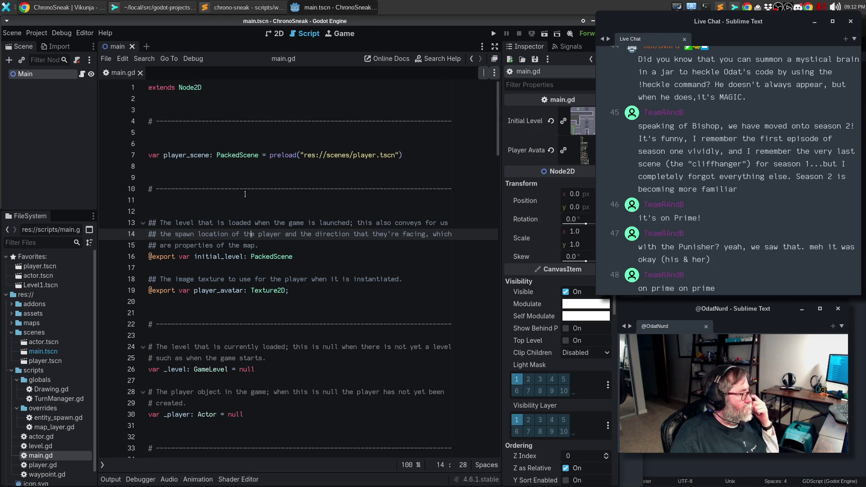
pyautogui.scroll(-3, 244, 194)
pyautogui.scroll(-6, 245, 194)
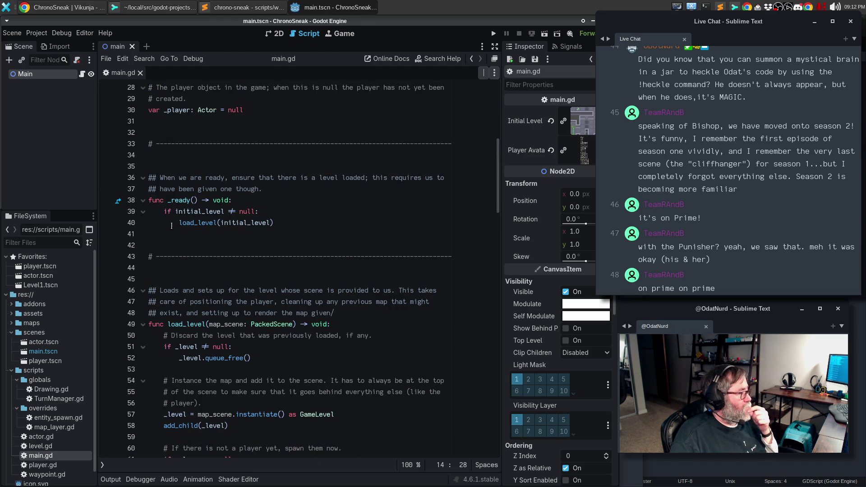
pyautogui.click(155, 232)
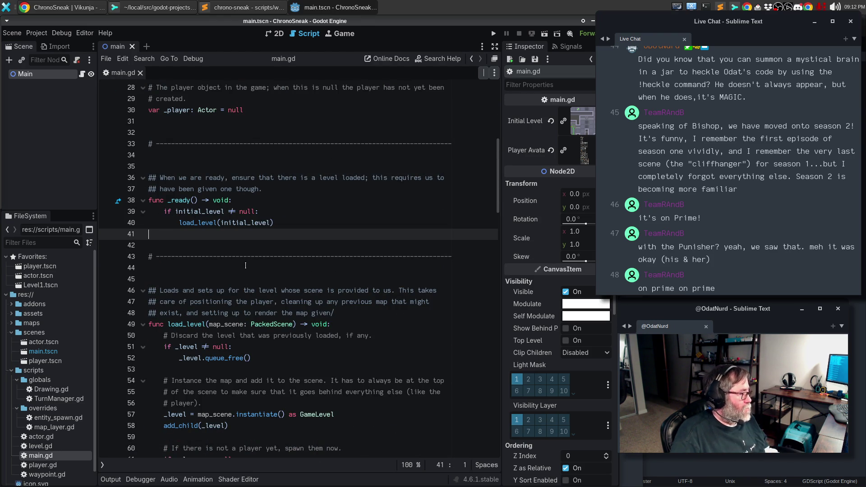
pyautogui.hotkey('ctrl', 'v')
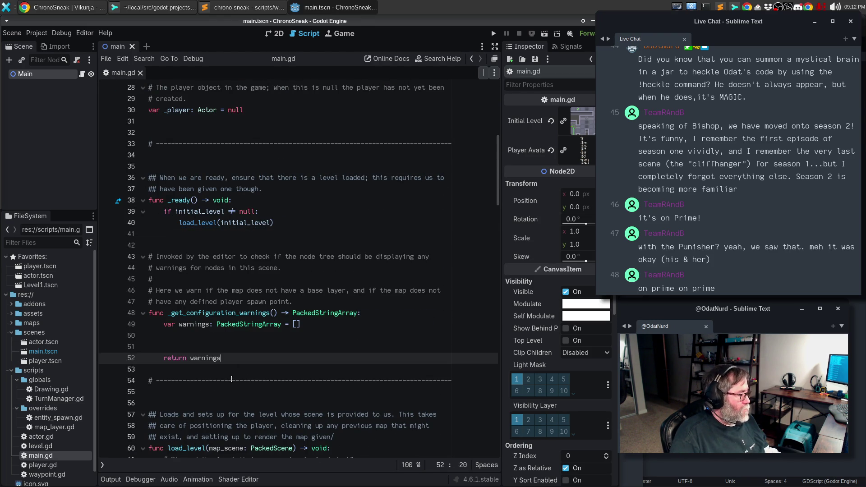
# Add a dashed separator comment with blank lines between _ready and the new function.
pyautogui.click(231, 379)
pyautogui.click(232, 243)
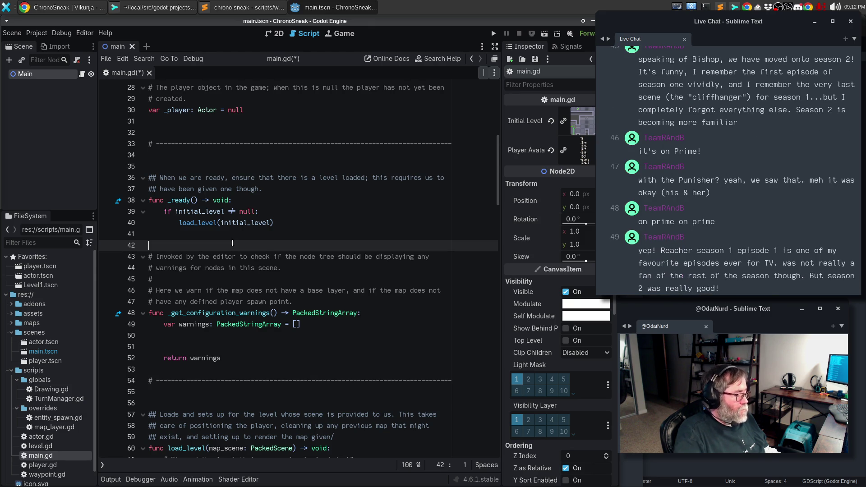
pyautogui.hotkey('ctrl', 'v')
pyautogui.press('Down')
pyautogui.press('Down')
pyautogui.press('Down')
pyautogui.press('Down')
pyautogui.press('Down')
pyautogui.press('Down')
pyautogui.press('End')
# Write warnings.append('this poop stinks') in the function body and save main.gd.
pyautogui.write('warnings/app')
pyautogui.press('BackSpace')
pyautogui.press('BackSpace')
pyautogui.press('BackSpace')
pyautogui.write(".append('this poop sti")
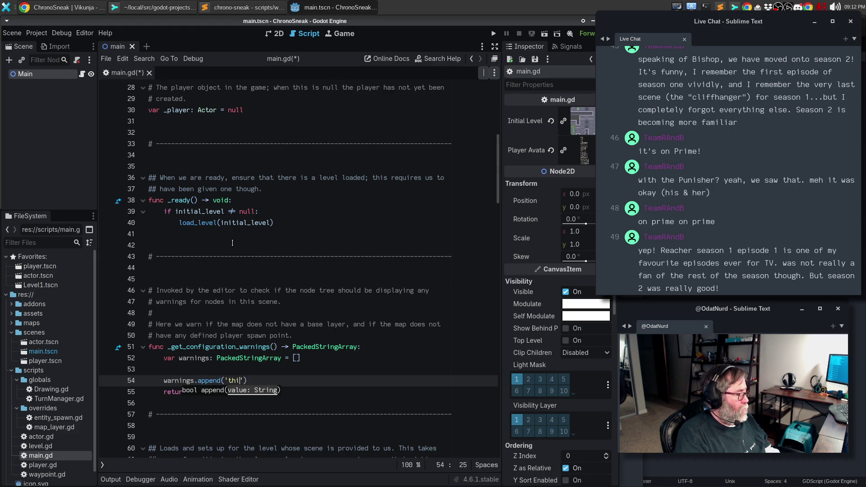
pyautogui.write('nks')
pyautogui.press('End')
pyautogui.press('Return')
pyautogui.hotkey('ctrl', 's')
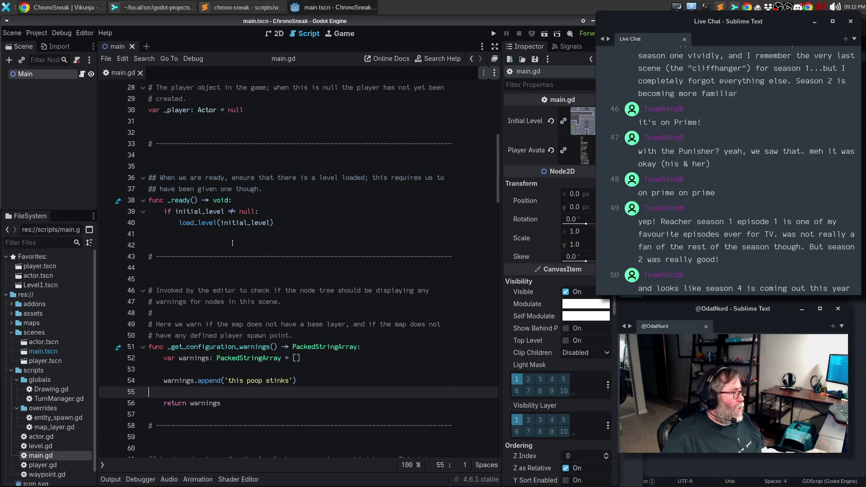
pyautogui.click(274, 291)
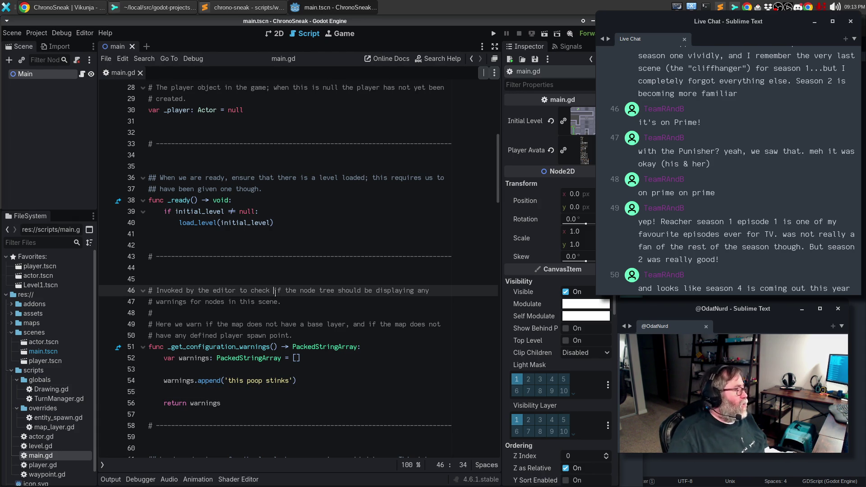
pyautogui.hotkey('ctrl', 'Home')
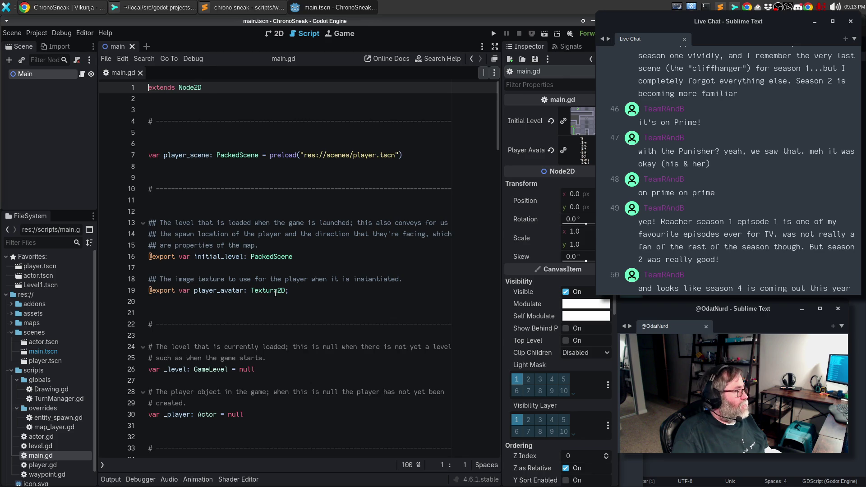
pyautogui.press('Return')
pyautogui.write('@tool')
pyautogui.press('Tab')
pyautogui.hotkey('ctrl', 'z')
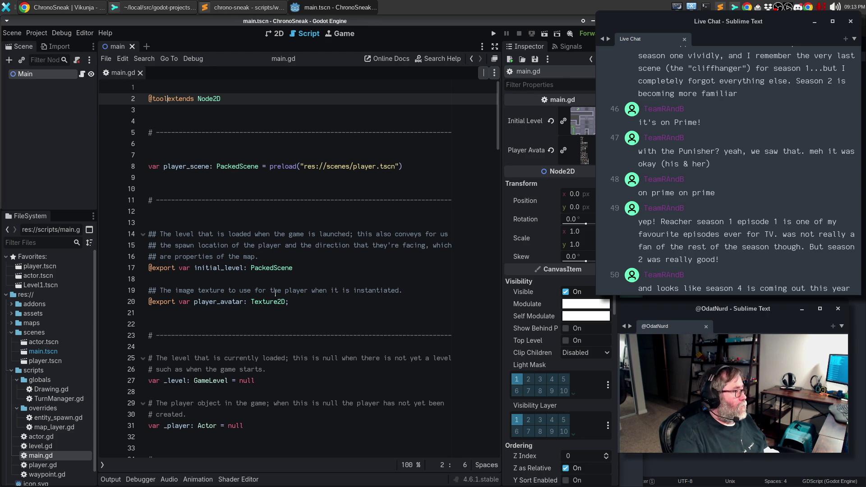
pyautogui.press('Return')
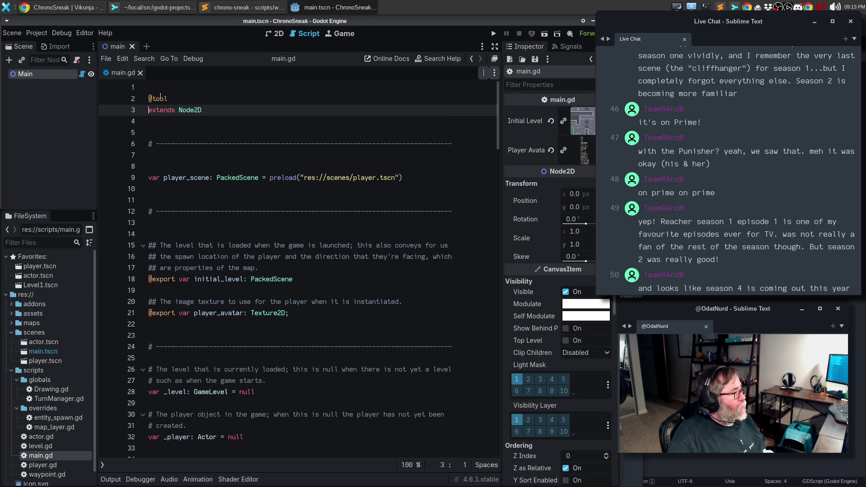
pyautogui.moveTo(160, 98)
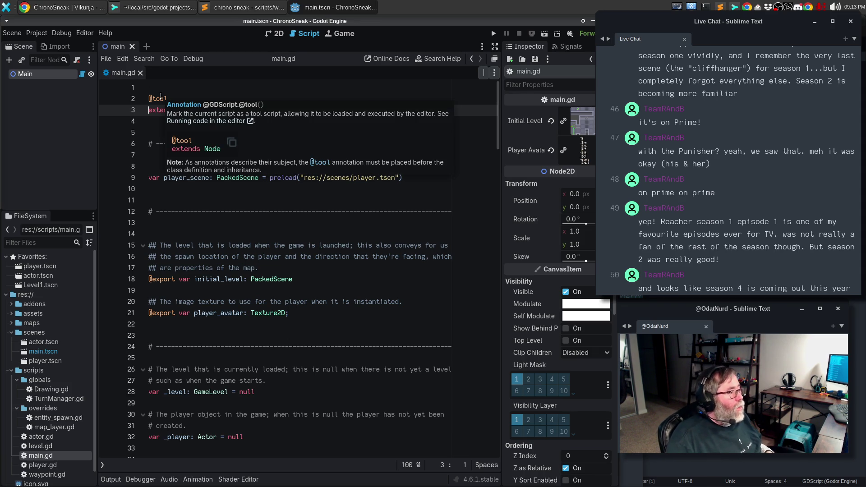
pyautogui.click(263, 350)
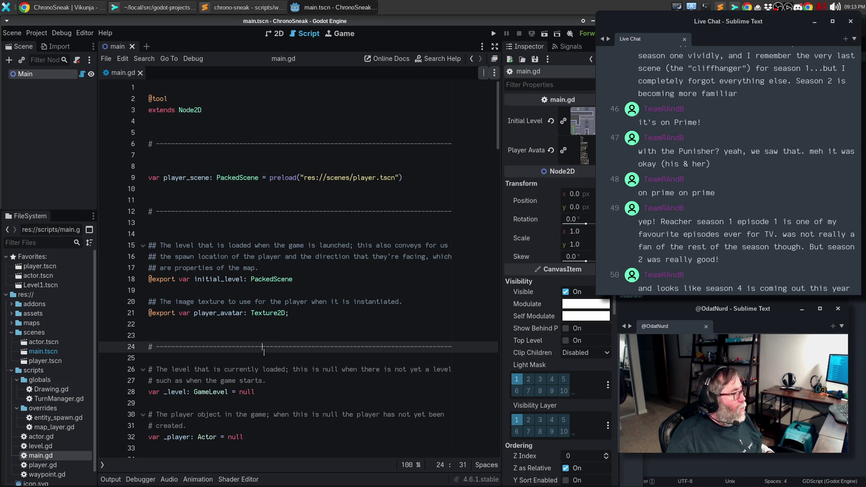
# Reload the saved scene so the Main node shows the 'this poop stinks' warning.
pyautogui.scroll(-5, 325, 332)
pyautogui.scroll(-1, 325, 331)
pyautogui.scroll(-5, 325, 332)
pyautogui.click(331, 301)
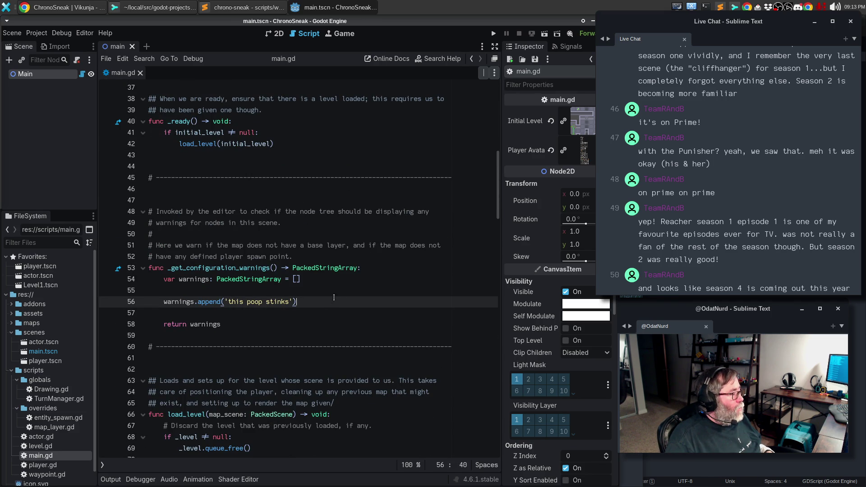
pyautogui.click(339, 288)
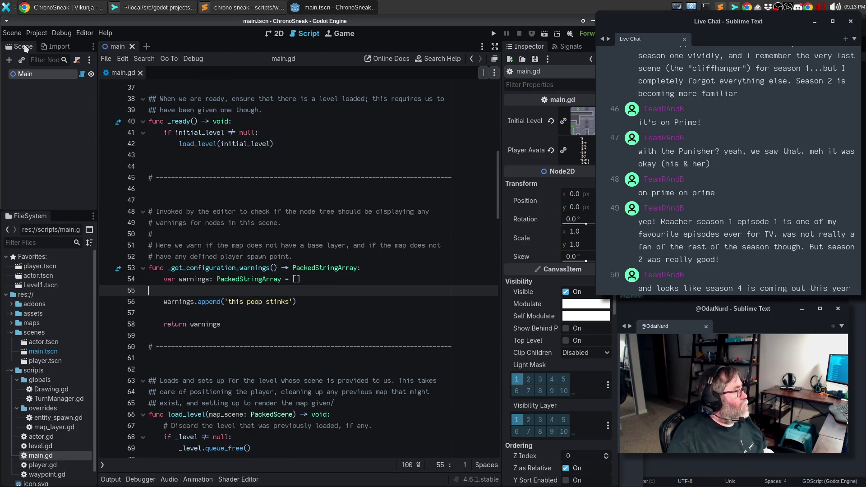
pyautogui.click(12, 32)
pyautogui.click(22, 183)
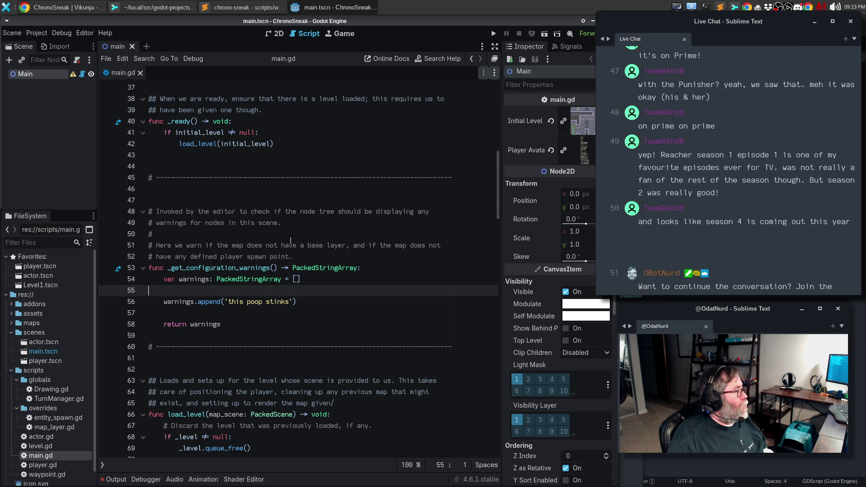
pyautogui.moveTo(74, 75)
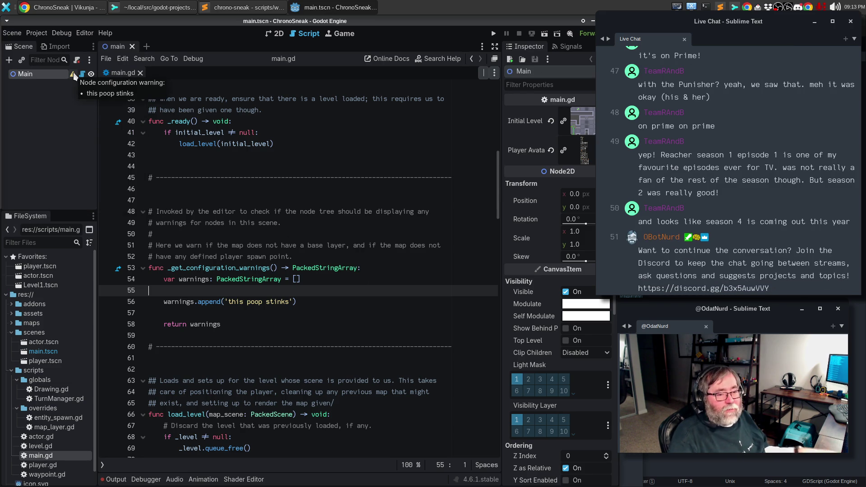
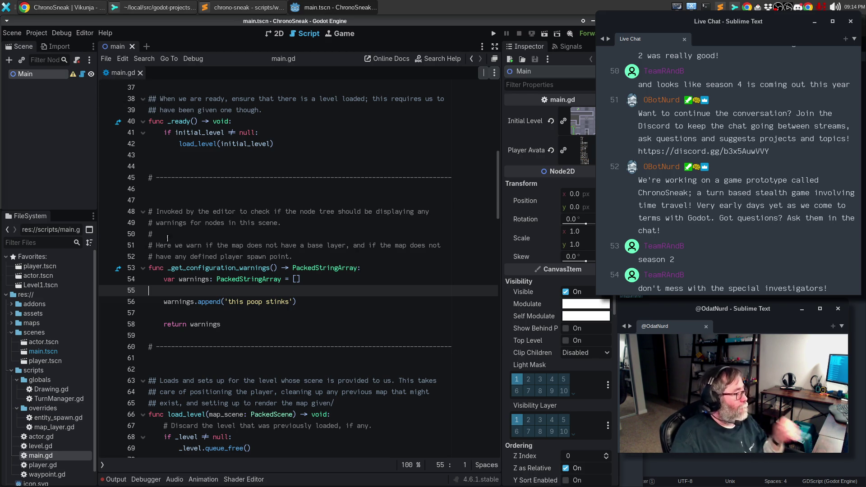
# Add an 'if initial_level == null:' line and indent warnings.append beneath it.
pyautogui.scroll(12, 154, 236)
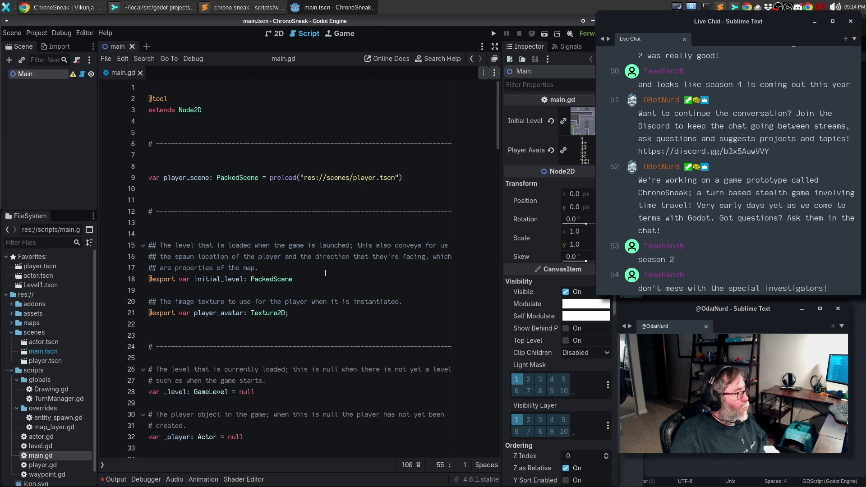
pyautogui.scroll(-10, 317, 281)
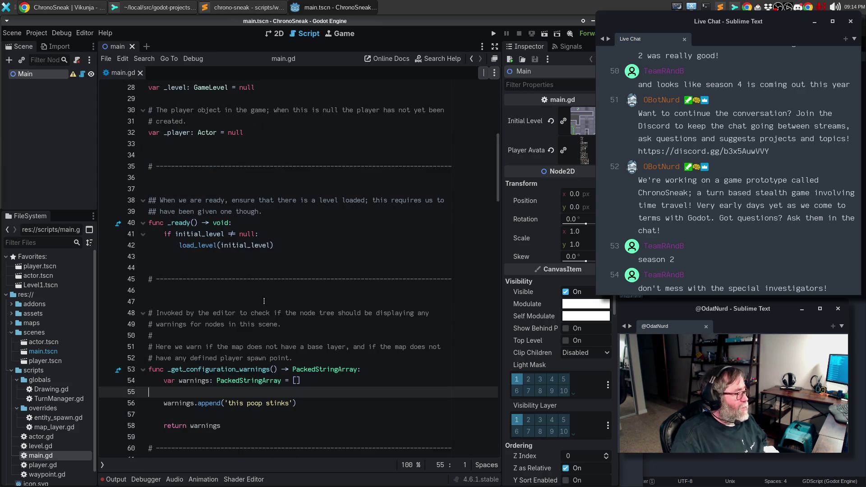
pyautogui.scroll(9, 238, 321)
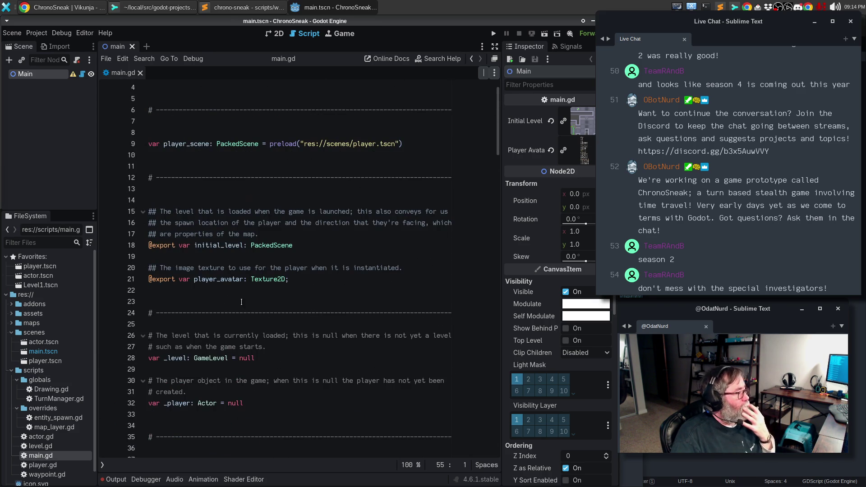
pyautogui.scroll(-13, 252, 280)
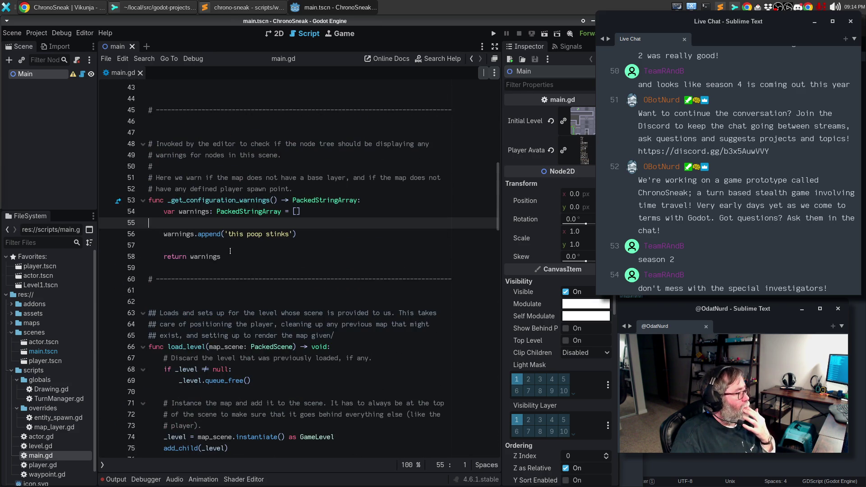
pyautogui.press('Return')
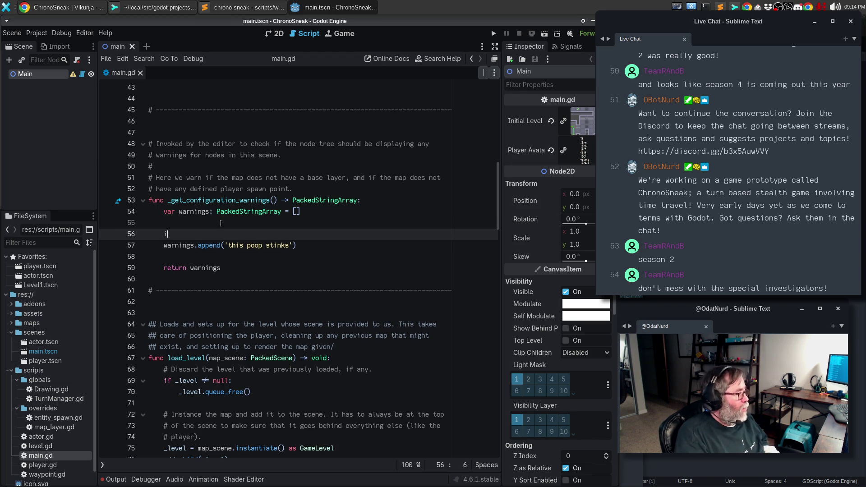
pyautogui.write('if in')
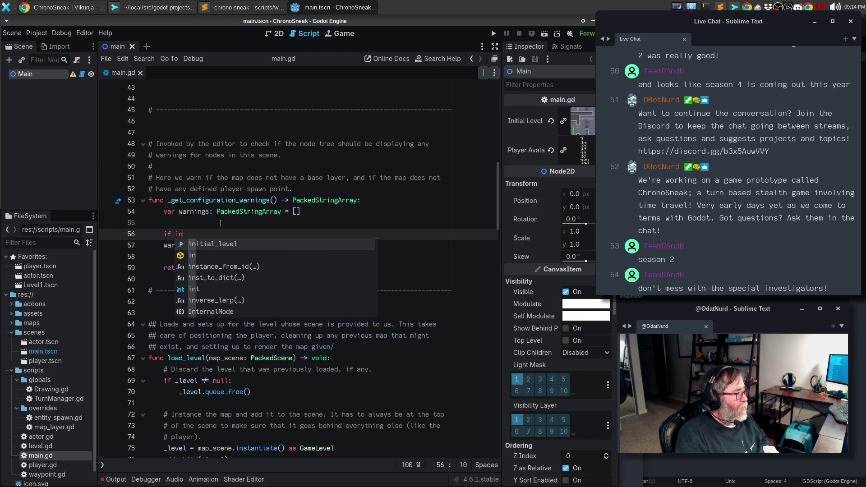
pyautogui.press('Return')
pyautogui.write('== null')
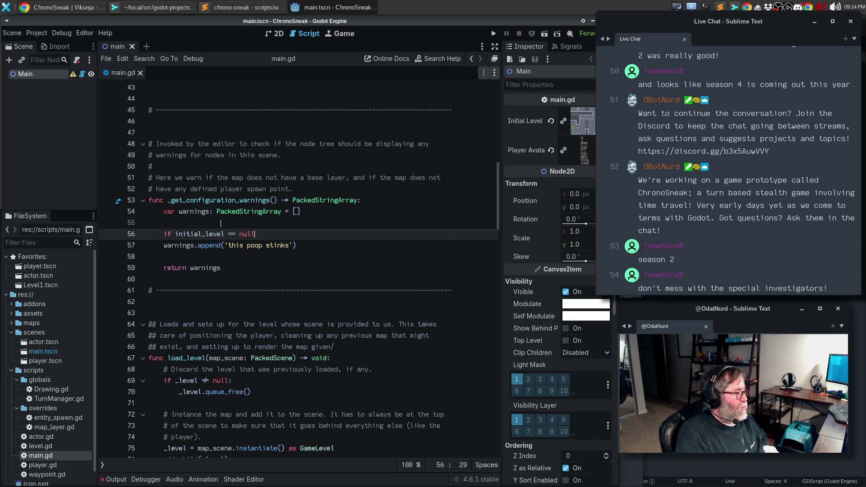
pyautogui.press('Down')
pyautogui.press('Home')
pyautogui.press('Tab')
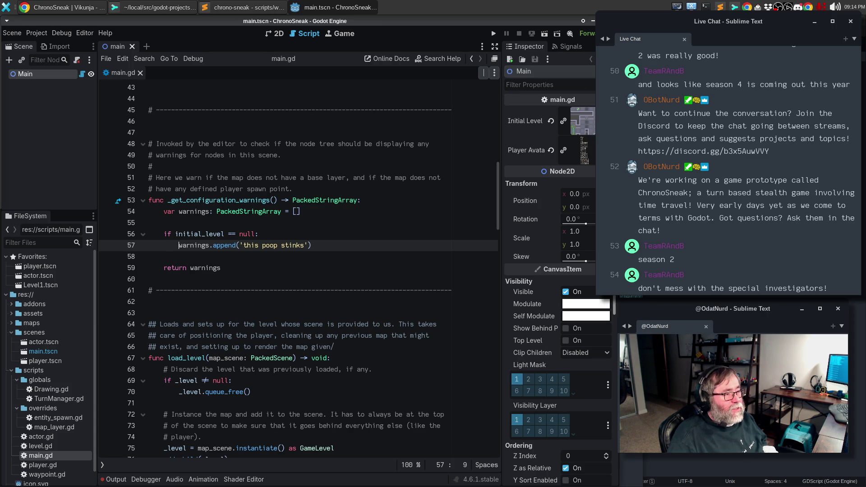
pyautogui.click(591, 121)
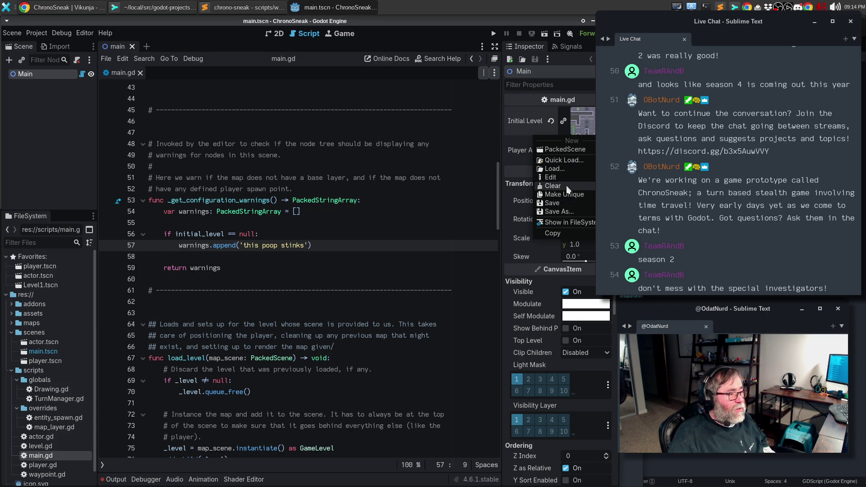
# Clear the Initial Level value and save the scene, bringing up the Main node's warning.
pyautogui.click(553, 186)
pyautogui.click(307, 228)
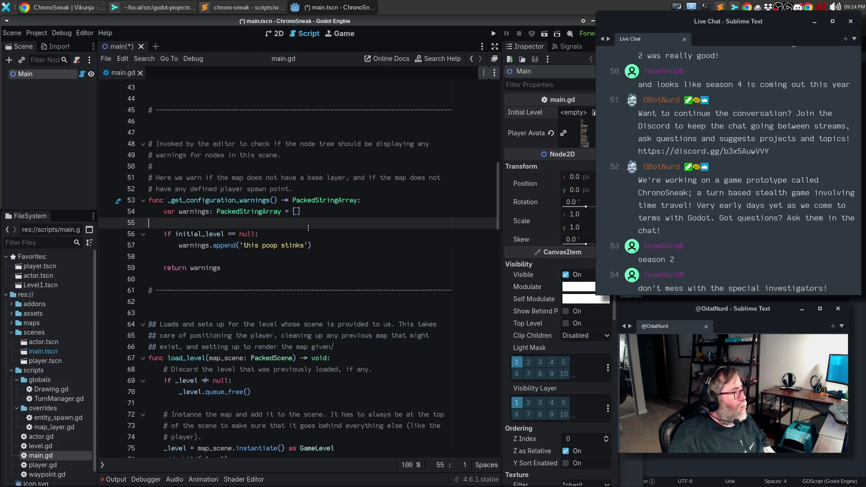
pyautogui.hotkey('ctrl', 's')
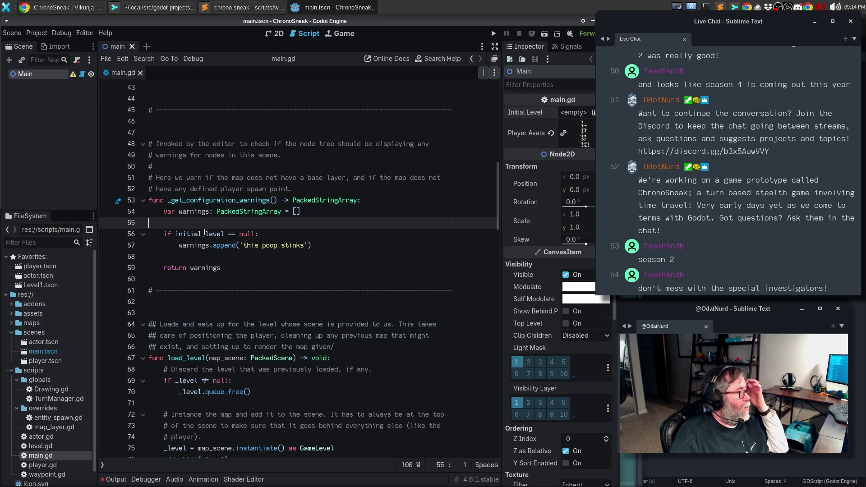
pyautogui.moveTo(75, 75)
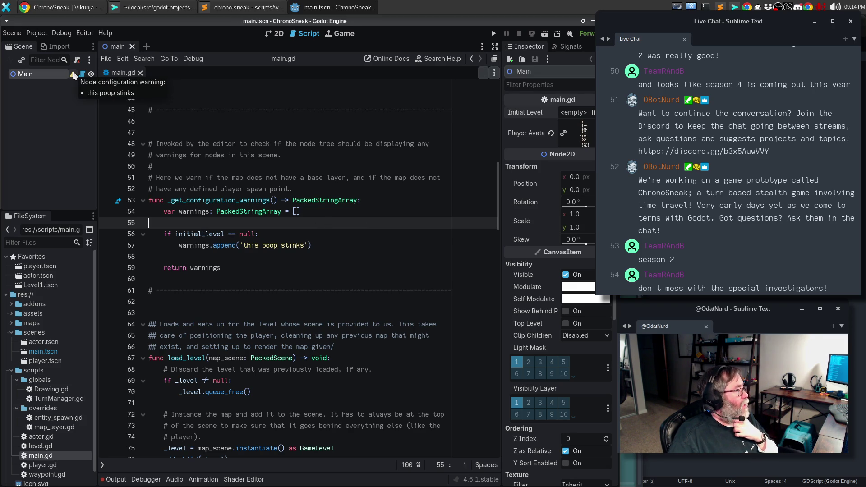
# Replace the placeholder warning message with 'An initial level is not set'.
pyautogui.click(269, 235)
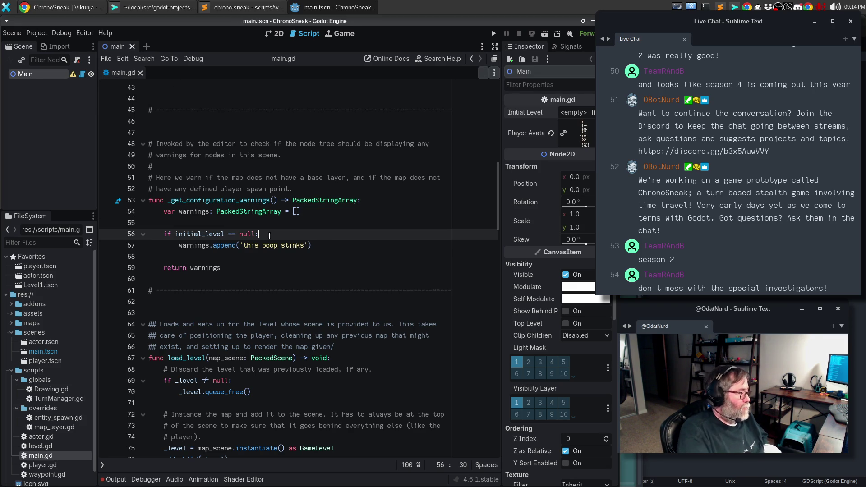
pyautogui.press('Down')
pyautogui.press('End')
pyautogui.hotkey('ctrl', 'shift', 'Left')
pyautogui.hotkey('ctrl', 'shift', 'Left')
pyautogui.hotkey('ctrl', 'shift', 'Left')
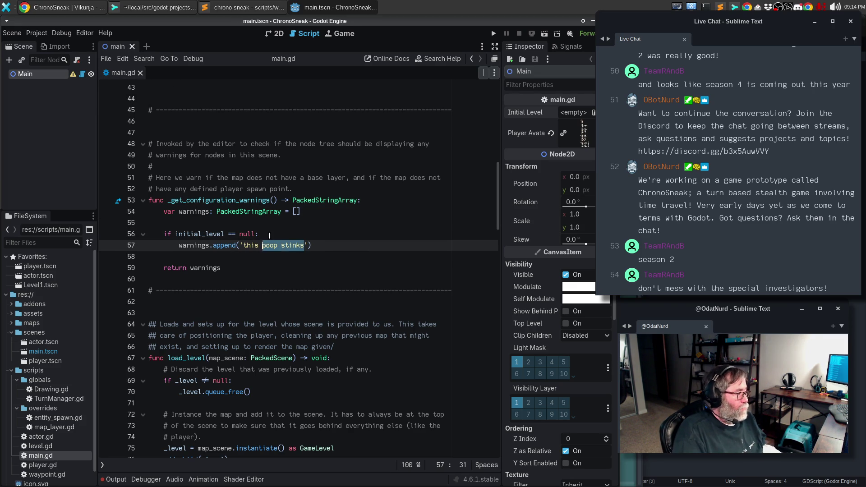
pyautogui.press('BackSpace')
pyautogui.write('T')
pyautogui.press('BackSpace')
pyautogui.write('An initial ')
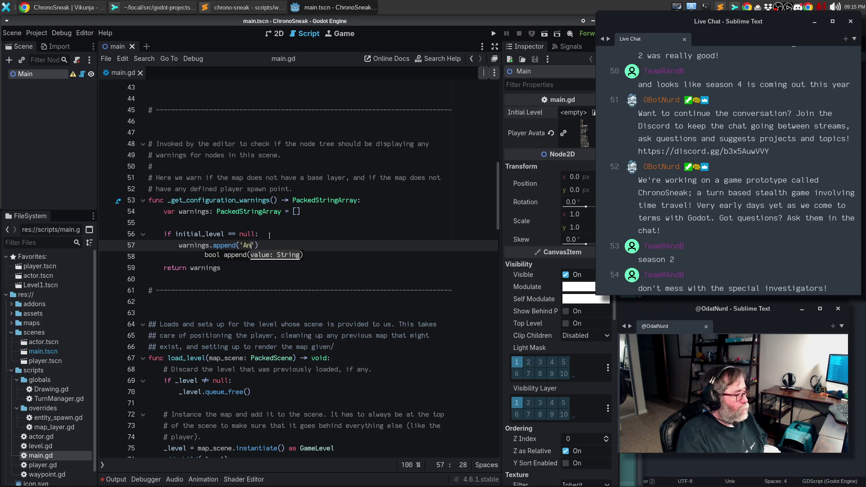
pyautogui.write('level is not set')
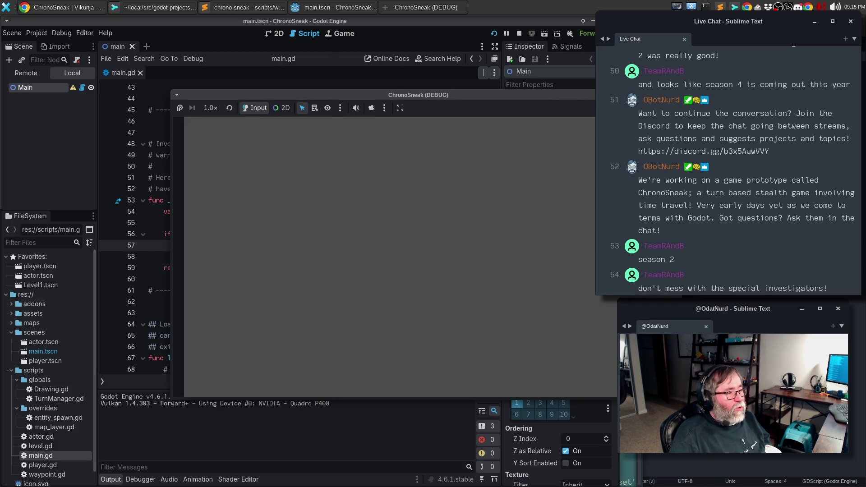
# Stop the game and add an else: branch after the load_level call in _ready.
pyautogui.press('F8')
pyautogui.click(410, 190)
pyautogui.scroll(4, 429, 168)
pyautogui.scroll(9, 429, 168)
pyautogui.scroll(-6, 214, 285)
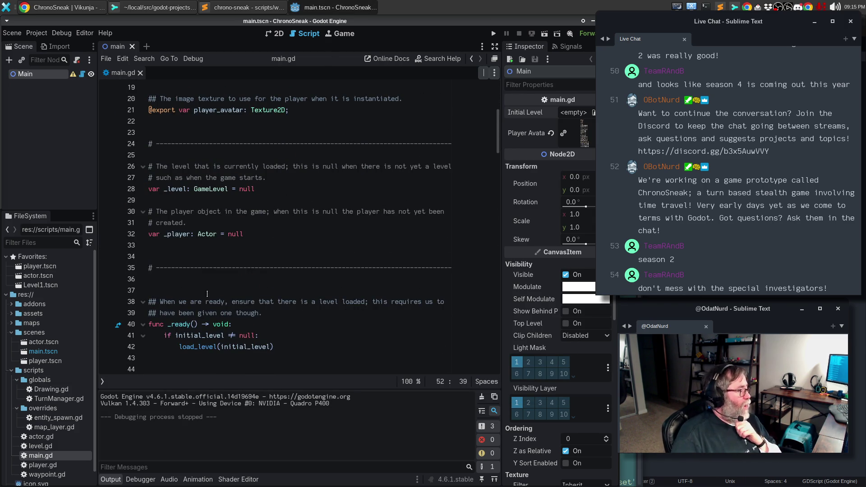
pyautogui.click(221, 324)
pyautogui.click(251, 313)
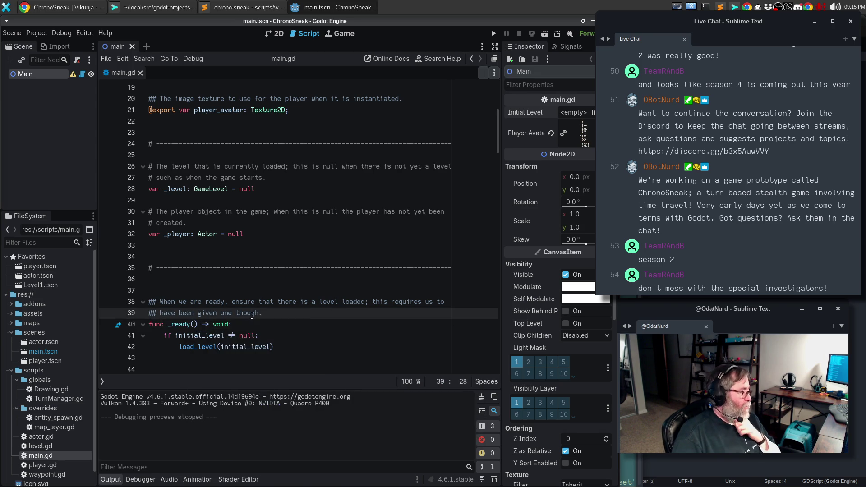
pyautogui.scroll(-3, 251, 314)
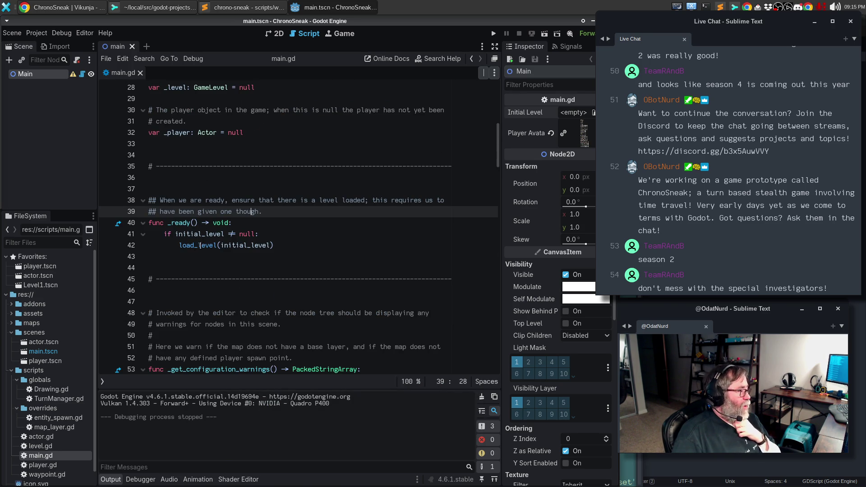
pyautogui.click(297, 246)
pyautogui.press('Return')
pyautogui.press('BackSpace')
pyautogui.write('else:')
pyautogui.press('Return')
# Make the else branch call printerr("there is no initial level set").
pyautogui.write('printerr("')
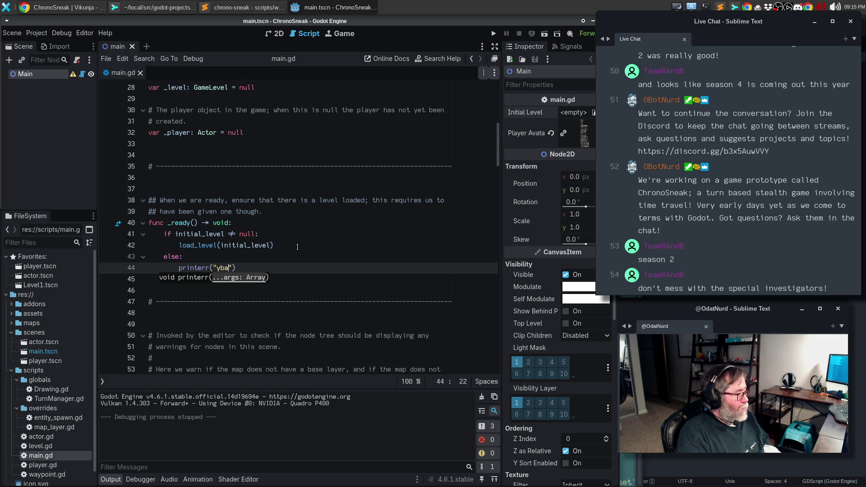
pyautogui.write('tg')
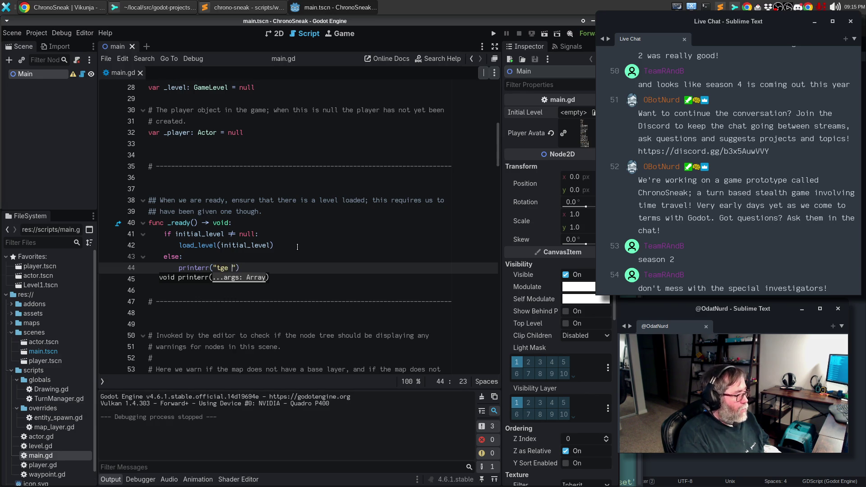
pyautogui.press('BackSpace')
pyautogui.write('there is a')
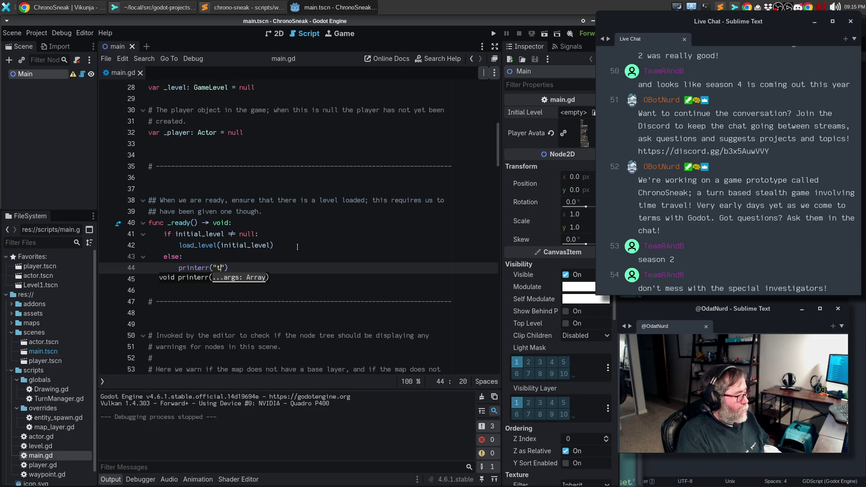
pyautogui.press('BackSpace')
pyautogui.press('BackSpace')
pyautogui.press('BackSpace')
pyautogui.write('u')
pyautogui.press('BackSpace')
pyautogui.write('is no initial l')
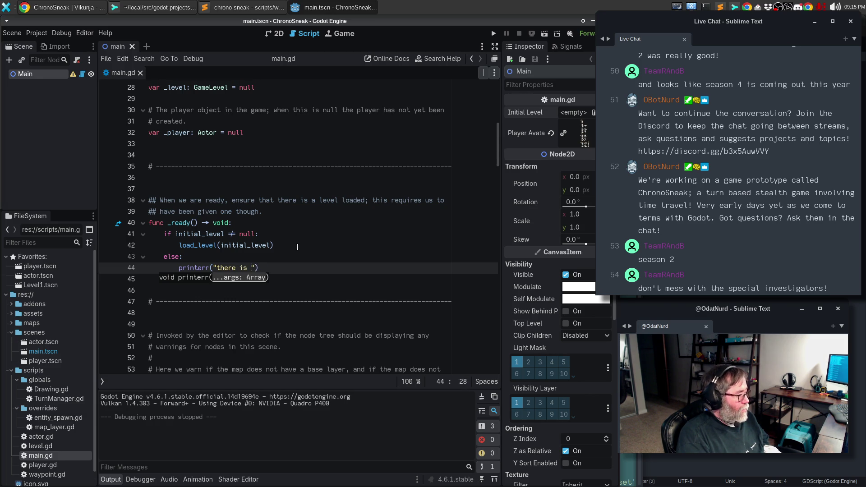
pyautogui.write('evel set')
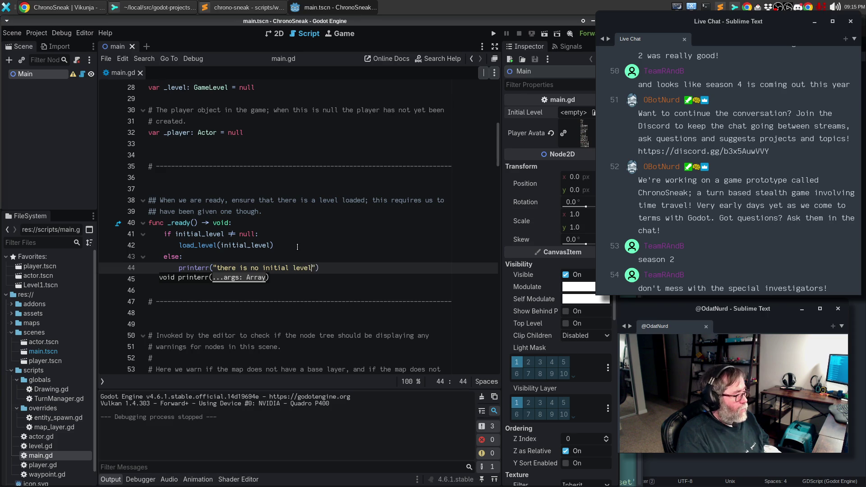
# Run the game to check the error is printed, then stop it.
pyautogui.press('F5')
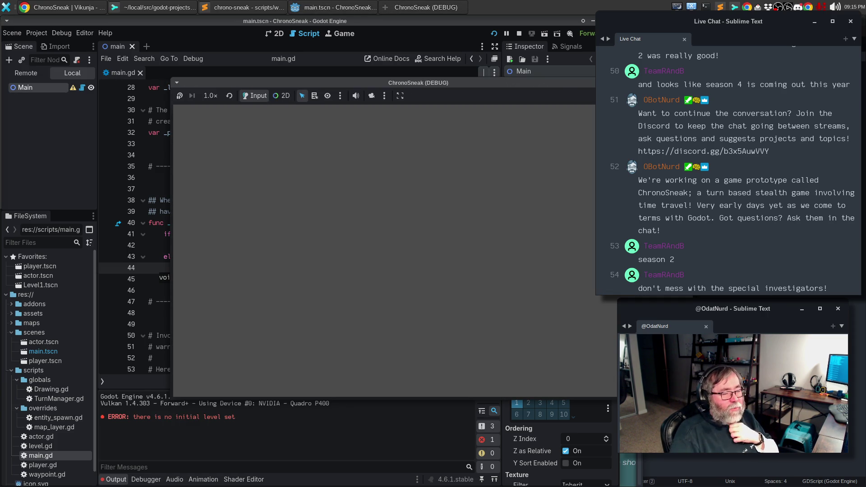
pyautogui.press('F8')
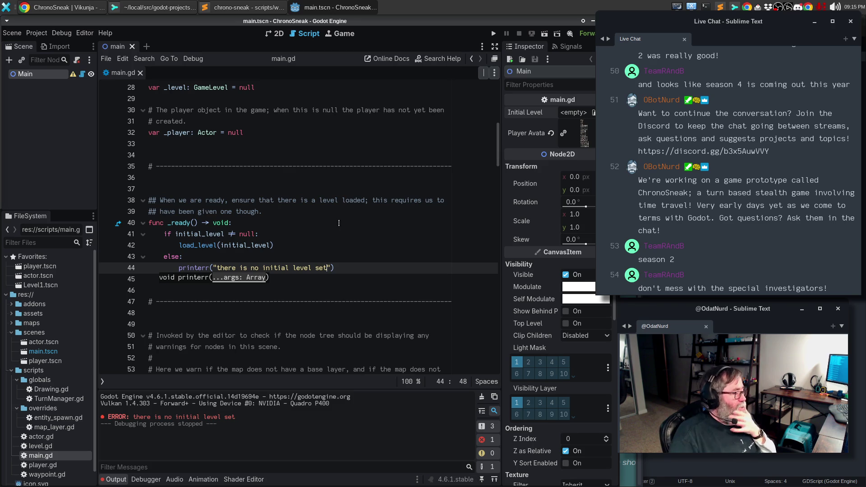
pyautogui.click(333, 231)
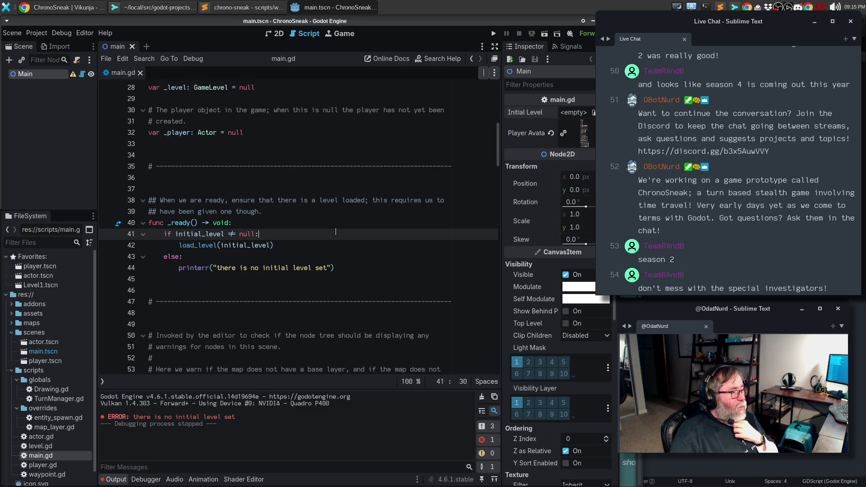
pyautogui.scroll(4, 341, 231)
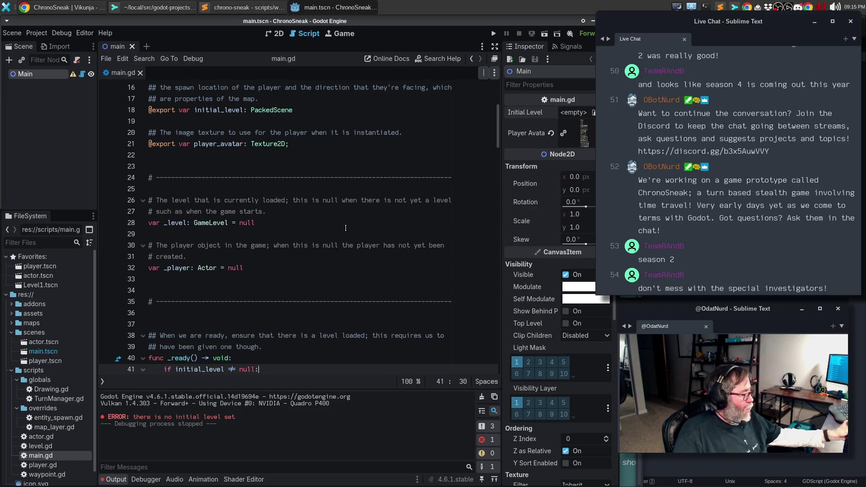
pyautogui.scroll(-2, 344, 241)
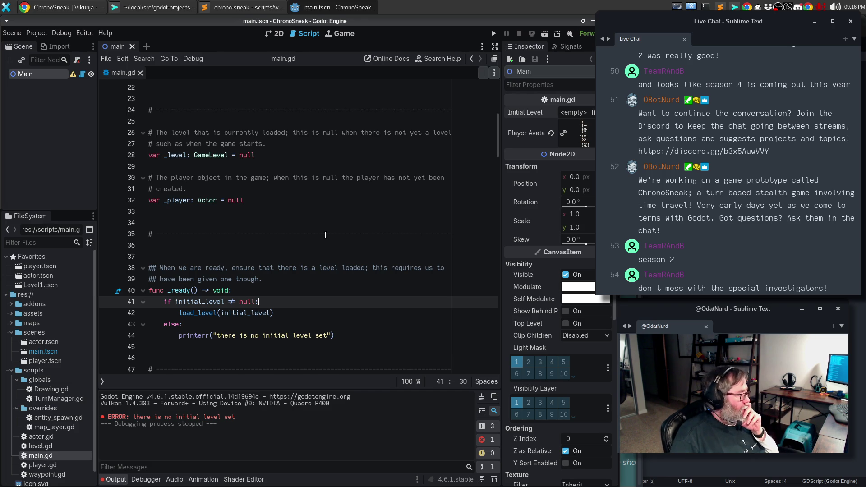
pyautogui.scroll(-5, 270, 239)
pyautogui.scroll(3, 203, 246)
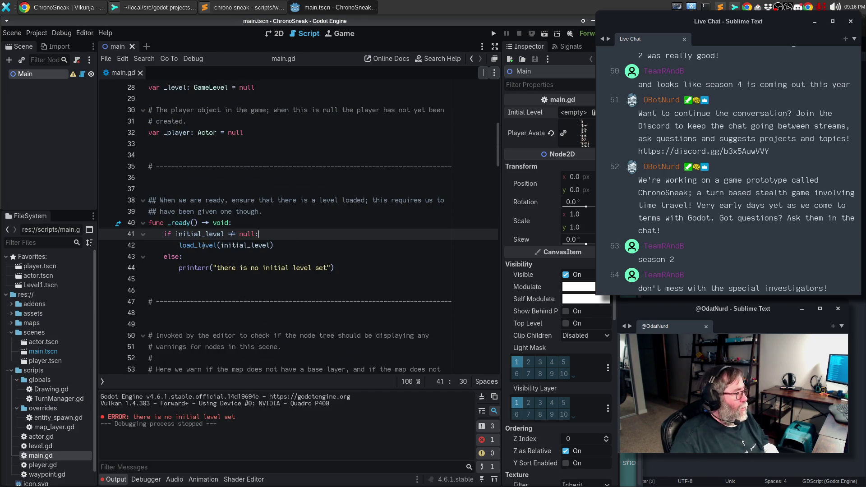
pyautogui.keyDown('ctrl'); pyautogui.click(203, 246); pyautogui.keyUp('ctrl')
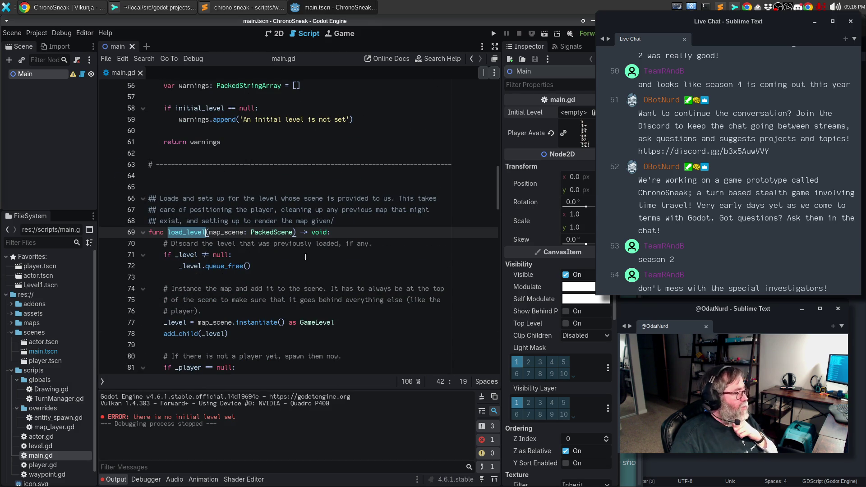
pyautogui.scroll(-2, 288, 257)
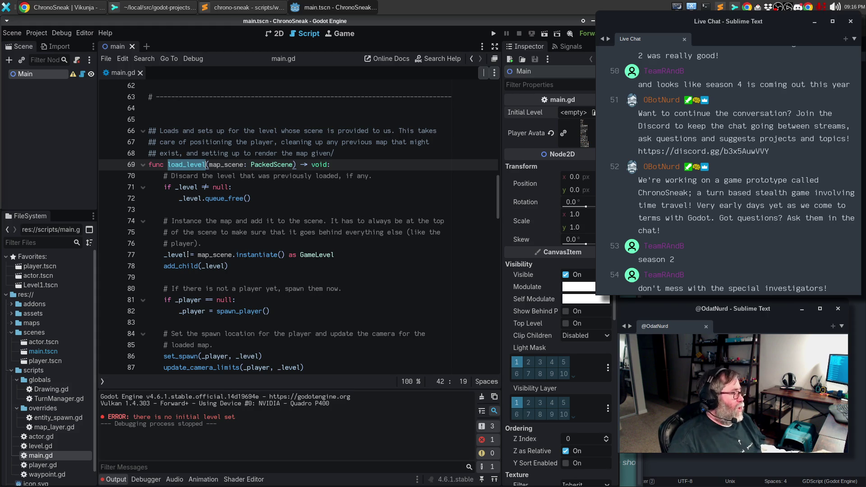
pyautogui.moveTo(278, 247)
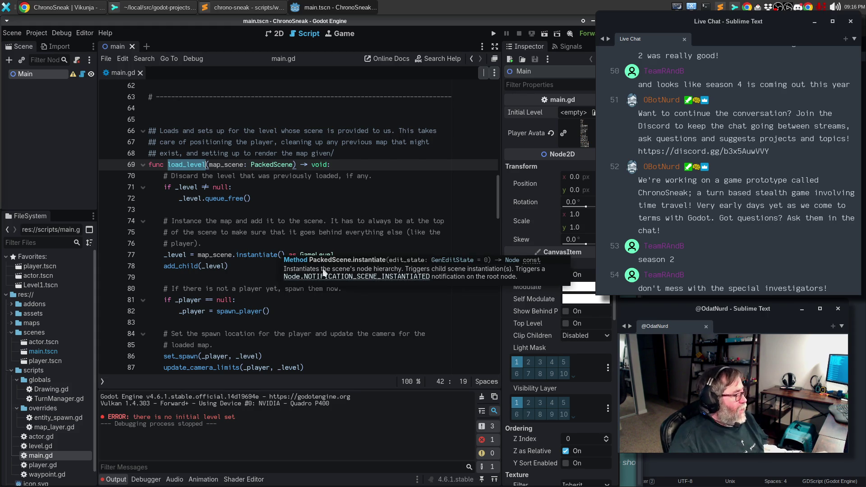
pyautogui.click(187, 299)
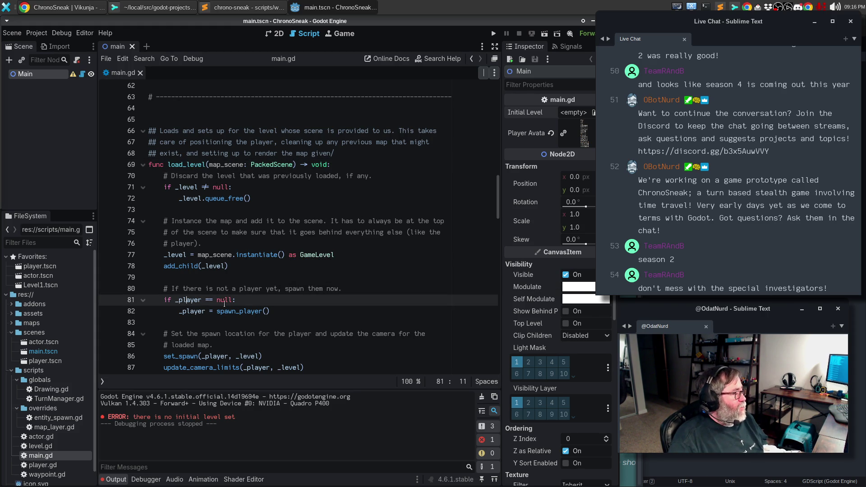
pyautogui.click(225, 311)
pyautogui.scroll(6, 316, 259)
pyautogui.scroll(7, 316, 258)
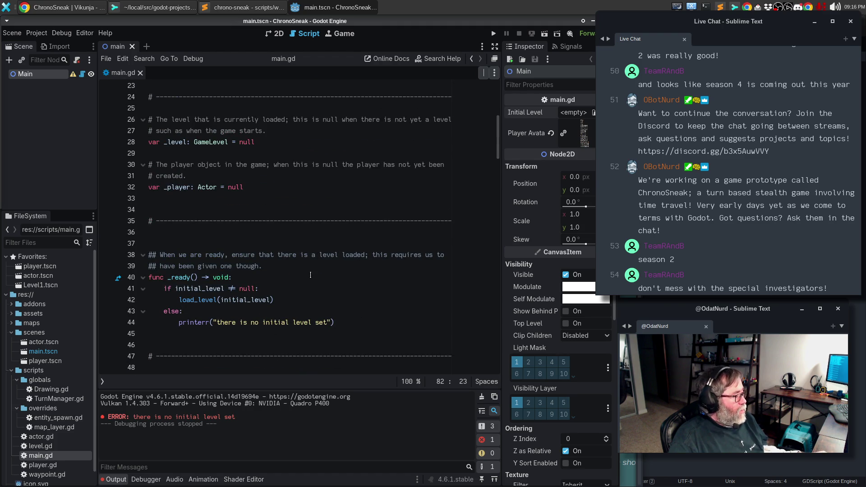
pyautogui.click(311, 285)
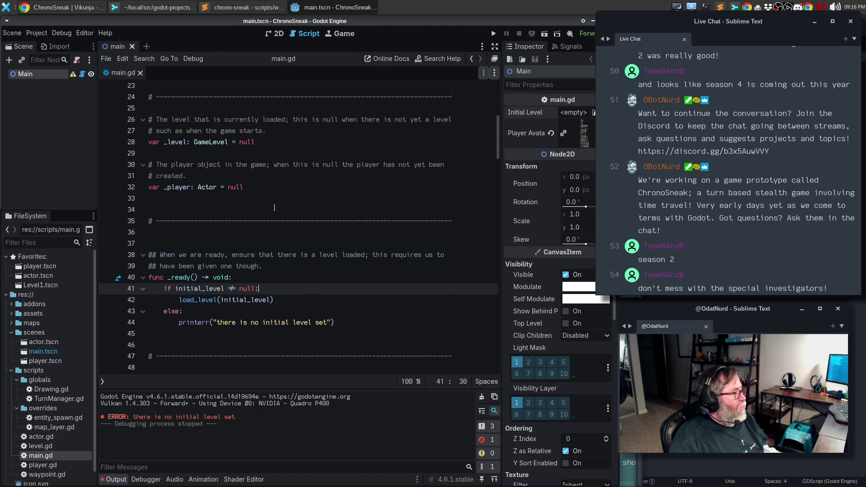
pyautogui.click(281, 191)
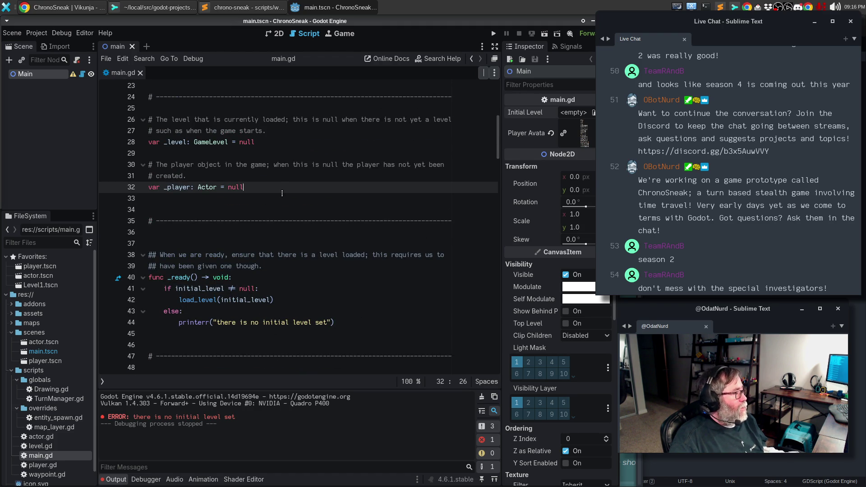
pyautogui.scroll(4, 281, 192)
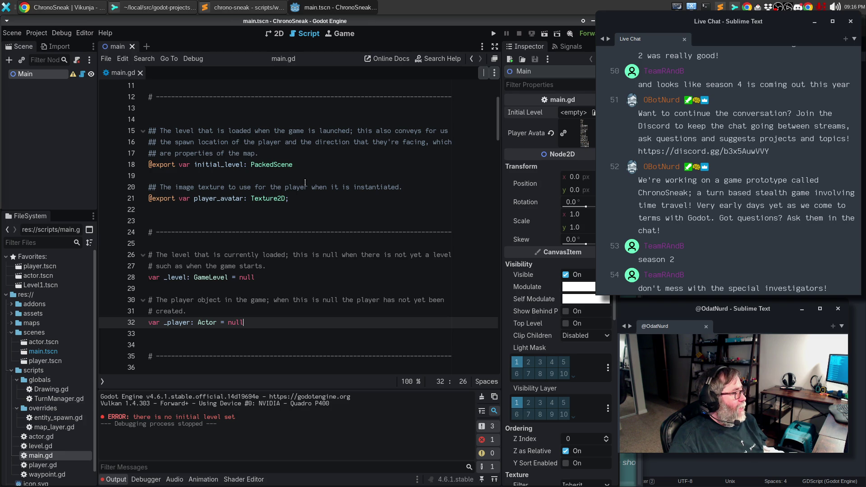
pyautogui.scroll(4, 302, 196)
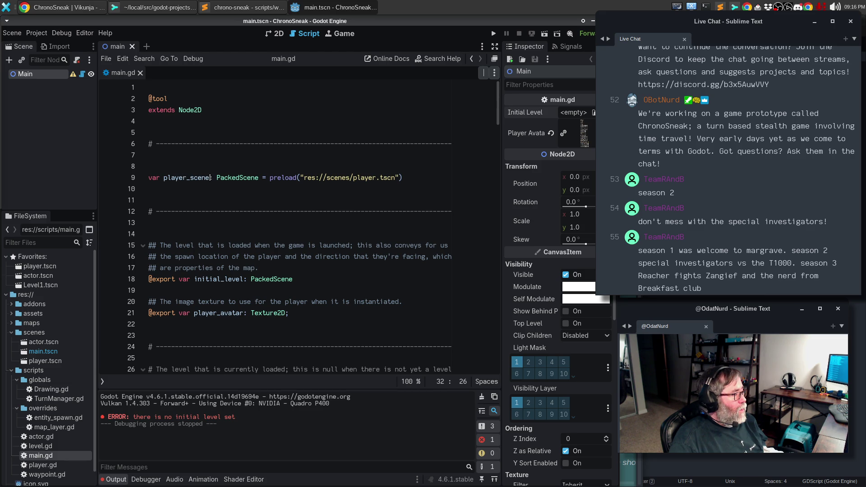
# Change the line 21 export from player_avatar: Texture2D to player_scene: PackedScene.
pyautogui.doubleClick(210, 177)
pyautogui.doubleClick(183, 179)
pyautogui.hotkey('ctrl', 'c')
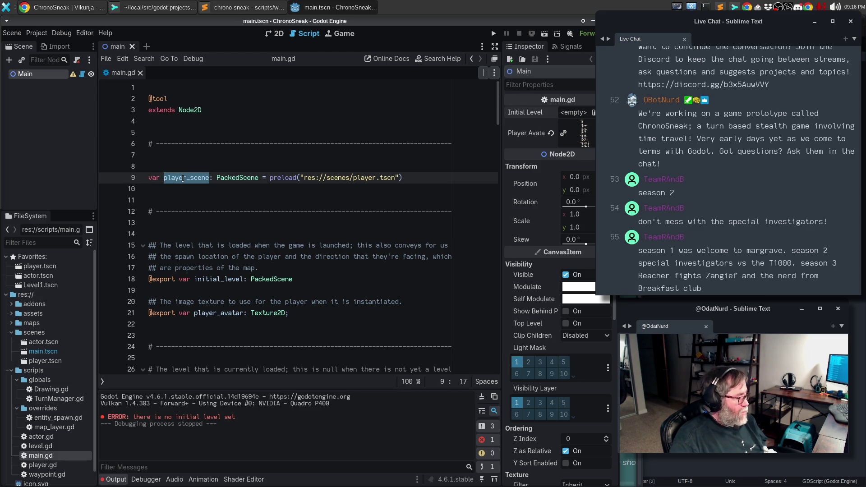
pyautogui.doubleClick(222, 314)
pyautogui.hotkey('ctrl', 'v')
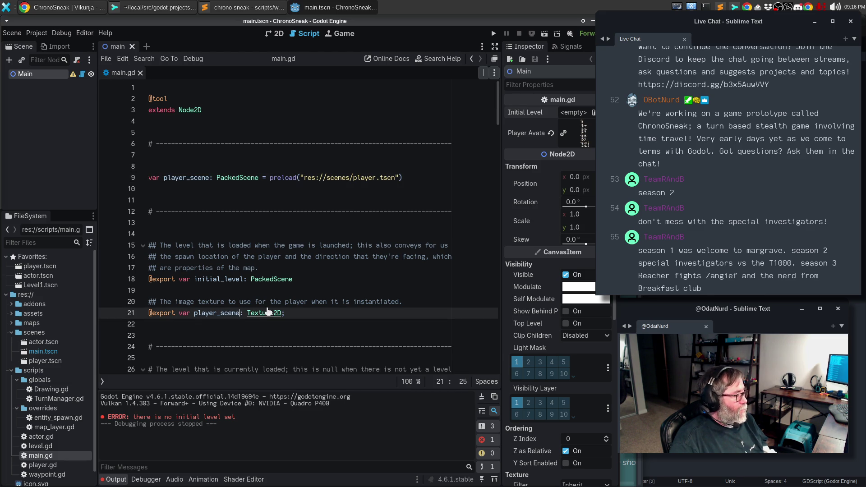
pyautogui.doubleClick(248, 179)
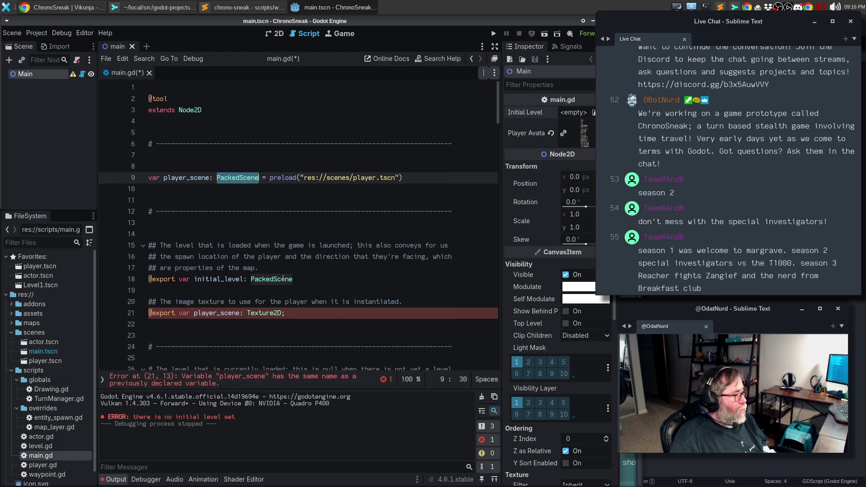
pyautogui.hotkey('ctrl', 'c')
pyautogui.doubleClick(265, 312)
pyautogui.hotkey('ctrl', 'v')
# Delete the old preloaded player_scene lines.
pyautogui.moveTo(421, 179)
pyautogui.mouseDown()
pyautogui.moveTo(149, 178)
pyautogui.moveTo(148, 144)
pyautogui.mouseUp()
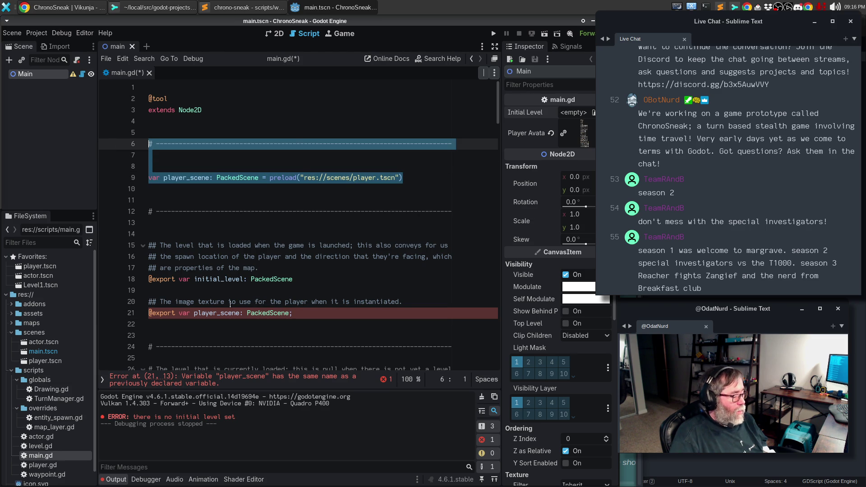
pyautogui.press('BackSpace')
pyautogui.press('BackSpace')
pyautogui.press('BackSpace')
pyautogui.press('Down')
pyautogui.press('Down')
pyautogui.press('Down')
pyautogui.press('Down')
pyautogui.press('Down')
# Document player_scene as the player's scene with a root Actor node, replacing the texture comment, and save.
pyautogui.press('Up')
pyautogui.press('Return')
pyautogui.write('## The scene that represents')
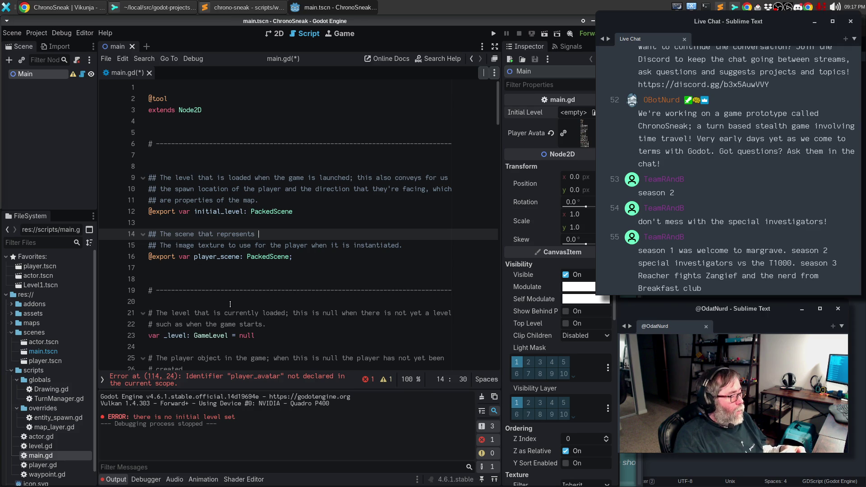
pyautogui.write('the player ')
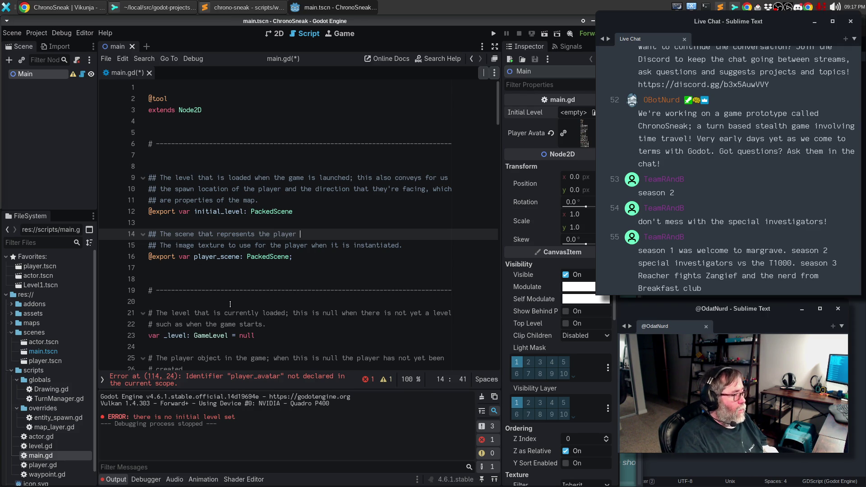
pyautogui.write('in the game; this ')
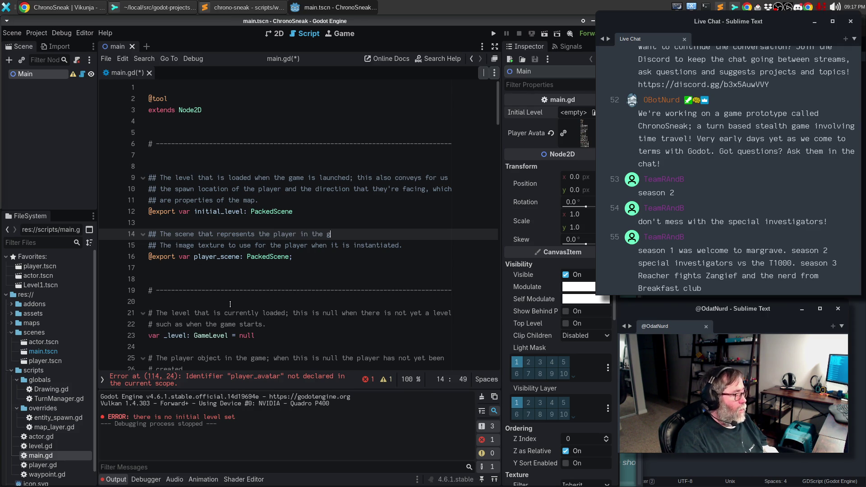
pyautogui.write('should be a scene that')
pyautogui.press('Return')
pyautogui.write('has a root Actor node.')
pyautogui.press('Down')
pyautogui.hotkey('ctrl', 'shift', 'k')
pyautogui.hotkey('ctrl', 's')
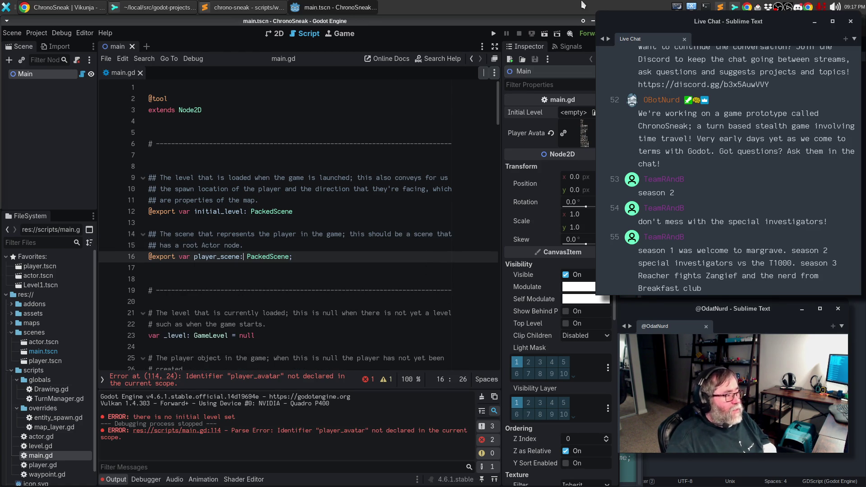
# Clear the stale Player Avatar value in the Inspector and save the scene.
pyautogui.press('Up')
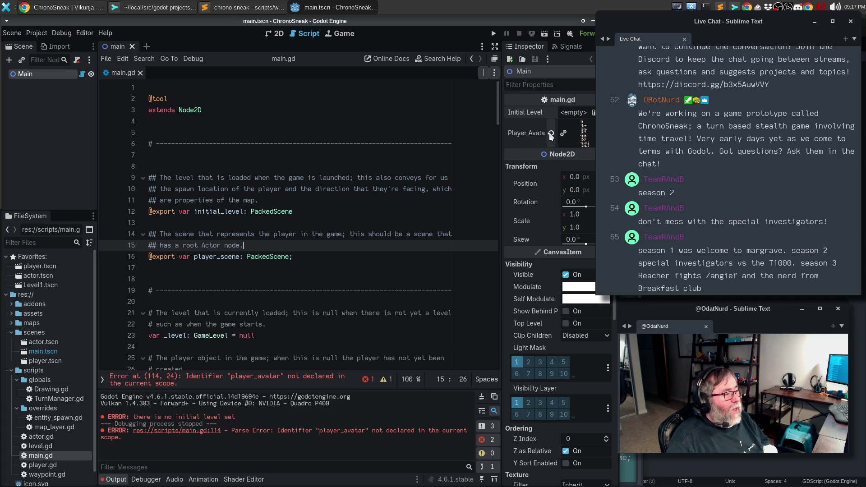
pyautogui.press('Up')
pyautogui.press('Up')
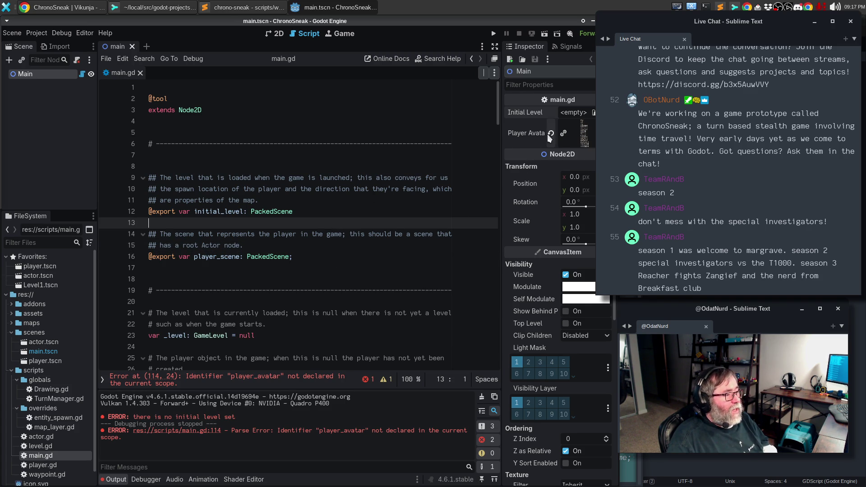
pyautogui.click(548, 134)
pyautogui.click(395, 247)
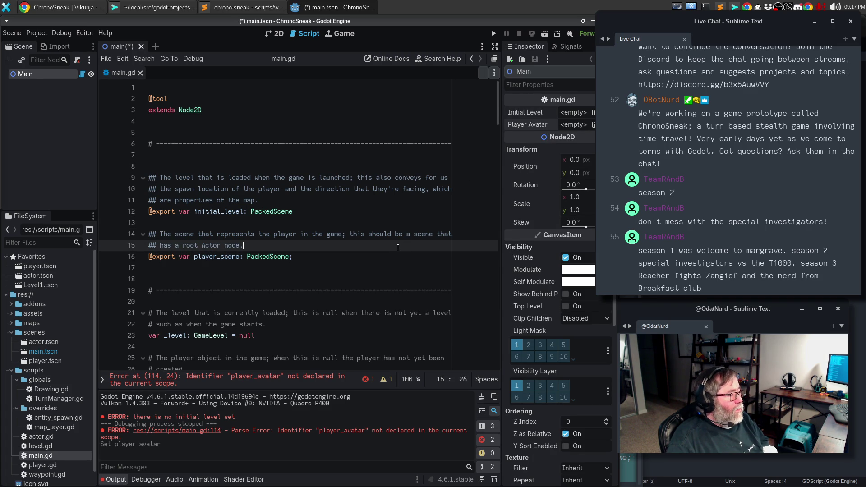
pyautogui.click(372, 234)
pyautogui.hotkey('ctrl', 's')
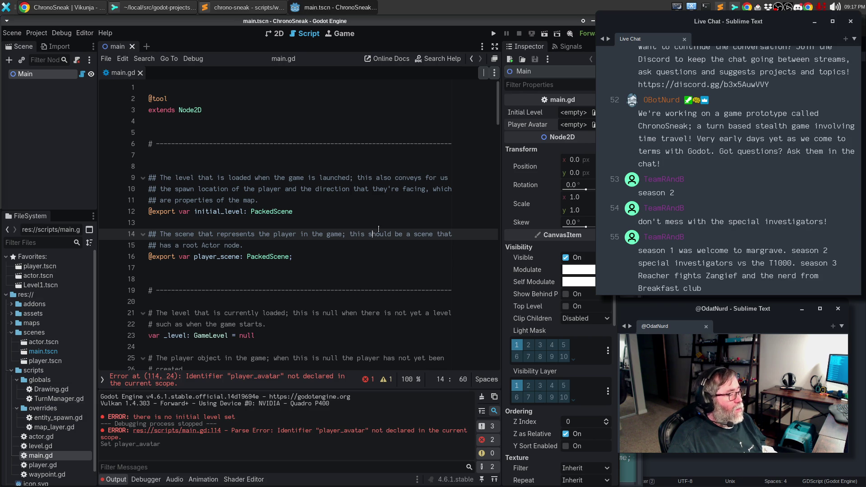
pyautogui.click(365, 256)
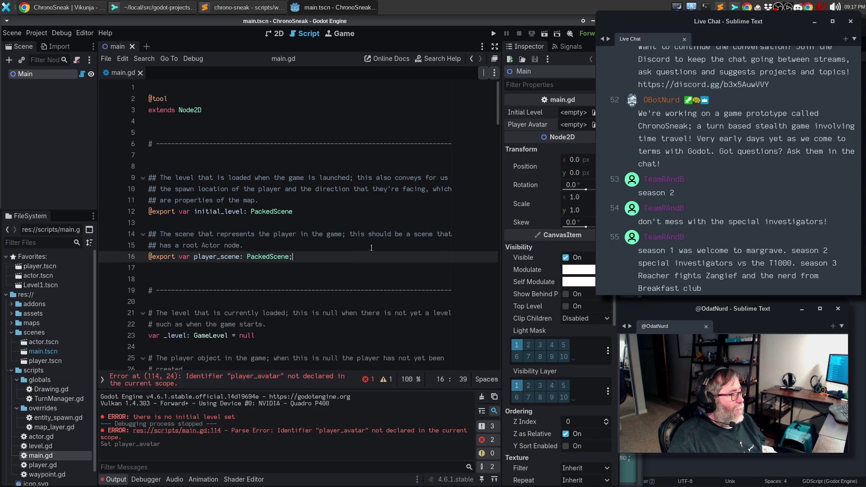
pyautogui.click(250, 122)
pyautogui.click(252, 166)
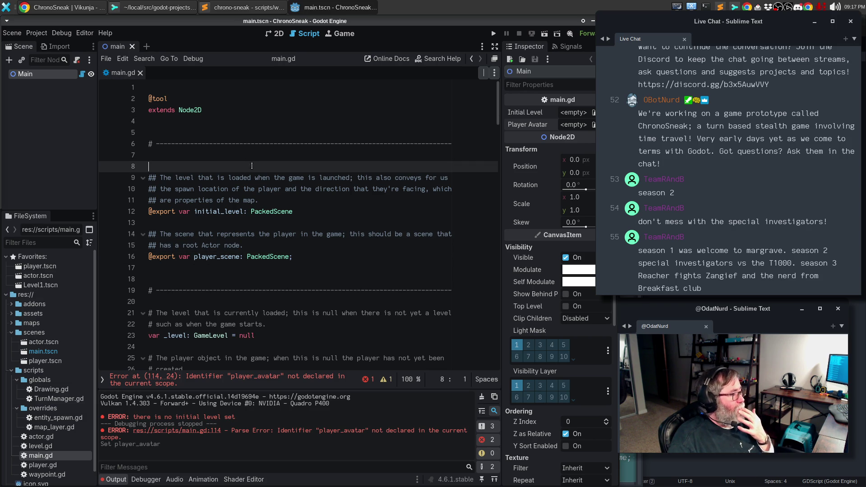
# Reload the saved main scene from disk.
pyautogui.click(13, 33)
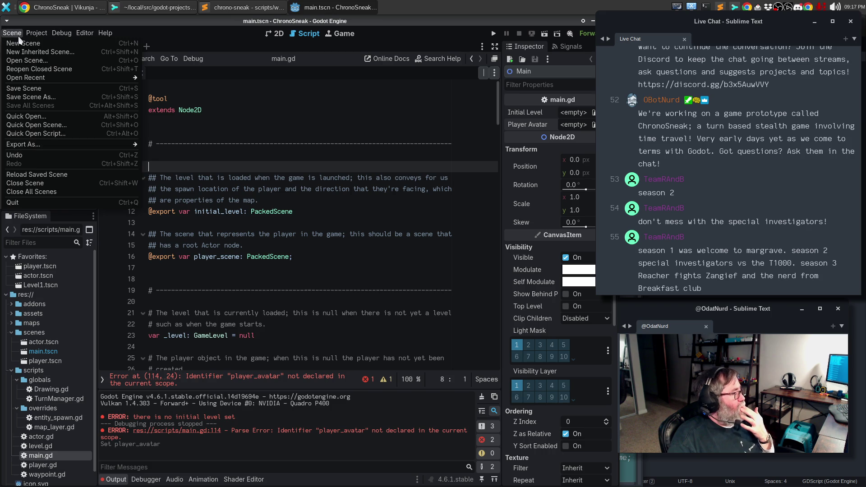
pyautogui.click(47, 176)
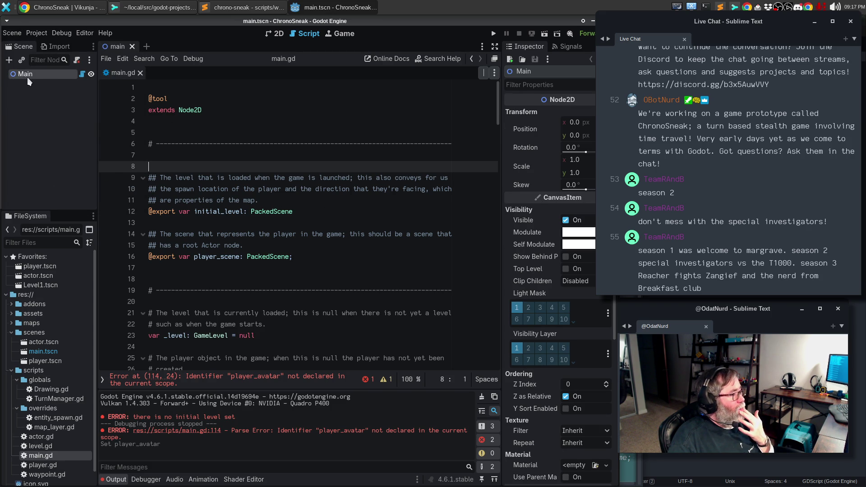
pyautogui.click(325, 234)
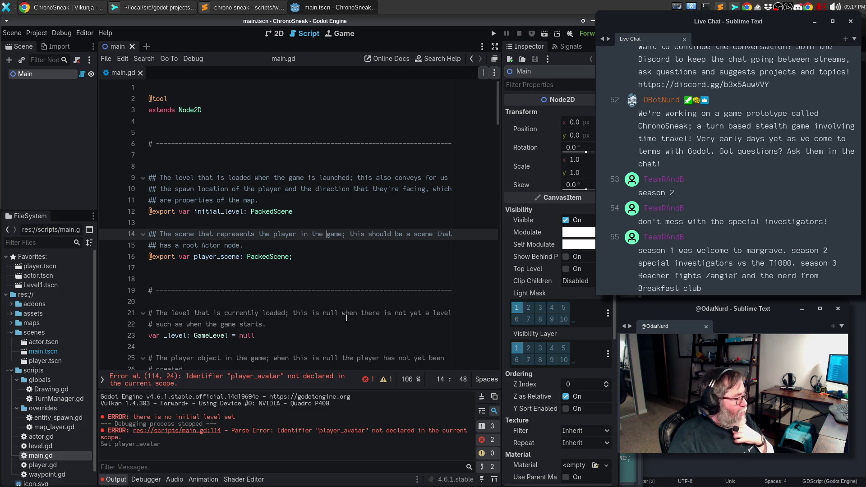
# Jump to the undeclared player_avatar error at main.gd line 114 and review the script.
pyautogui.doubleClick(356, 431)
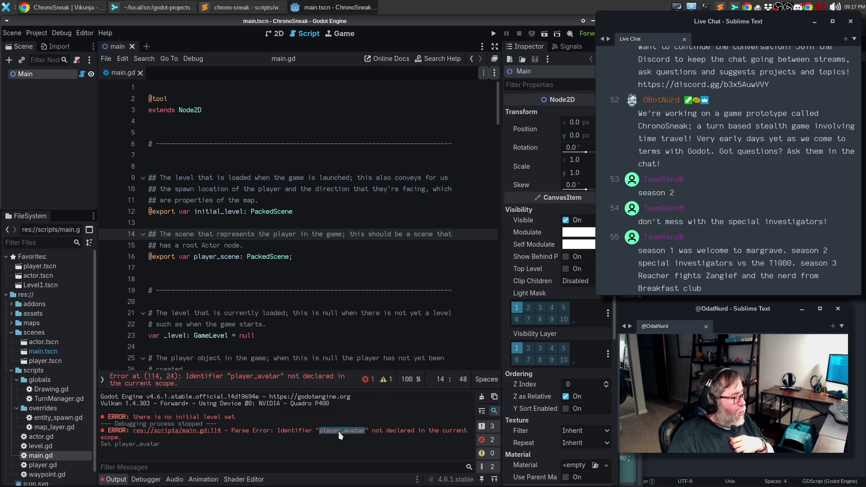
pyautogui.click(197, 431)
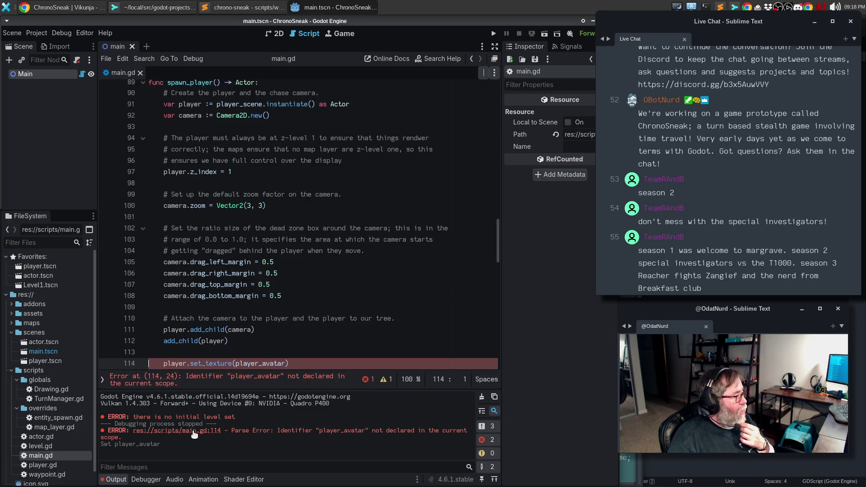
pyautogui.scroll(1, 310, 320)
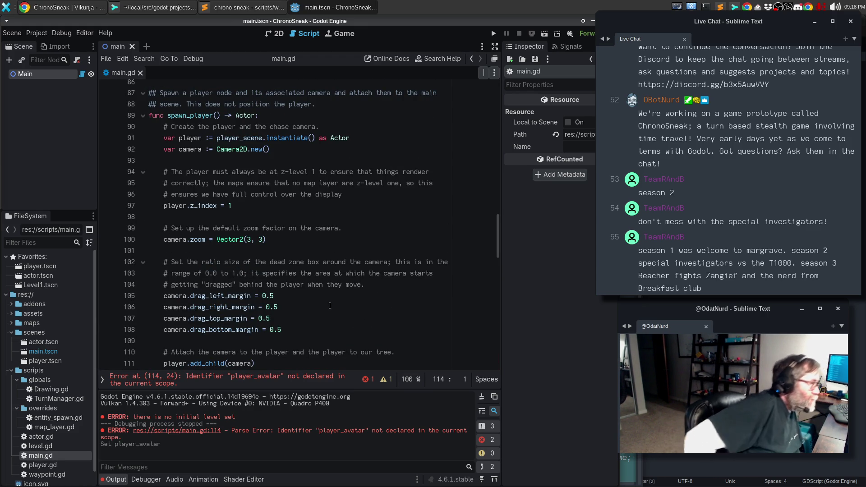
pyautogui.scroll(12, 324, 299)
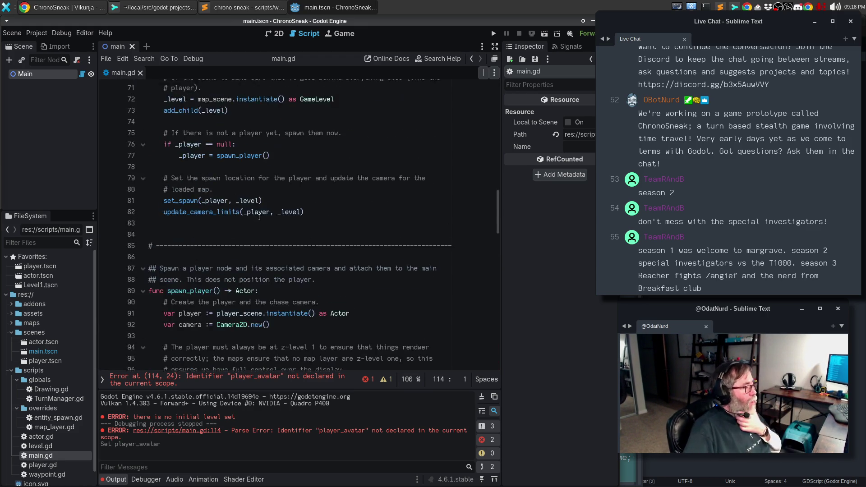
pyautogui.scroll(3, 277, 204)
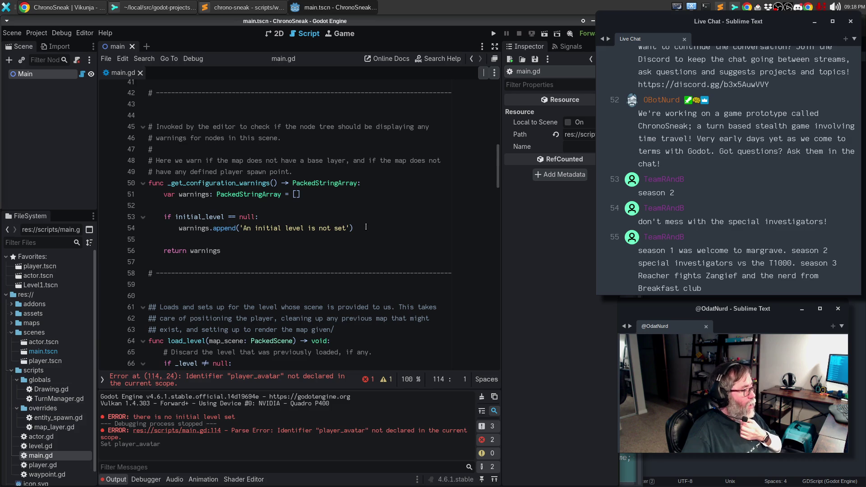
pyautogui.click(369, 226)
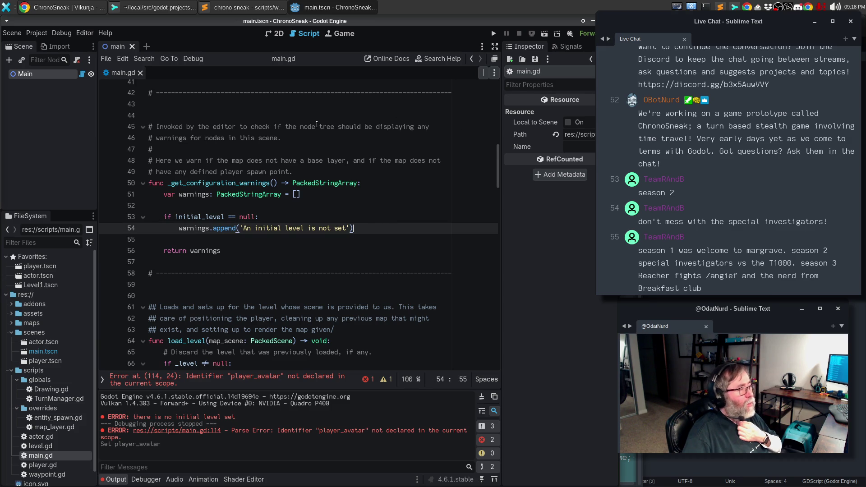
# Reselect the Main node to inspect its properties.
pyautogui.click(58, 77)
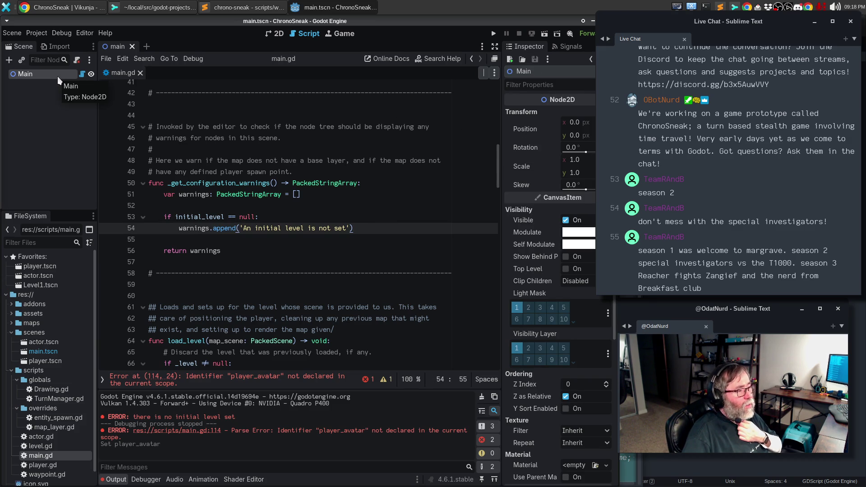
pyautogui.click(52, 91)
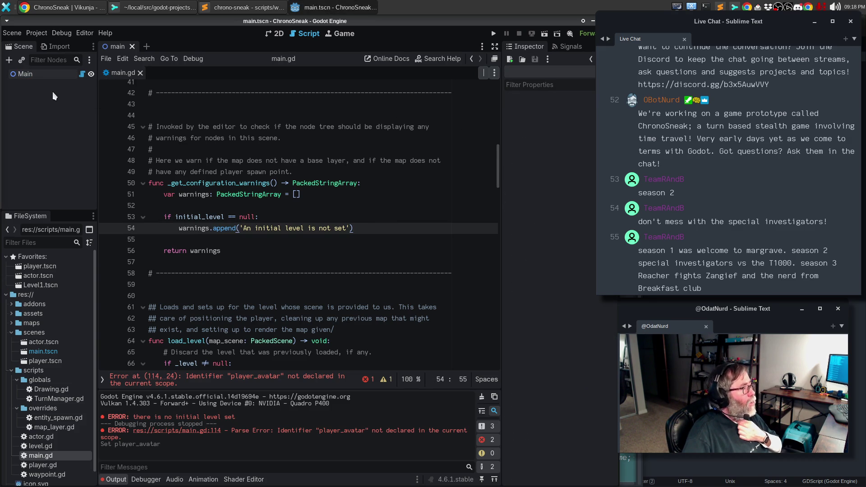
pyautogui.click(33, 75)
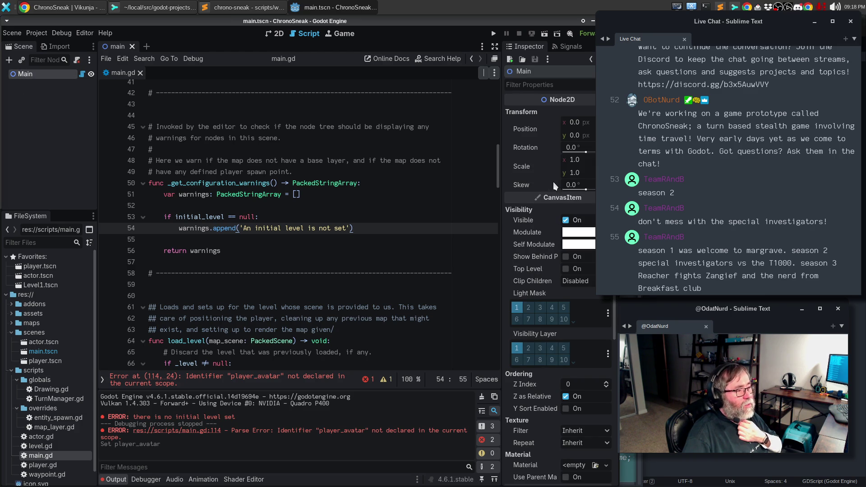
pyautogui.scroll(7, 308, 163)
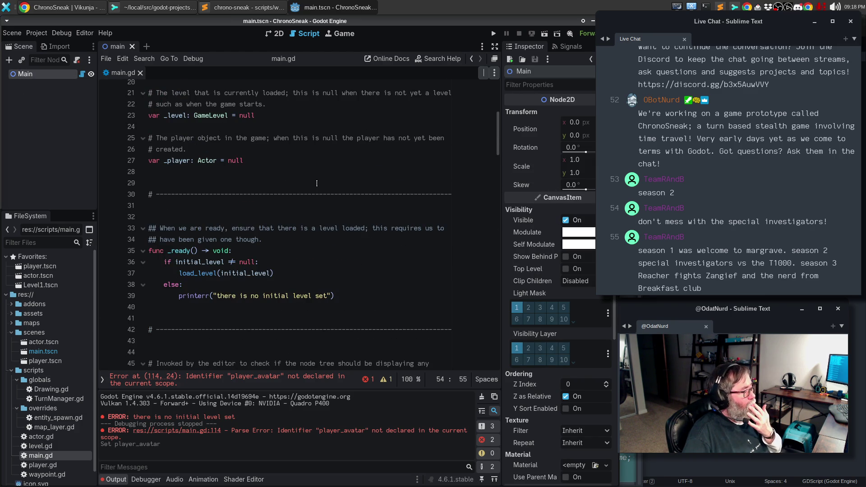
pyautogui.click(12, 32)
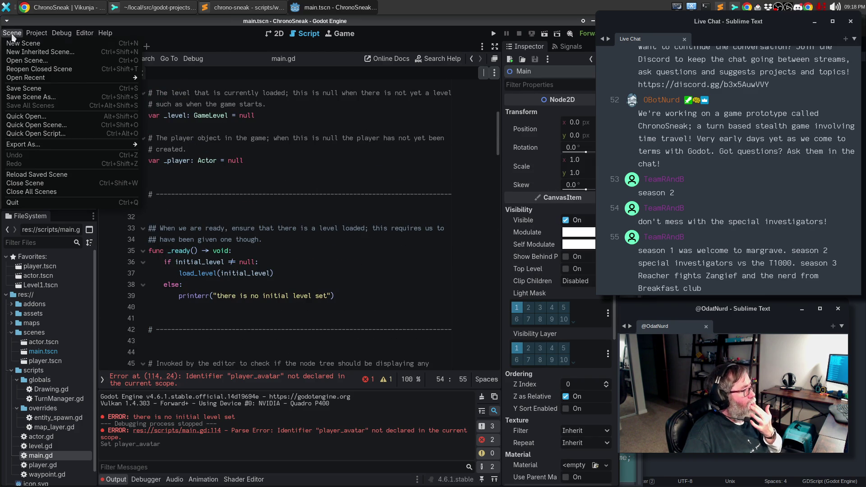
# Comment out the player_scene export and save, then uncomment it and save main.gd again.
pyautogui.click(47, 175)
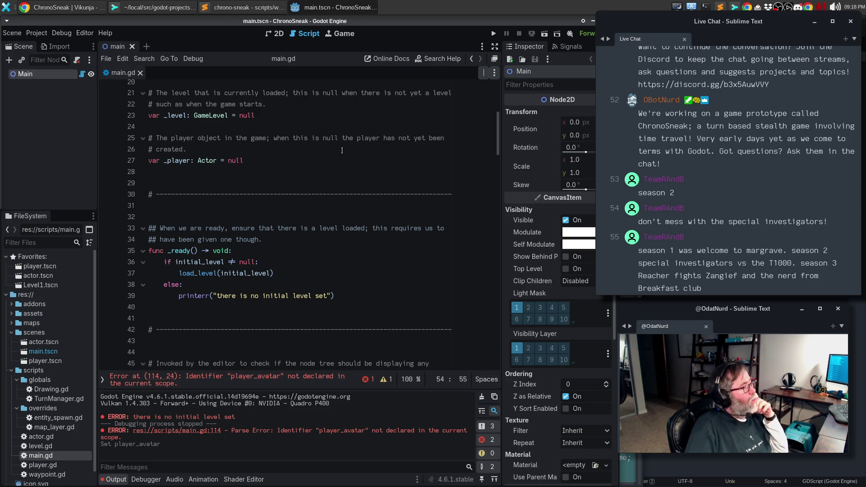
pyautogui.scroll(4, 298, 210)
pyautogui.scroll(2, 297, 209)
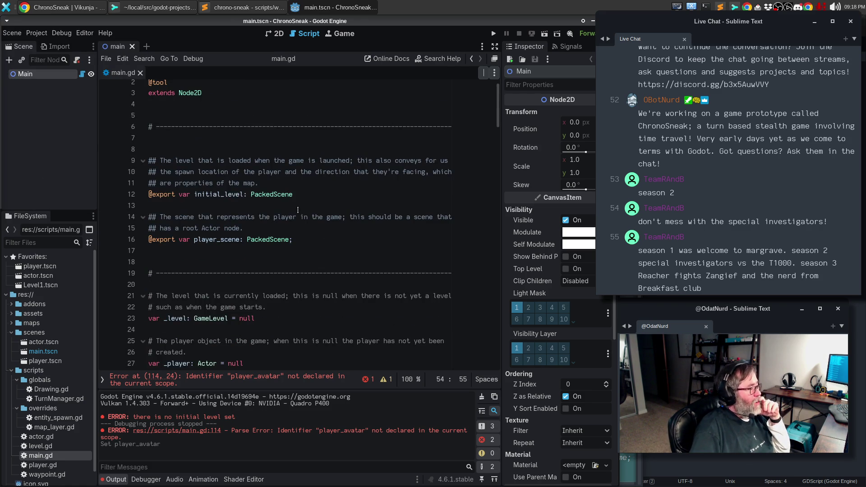
pyautogui.scroll(-1, 273, 205)
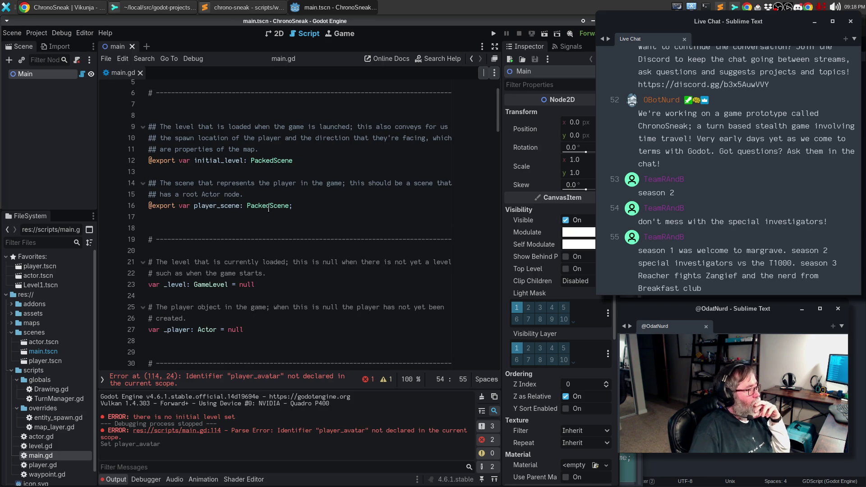
pyautogui.click(223, 208)
pyautogui.hotkey('ctrl', 'k')
pyautogui.hotkey('ctrl', 's')
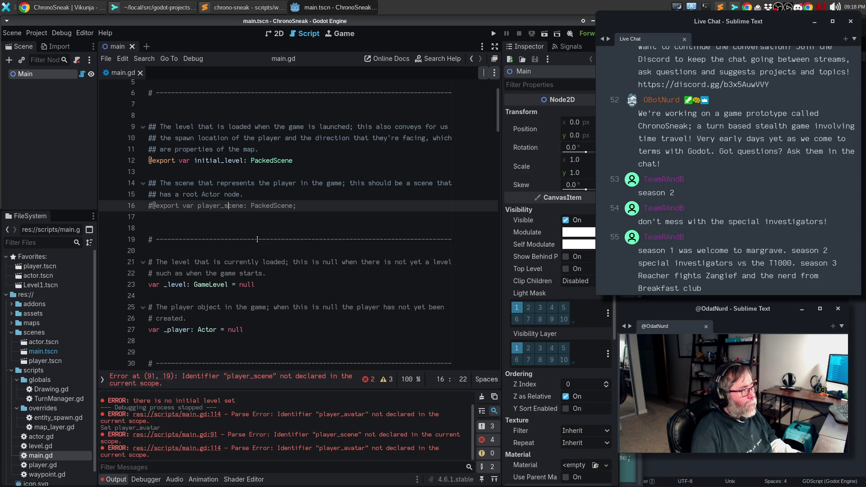
pyautogui.hotkey('ctrl', 'k')
pyautogui.hotkey('ctrl', 's')
pyautogui.scroll(2, 279, 224)
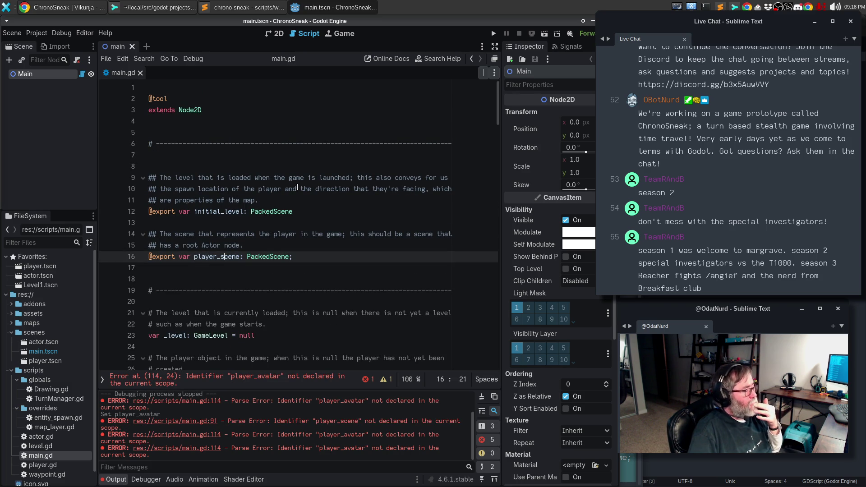
pyautogui.click(321, 211)
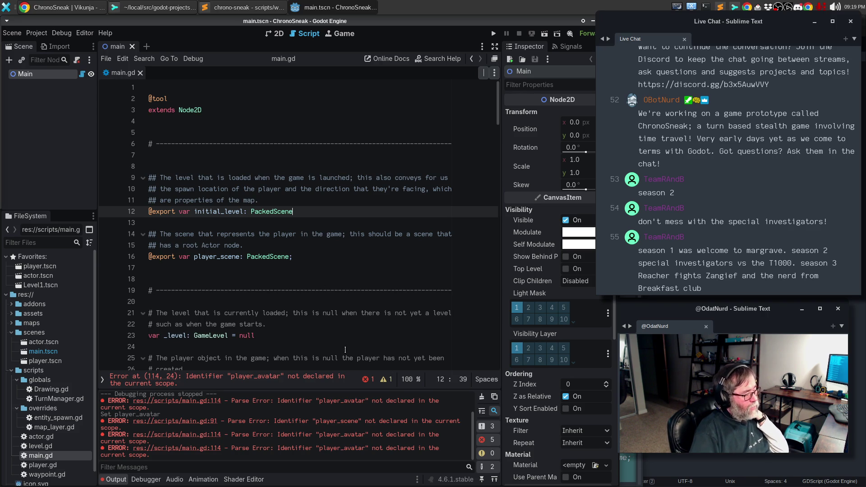
pyautogui.scroll(-1, 345, 348)
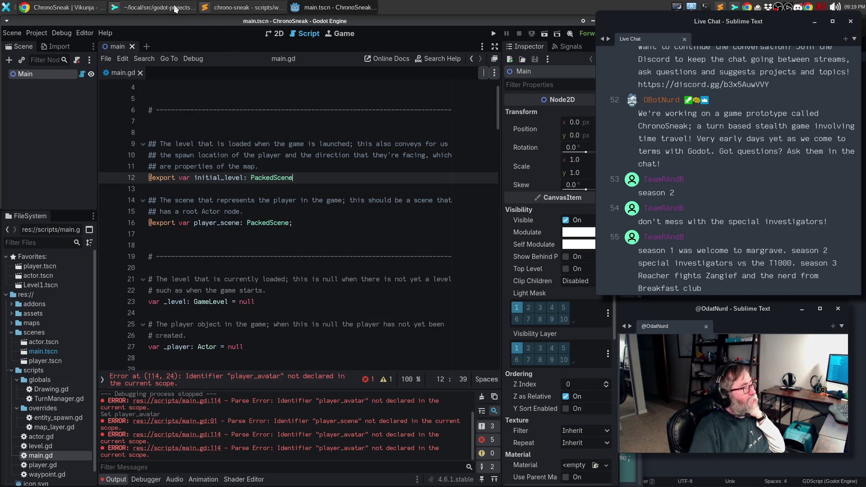
pyautogui.click(154, 7)
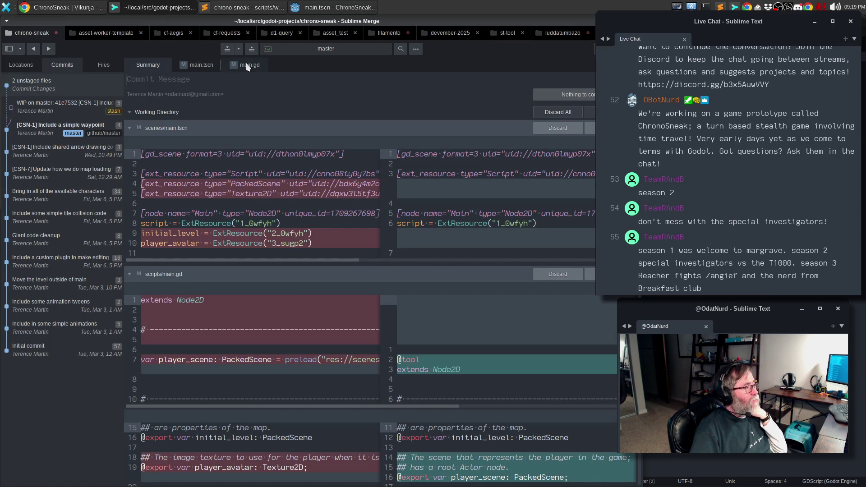
pyautogui.click(202, 64)
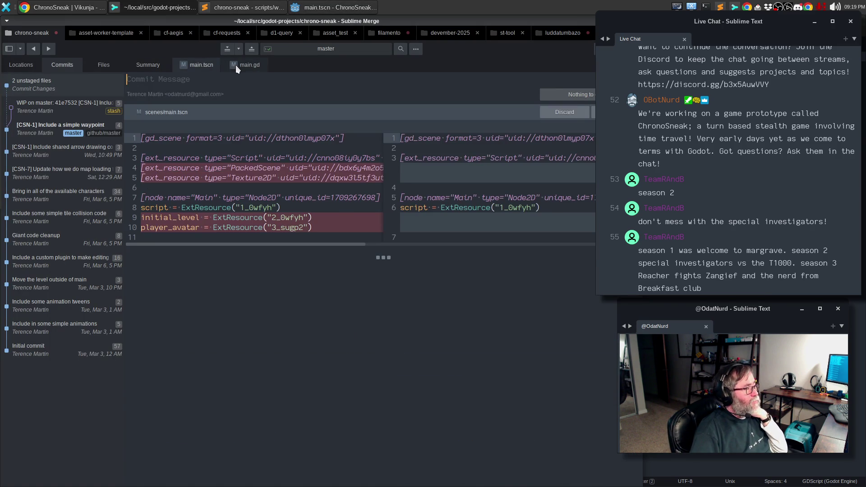
pyautogui.click(236, 65)
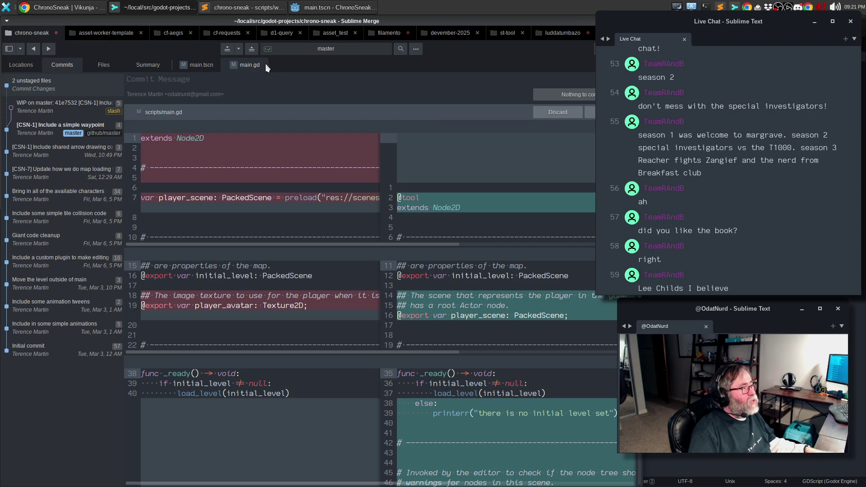
pyautogui.click(247, 8)
pyautogui.click(262, 302)
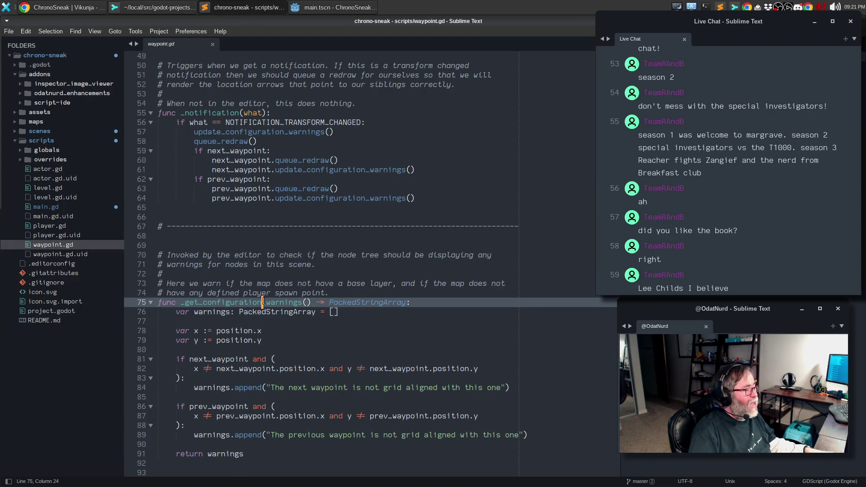
pyautogui.scroll(5, 298, 334)
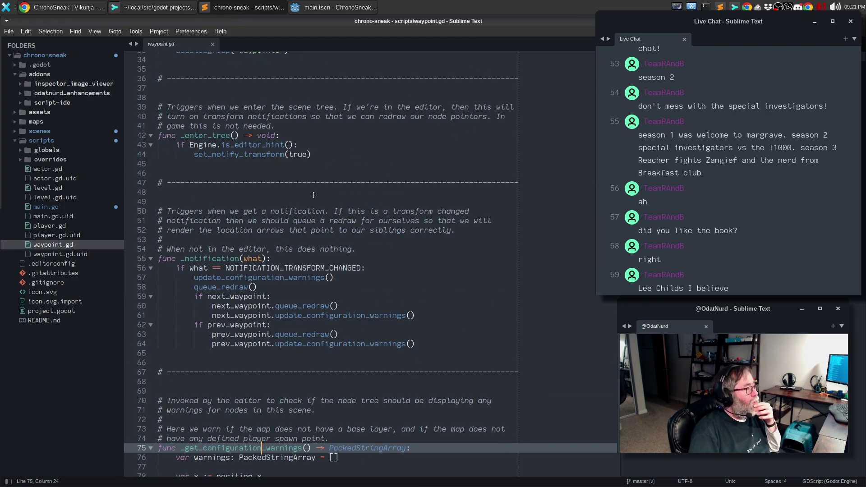
pyautogui.click(316, 10)
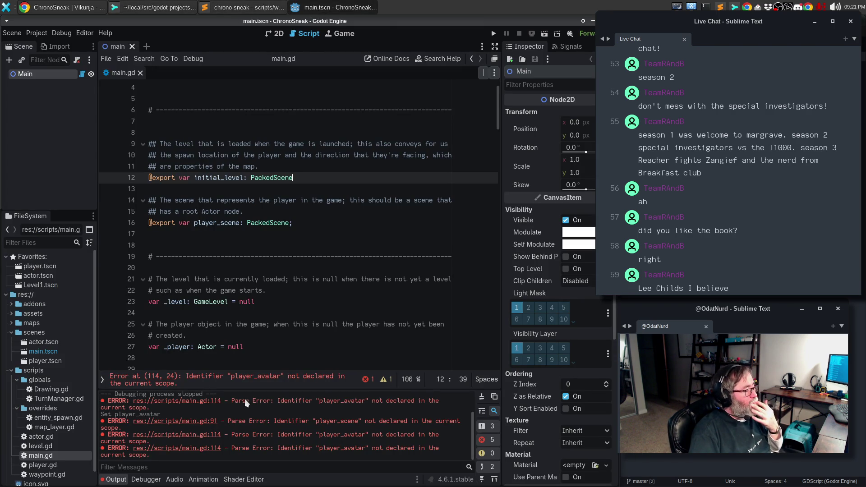
# Delete the player.set_texture(player_avatar) line 114 and save main.gd.
pyautogui.click(294, 376)
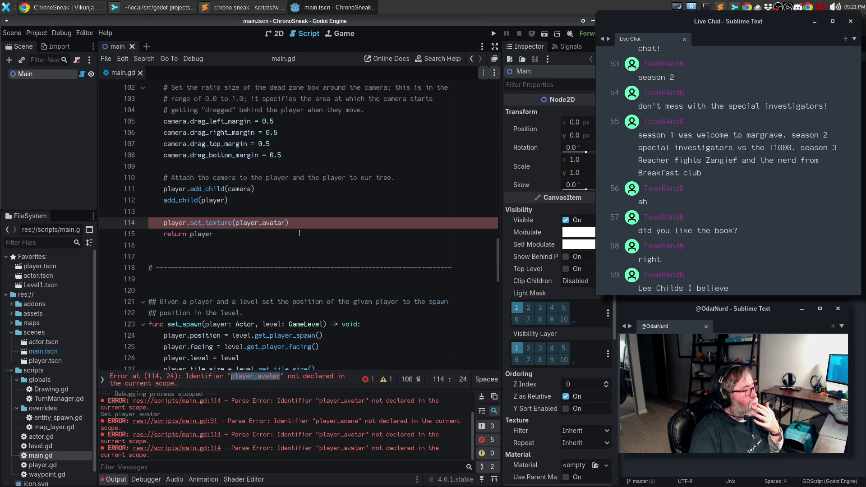
pyautogui.moveTo(309, 221); pyautogui.dragTo(76, 219)
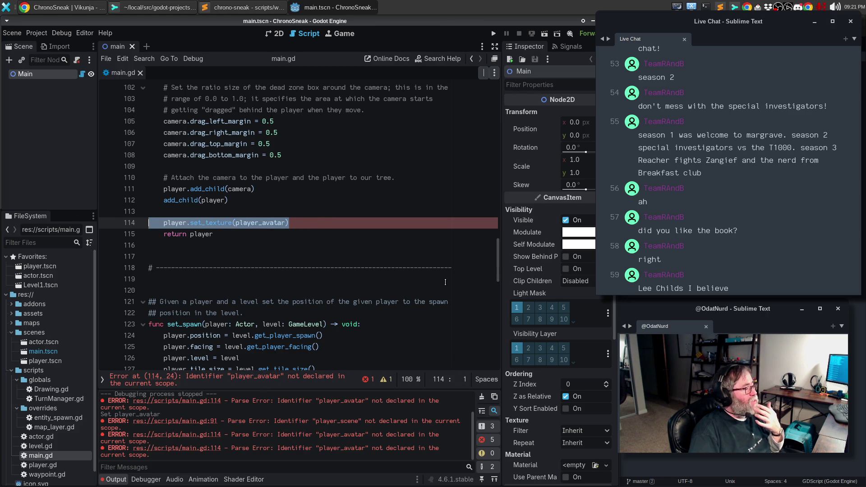
pyautogui.press('BackSpace')
pyautogui.press('BackSpace')
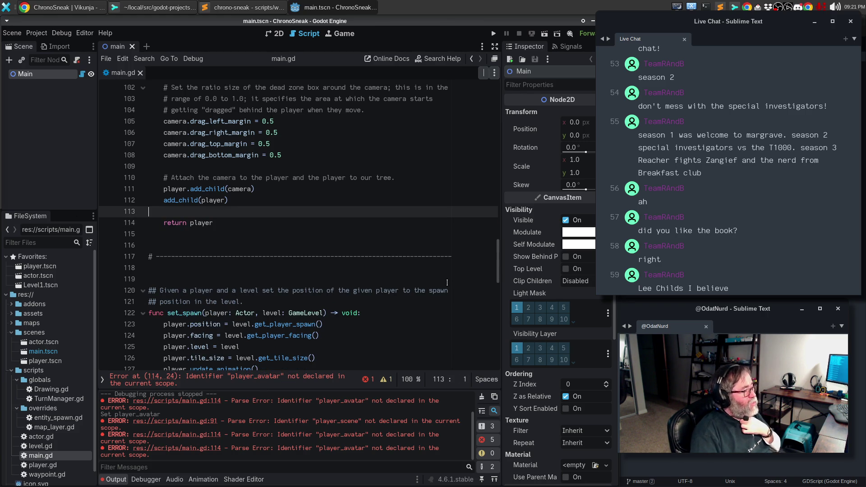
pyautogui.hotkey('ctrl', 's')
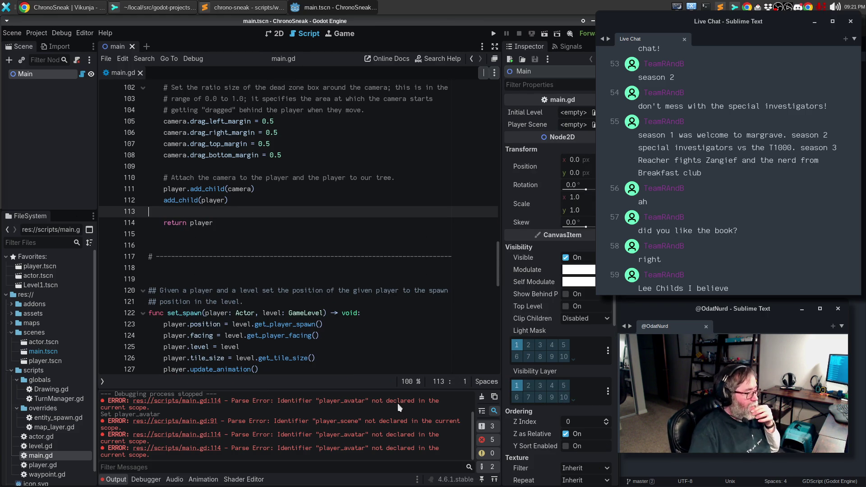
# Clear the old errors from Output and reload the saved scene.
pyautogui.doubleClick(309, 401)
pyautogui.click(297, 438)
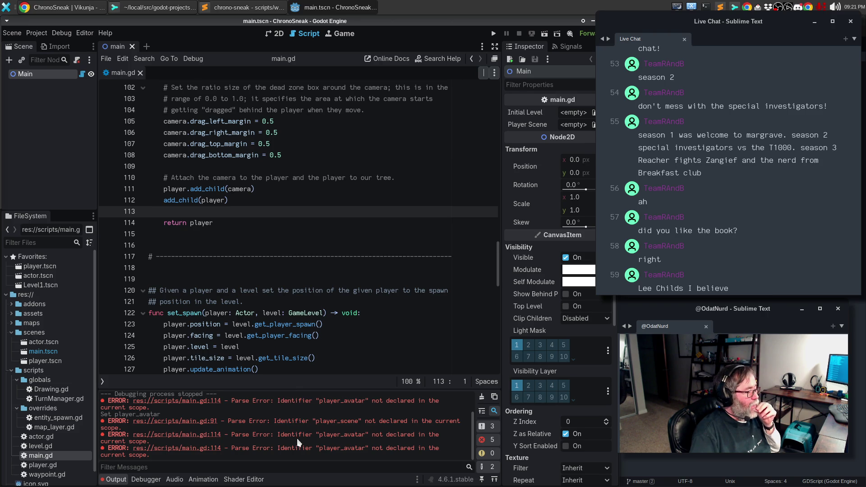
pyautogui.click(482, 396)
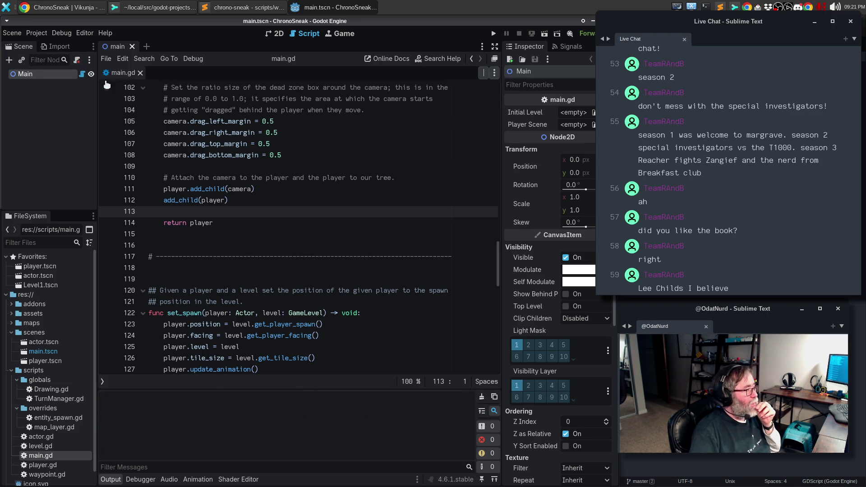
pyautogui.click(12, 33)
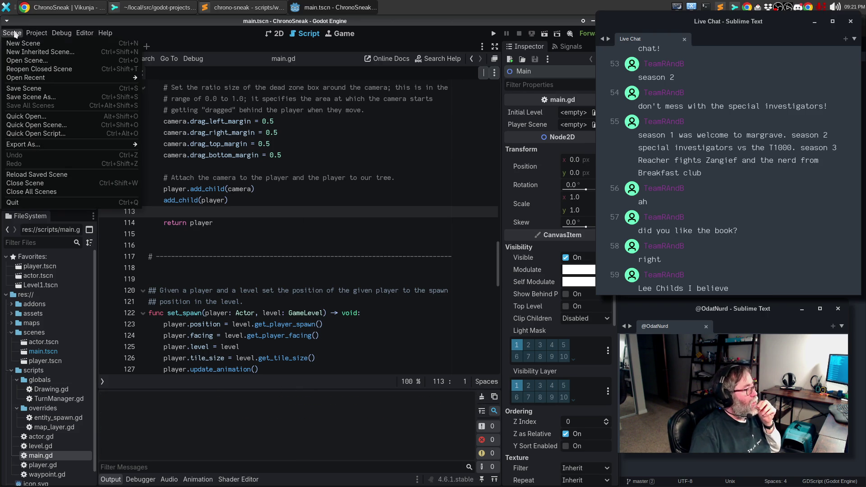
pyautogui.click(53, 176)
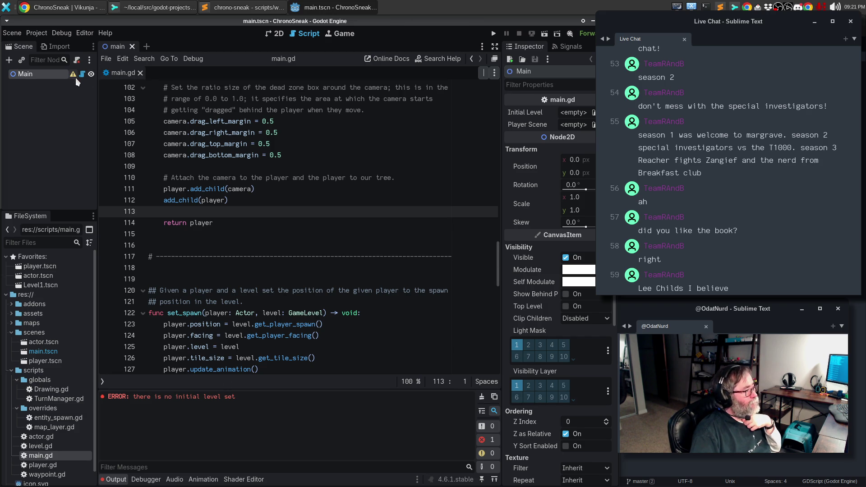
# Assign Level1.tscn to Main's Initial Level via Quick Load in the 2D view.
pyautogui.click(278, 35)
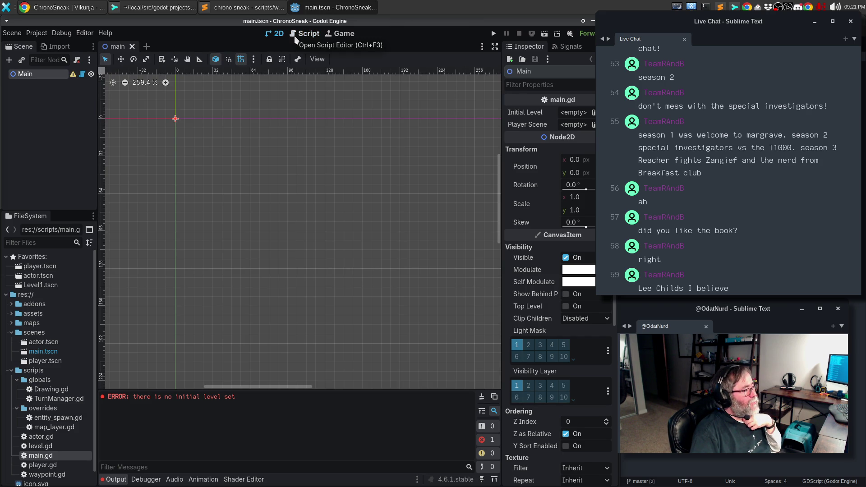
pyautogui.click(296, 39)
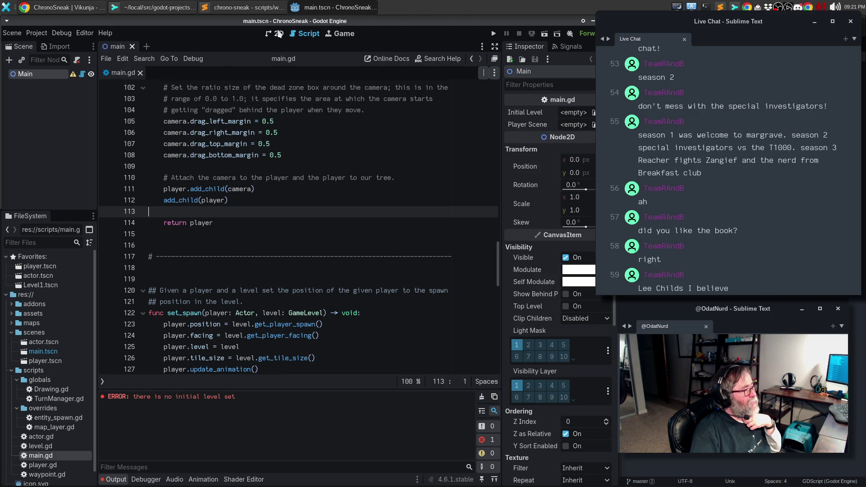
pyautogui.click(277, 34)
pyautogui.click(588, 117)
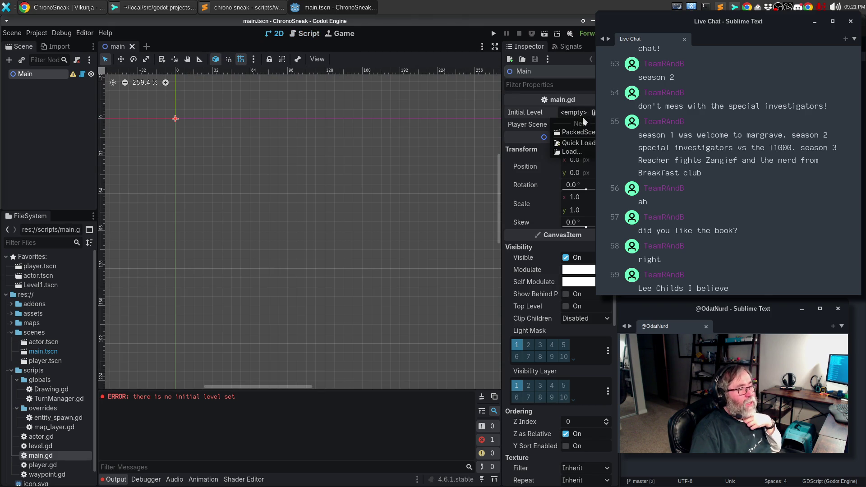
pyautogui.click(586, 143)
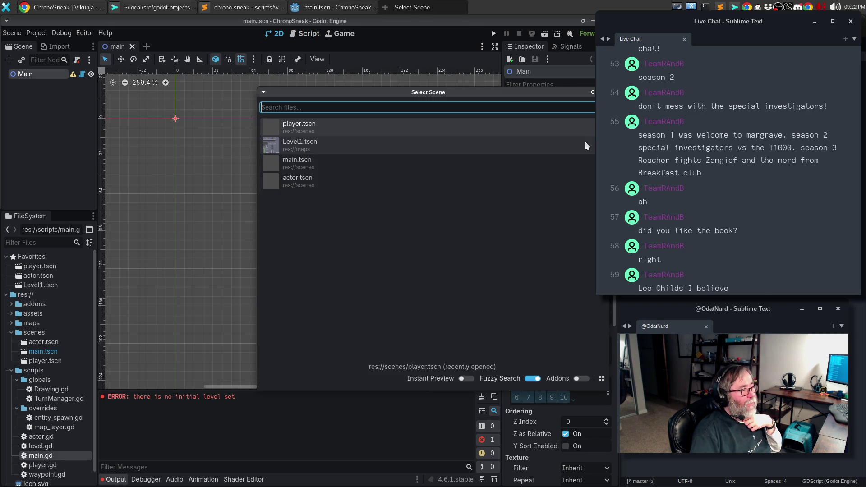
pyautogui.doubleClick(336, 144)
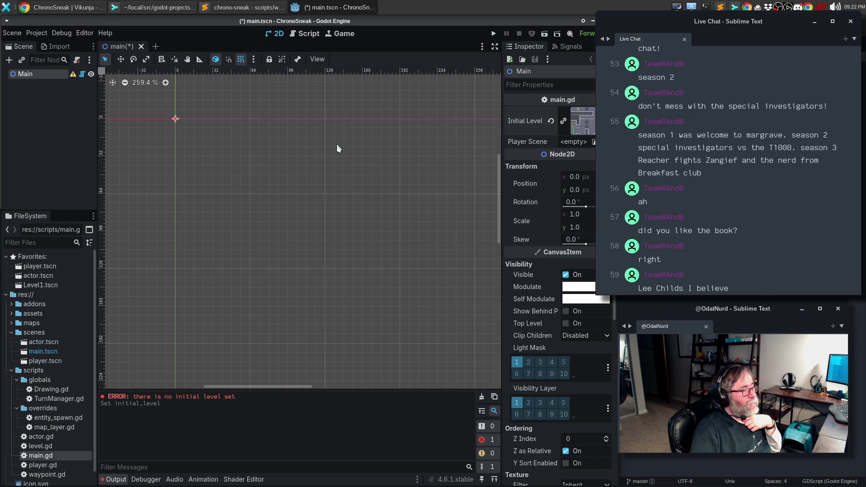
pyautogui.click(267, 178)
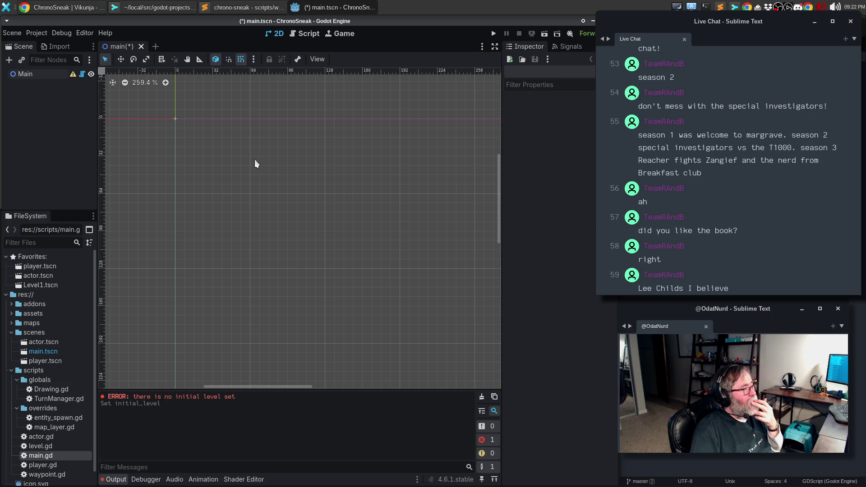
pyautogui.click(28, 75)
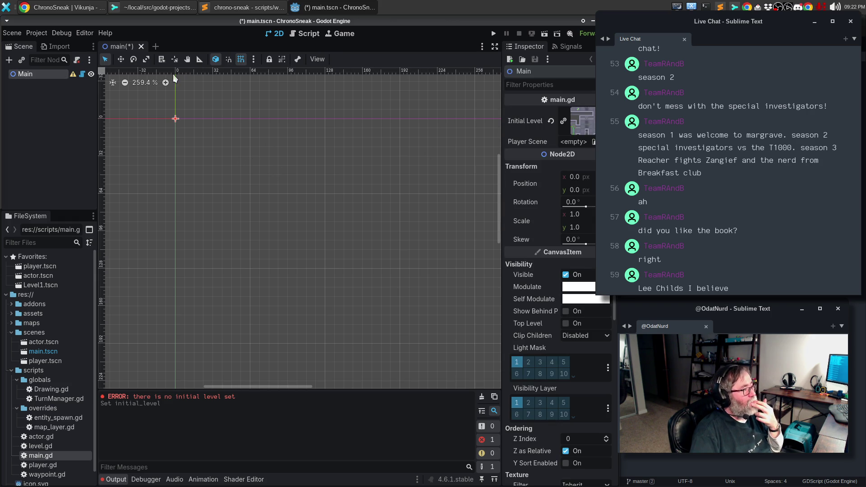
pyautogui.click(268, 199)
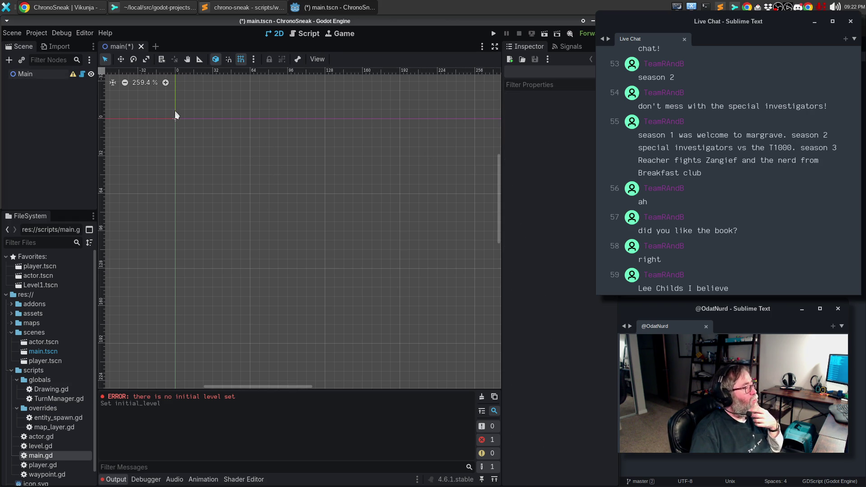
pyautogui.click(309, 34)
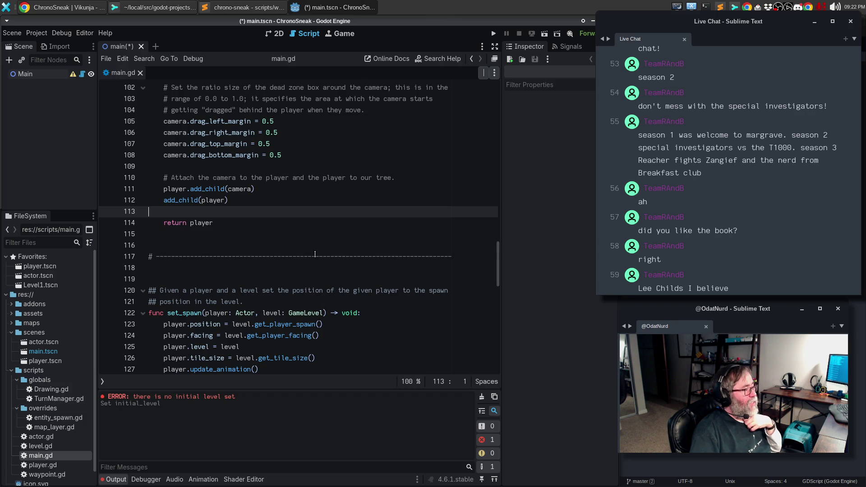
# Begin a setter on the initial_level export line, checking waypoint.gd's setter syntax for reference.
pyautogui.scroll(20, 315, 256)
pyautogui.scroll(7, 315, 256)
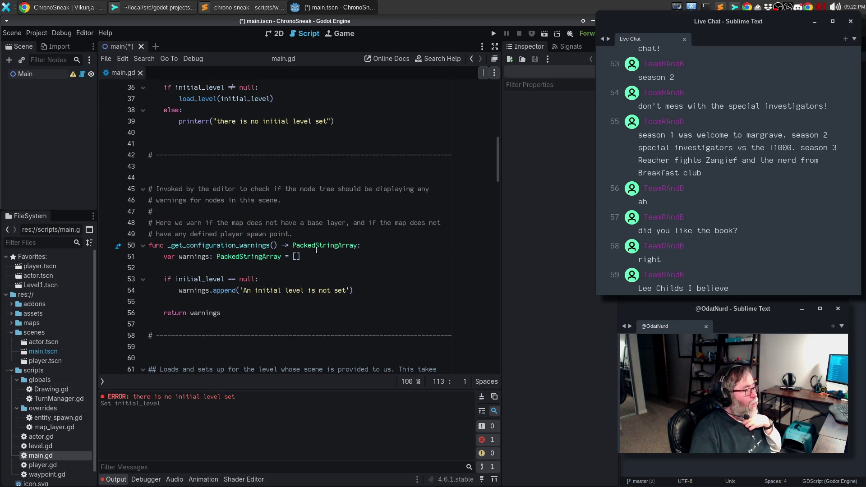
pyautogui.scroll(12, 316, 249)
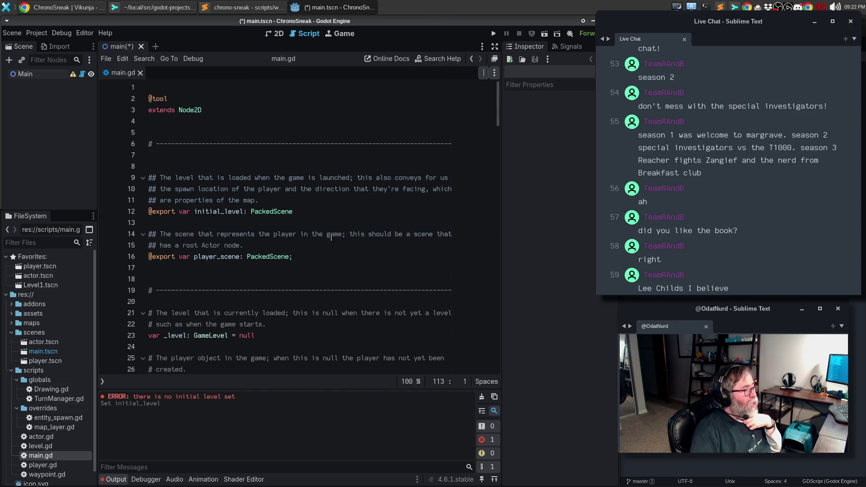
pyautogui.click(325, 210)
pyautogui.write(': se')
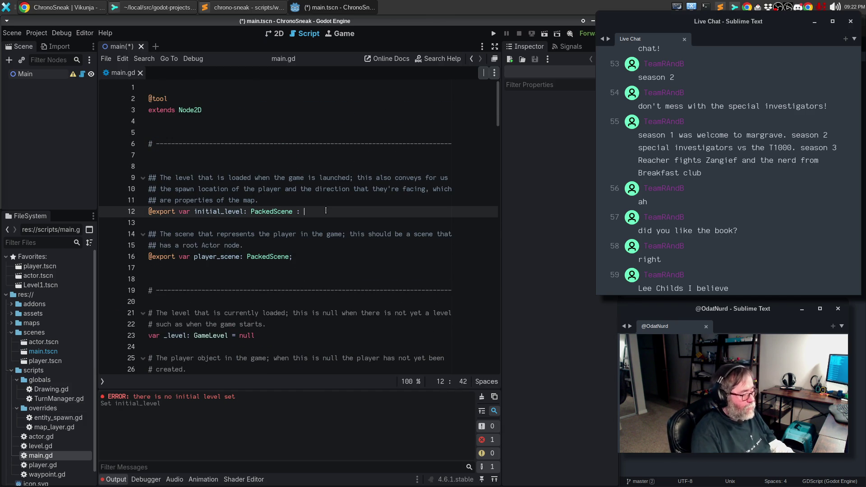
pyautogui.write('t :')
pyautogui.press('Return')
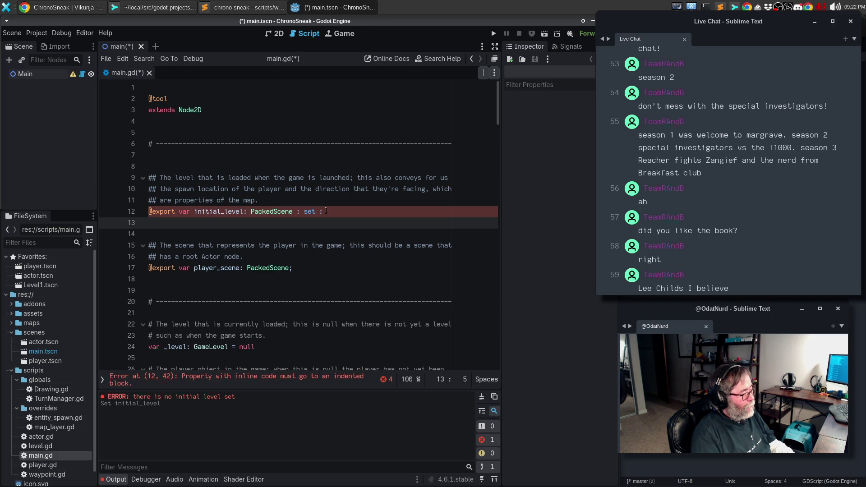
pyautogui.click(235, 5)
pyautogui.scroll(10, 466, 303)
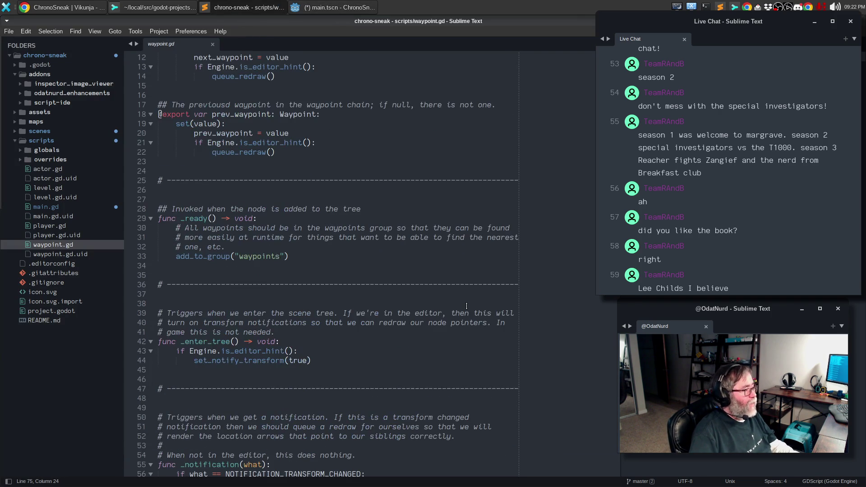
pyautogui.hotkey('alt', 'Tab')
pyautogui.click(325, 211)
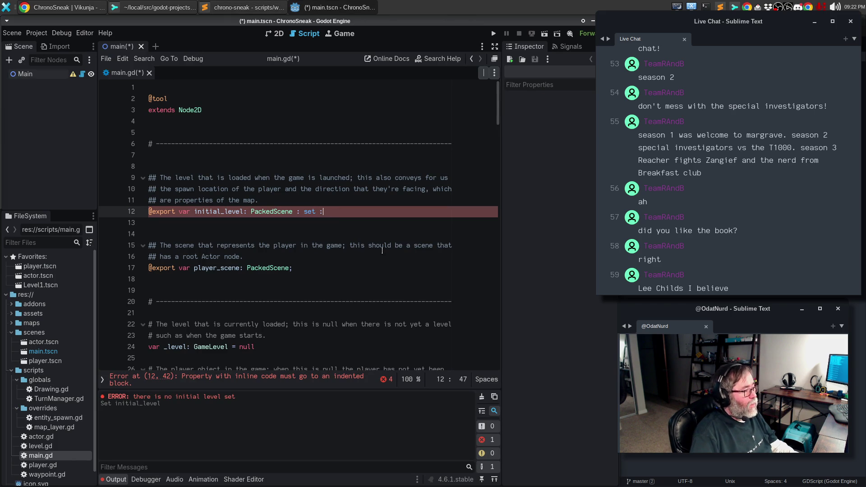
pyautogui.hotkey('alt', 'Tab')
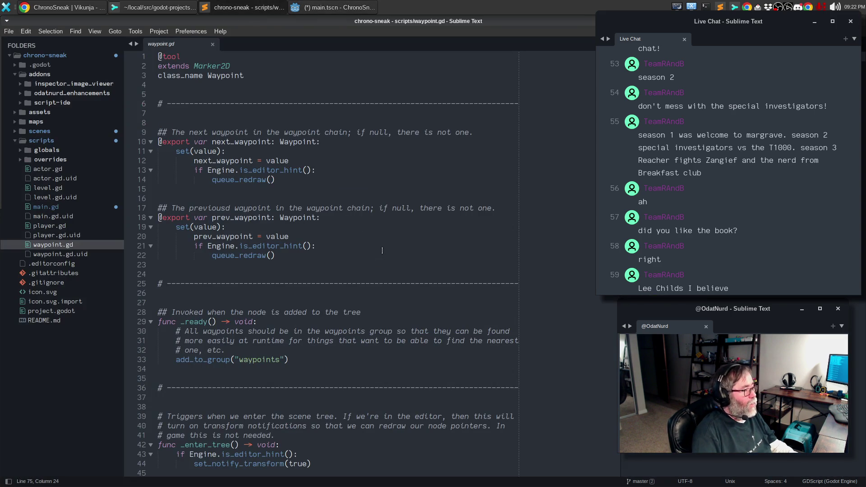
pyautogui.hotkey('alt', 'Tab')
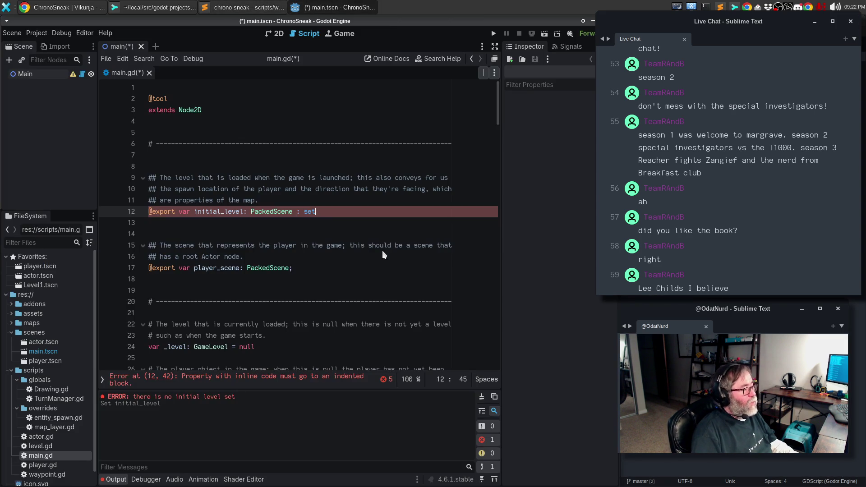
pyautogui.press('BackSpace')
pyautogui.press('BackSpace')
pyautogui.press('BackSpace')
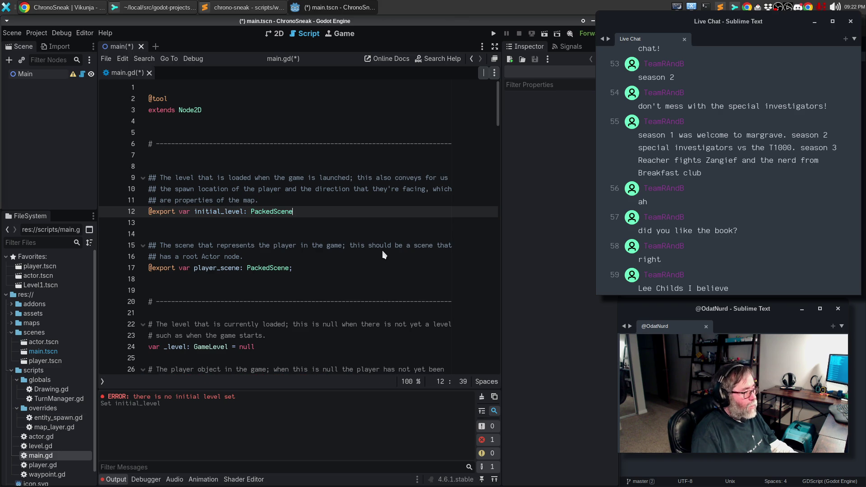
pyautogui.press('Return')
# Add an indented set(value): block under initial_level that assigns initial_level = value.
pyautogui.write('set(value)')
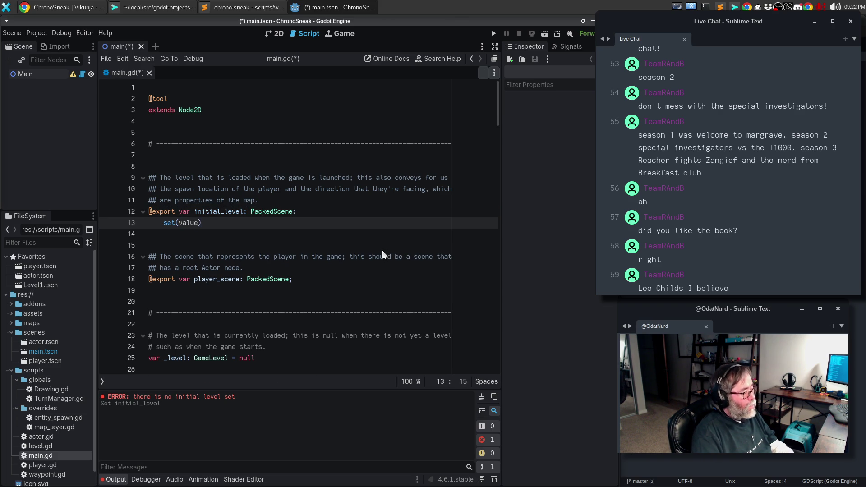
pyautogui.press('Return')
pyautogui.press('BackSpace')
pyautogui.press('Up')
pyautogui.press('End')
pyautogui.write(':')
pyautogui.press('Return')
pyautogui.write('nitial_value')
pyautogui.press('BackSpace')
pyautogui.press('BackSpace')
pyautogui.press('BackSpace')
pyautogui.write('level = value')
# Append update_configuration_warnings() to the initial_level setter and save the script.
pyautogui.press('Escape')
pyautogui.press('Return')
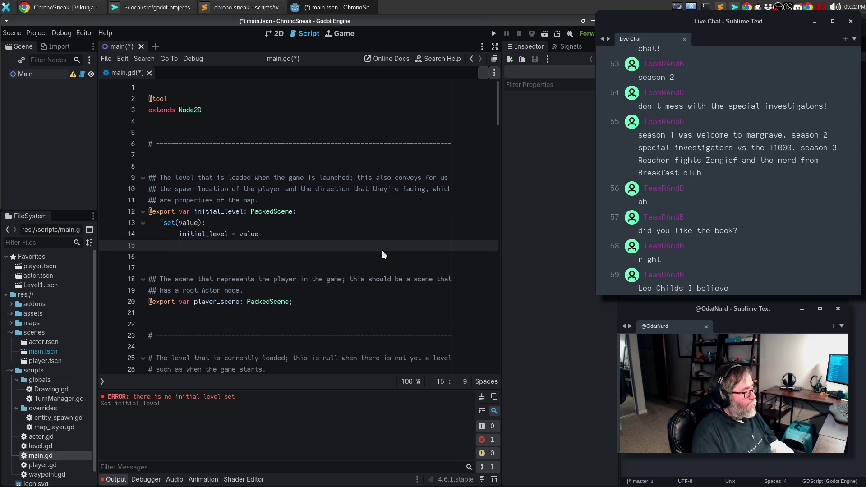
pyautogui.write('update_')
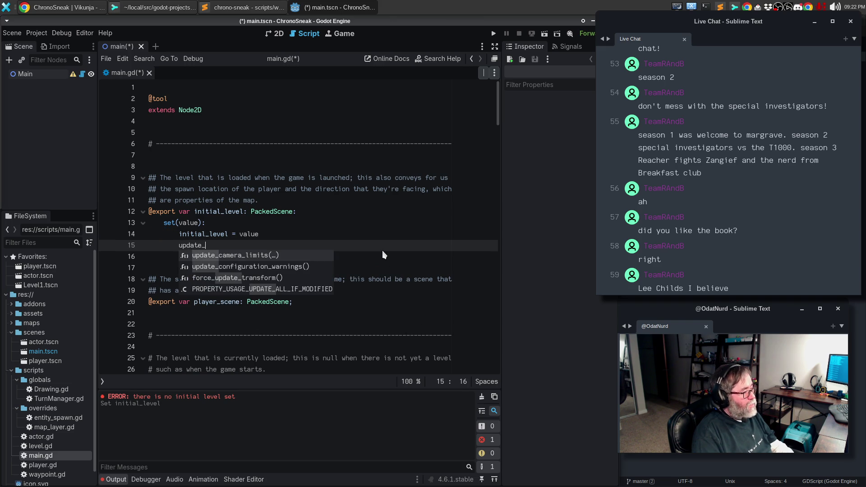
pyautogui.press('Down')
pyautogui.press('Return')
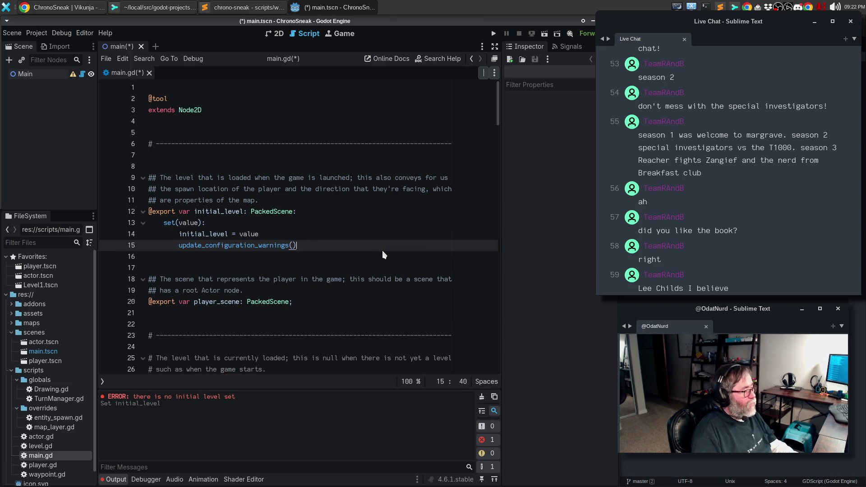
pyautogui.hotkey('ctrl', 's')
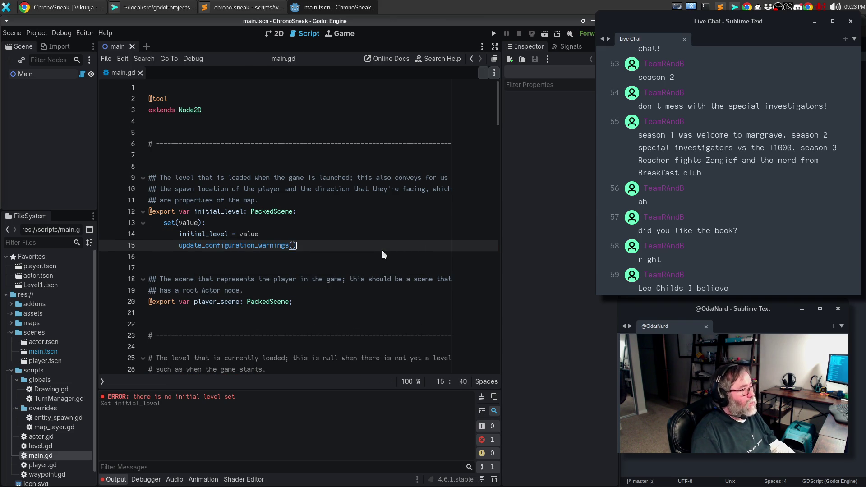
pyautogui.click(279, 35)
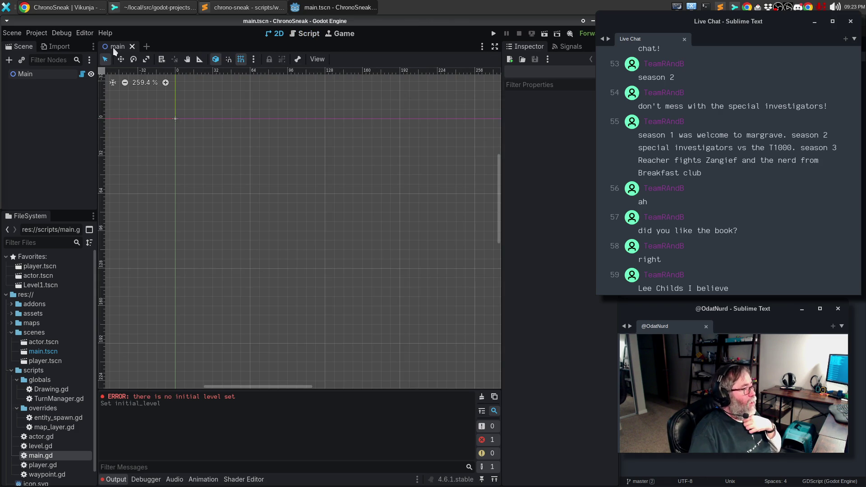
# Try a queue_redraw() call in the initial_level setter, then delete that trial line.
pyautogui.click(308, 34)
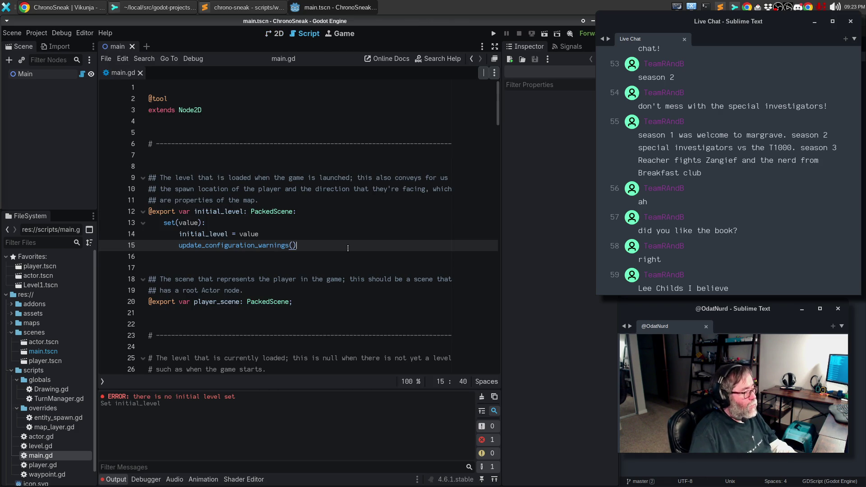
pyautogui.press('Return')
pyautogui.write('queue_r')
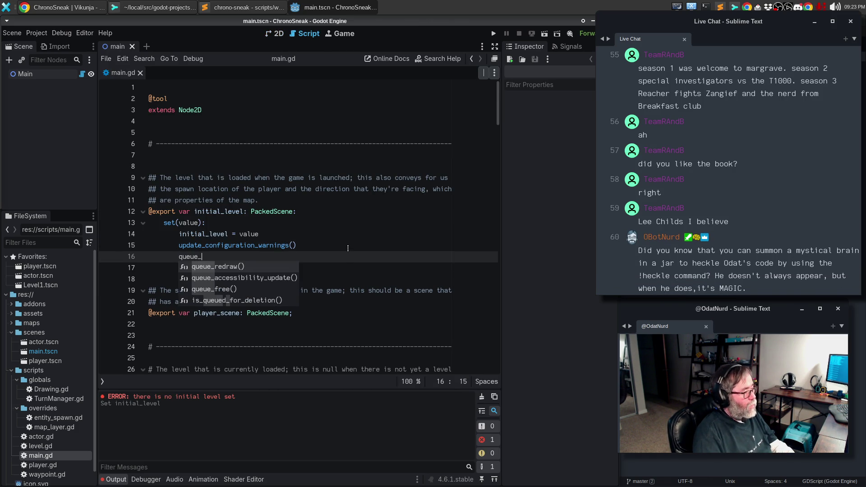
pyautogui.press('Return')
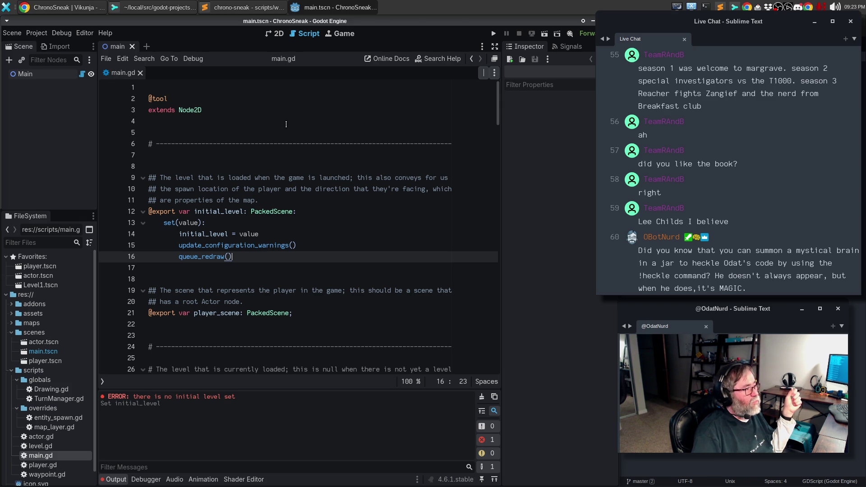
pyautogui.click(279, 34)
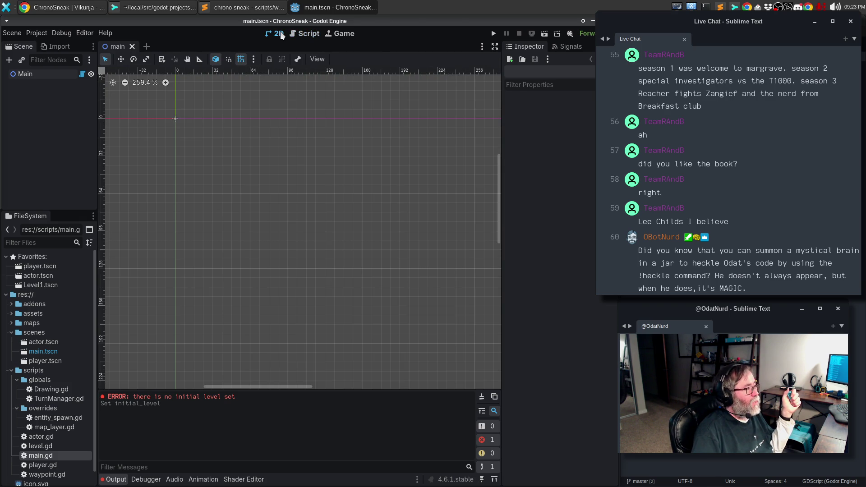
pyautogui.click(309, 34)
pyautogui.press('Up')
pyautogui.hotkey('shift', 'End')
pyautogui.press('BackSpace')
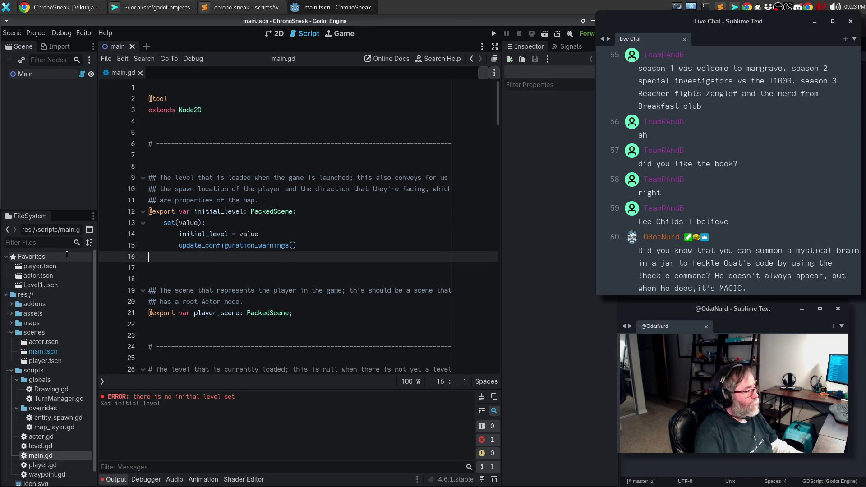
pyautogui.press('BackSpace')
# Replace the semicolon on the player_scene line with a colon and add an indented set(value): line.
pyautogui.press('Down')
pyautogui.press('Down')
pyautogui.press('Down')
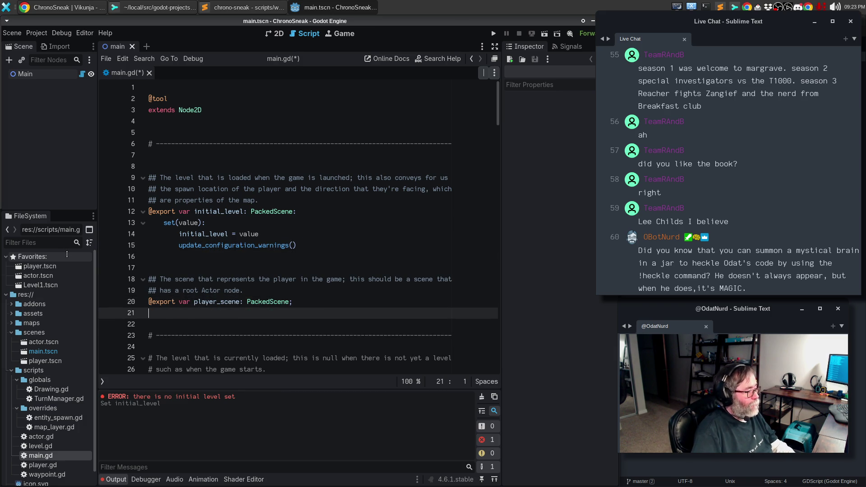
pyautogui.press('Up')
pyautogui.press('End')
pyautogui.press('Return')
pyautogui.press('Up')
pyautogui.press('End')
pyautogui.press('BackSpace')
pyautogui.write(':')
pyautogui.press('Down')
pyautogui.press('Tab')
pyautogui.write('x')
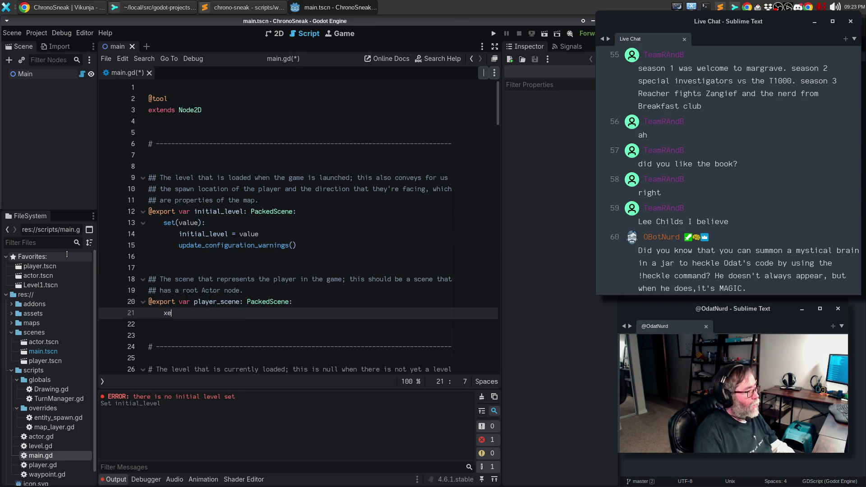
pyautogui.press('BackSpace')
pyautogui.write('set(value):')
# Fill the player_scene setter with player_scene = value and update_configuration_warnings(), then save.
pyautogui.press('Return')
pyautogui.write('initial')
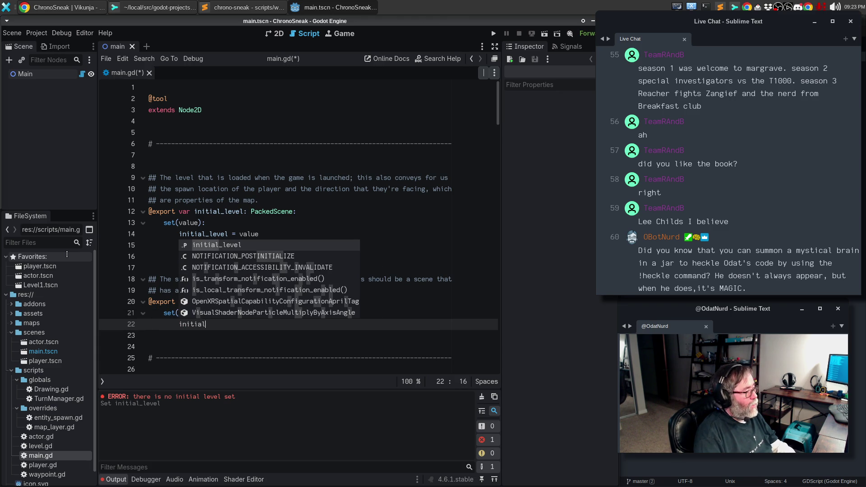
pyautogui.press('Escape')
pyautogui.hotkey('ctrl', 'BackSpace')
pyautogui.write('player_scene = value')
pyautogui.press('Return')
pyautogui.write('update_con')
pyautogui.press('Return')
pyautogui.hotkey('ctrl', 's')
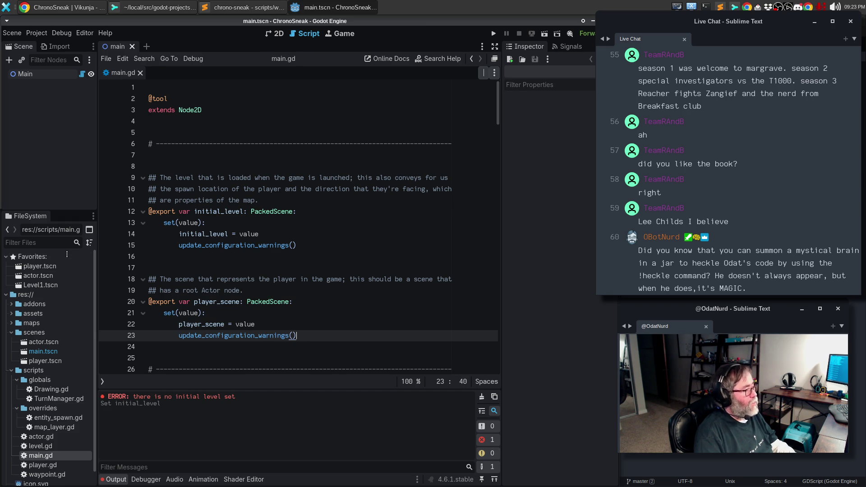
pyautogui.click(25, 74)
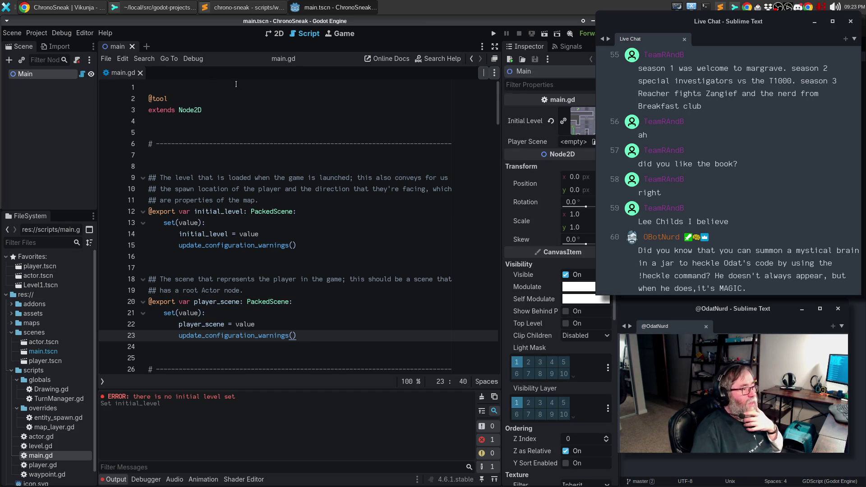
# Copy 'if Engine.is_editor_hint()' from waypoint.gd and paste it on a new line under func _ready().
pyautogui.click(316, 245)
pyautogui.scroll(-10, 362, 232)
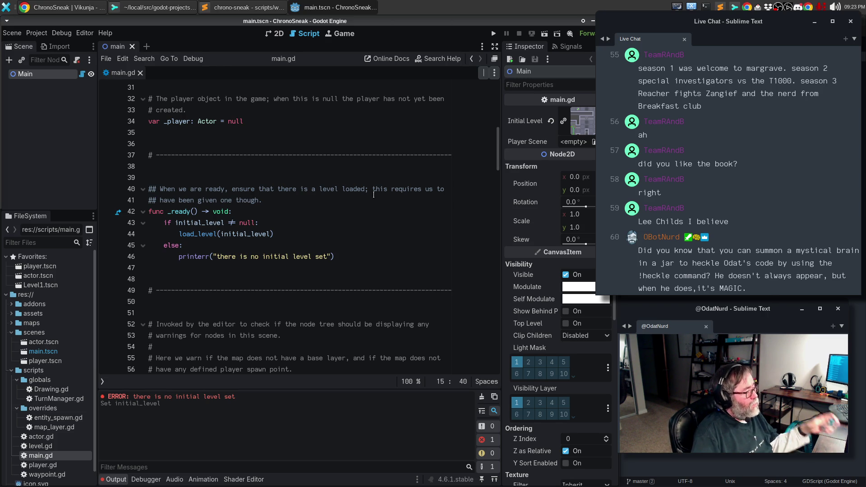
pyautogui.click(272, 209)
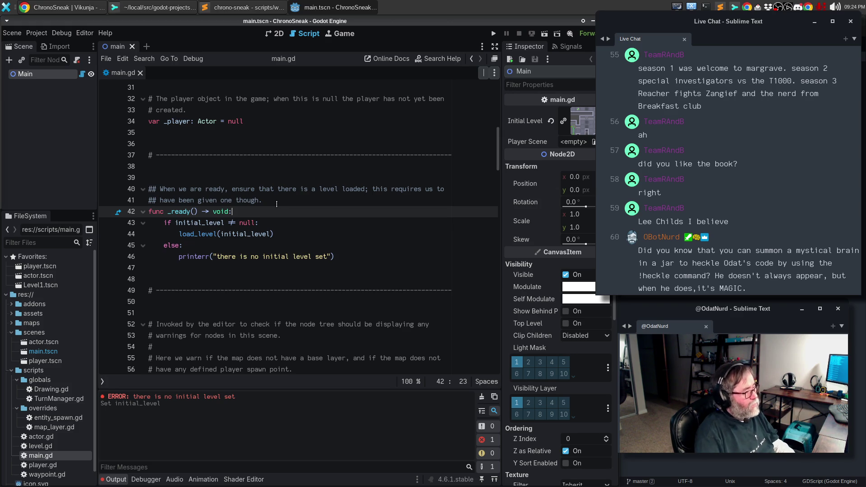
pyautogui.hotkey('alt', 'Tab')
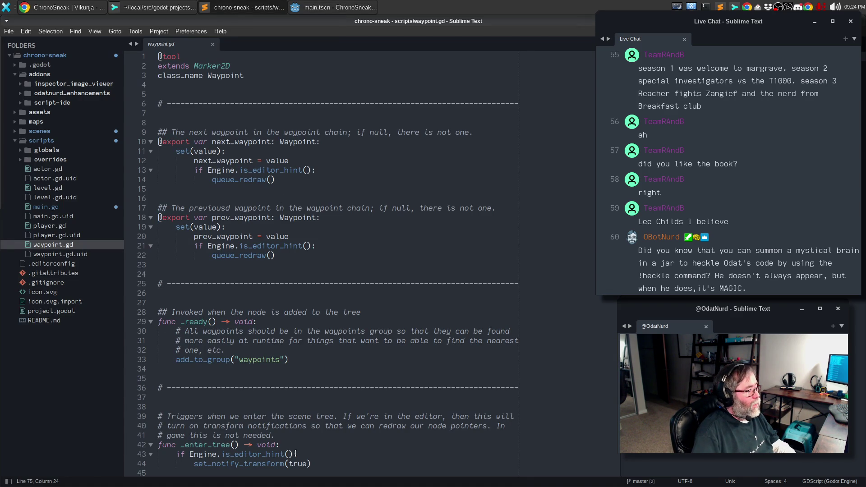
pyautogui.moveTo(295, 454); pyautogui.dragTo(176, 454)
pyautogui.hotkey('ctrl', 'c')
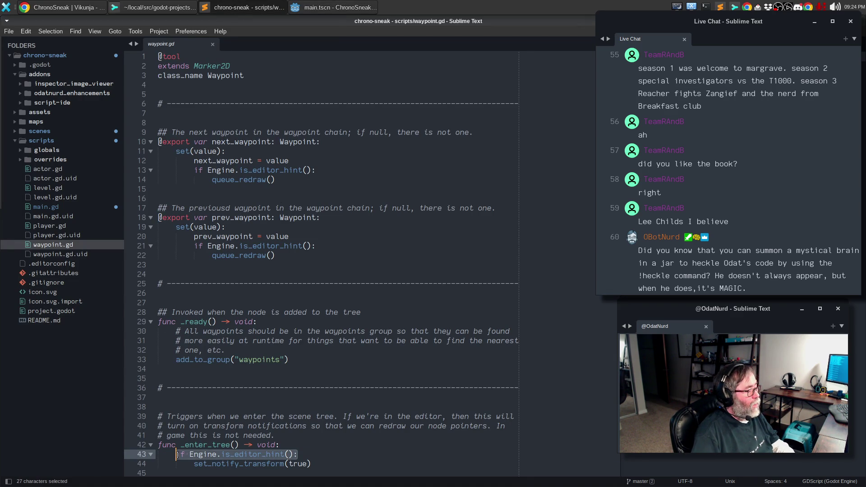
pyautogui.hotkey('alt', 'Tab')
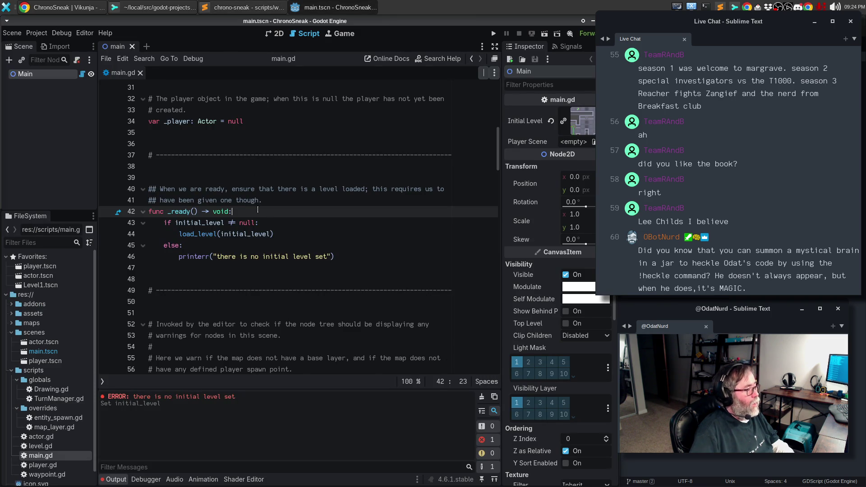
pyautogui.press('Return')
pyautogui.hotkey('ctrl', 'v')
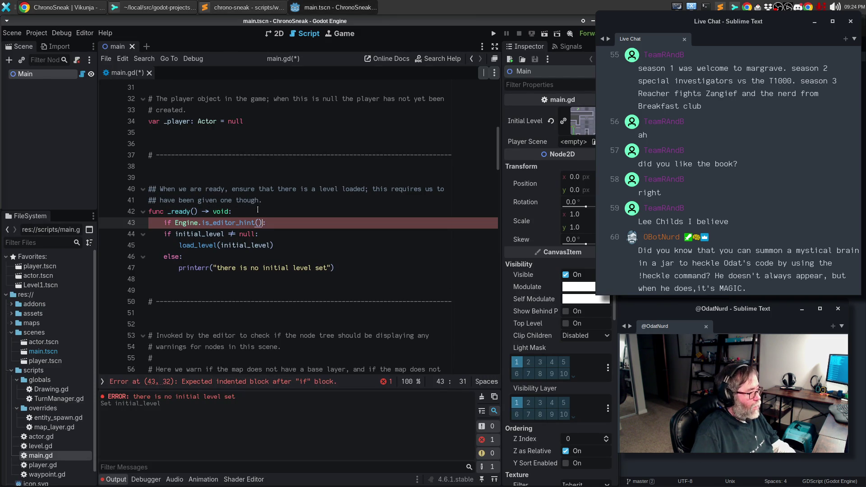
# Complete the check as '== false:', indent the level-loading lines beneath it, and save.
pyautogui.write('== faklse')
pyautogui.press('BackSpace')
pyautogui.press('BackSpace')
pyautogui.press('BackSpace')
pyautogui.write(';')
pyautogui.press('BackSpace')
pyautogui.write('l')
pyautogui.press('Return')
pyautogui.press('Right')
pyautogui.press('Right')
pyautogui.hotkey('shift', 'Down')
pyautogui.hotkey('shift', 'Down')
pyautogui.hotkey('shift', 'Down')
pyautogui.press('Tab')
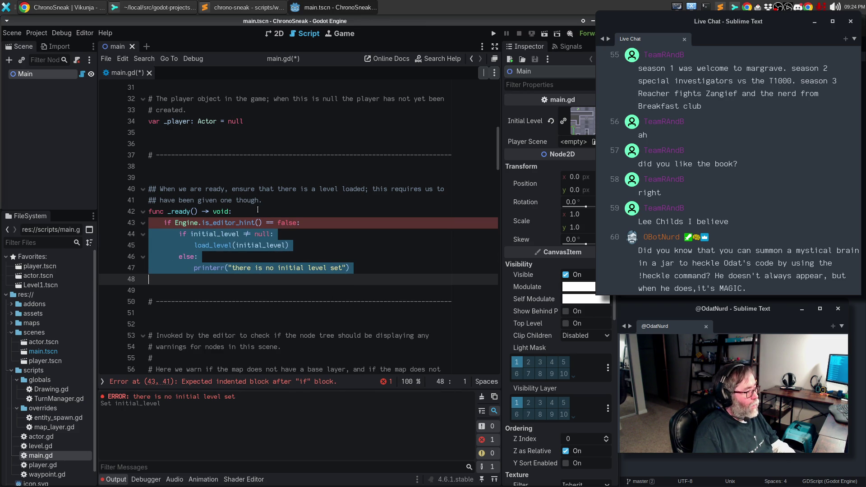
pyautogui.press('Down')
pyautogui.hotkey('ctrl', 's')
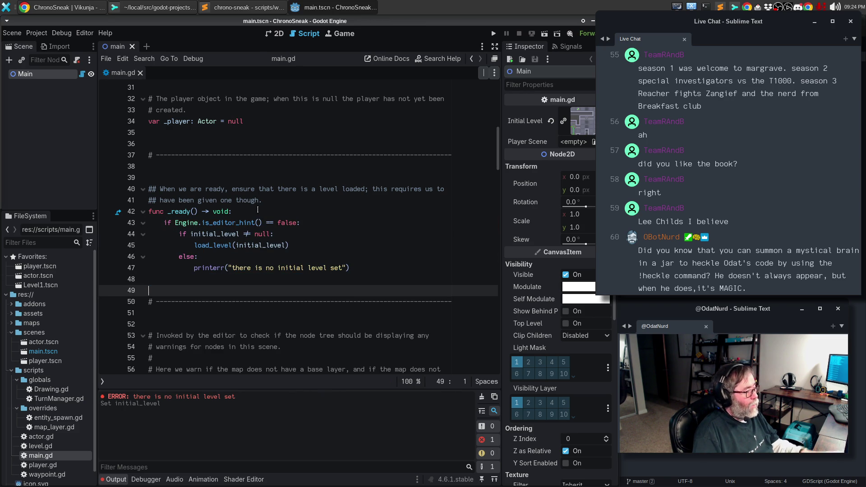